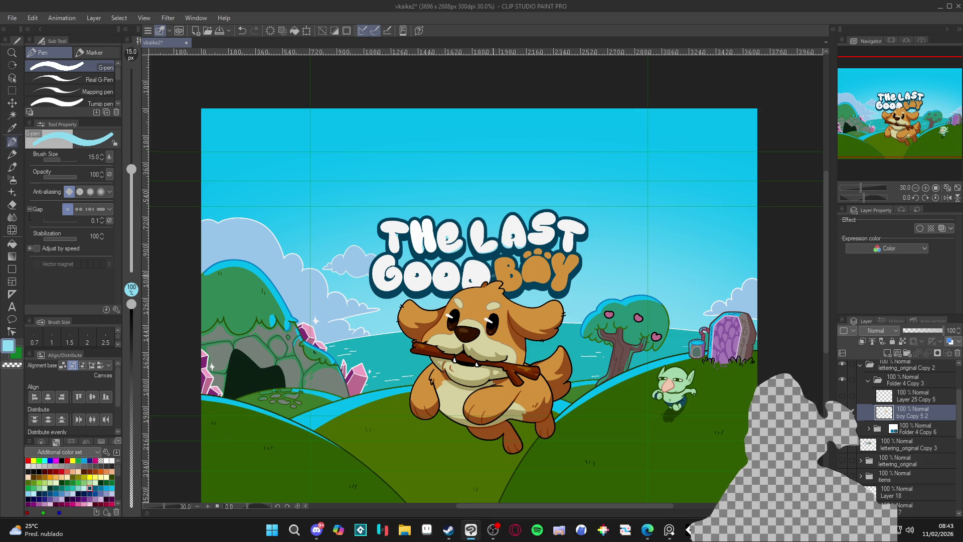
- Undo the light-blue shading in the 'e' and the stray dot beside LAST, then save the cover
scroll(487, 274, "up", 2)
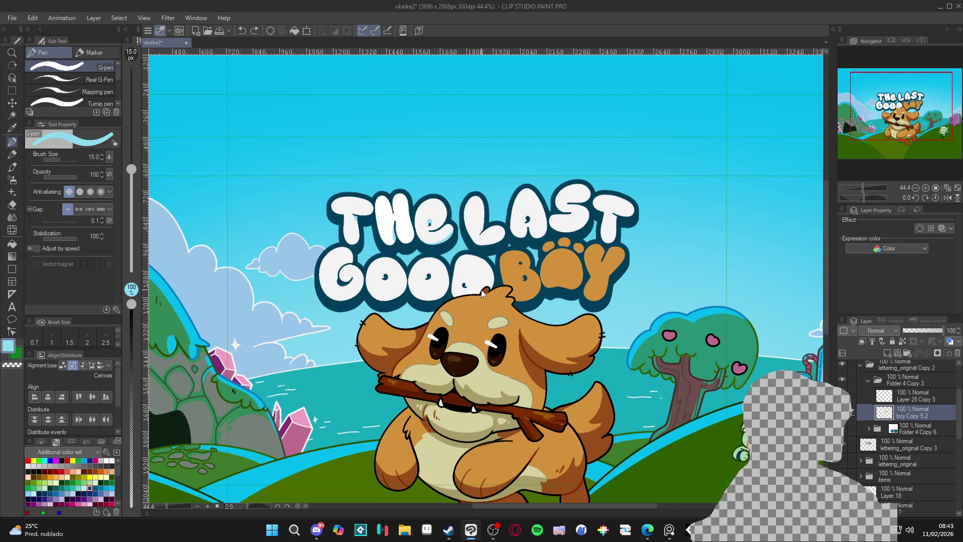
key("ctrl+z")
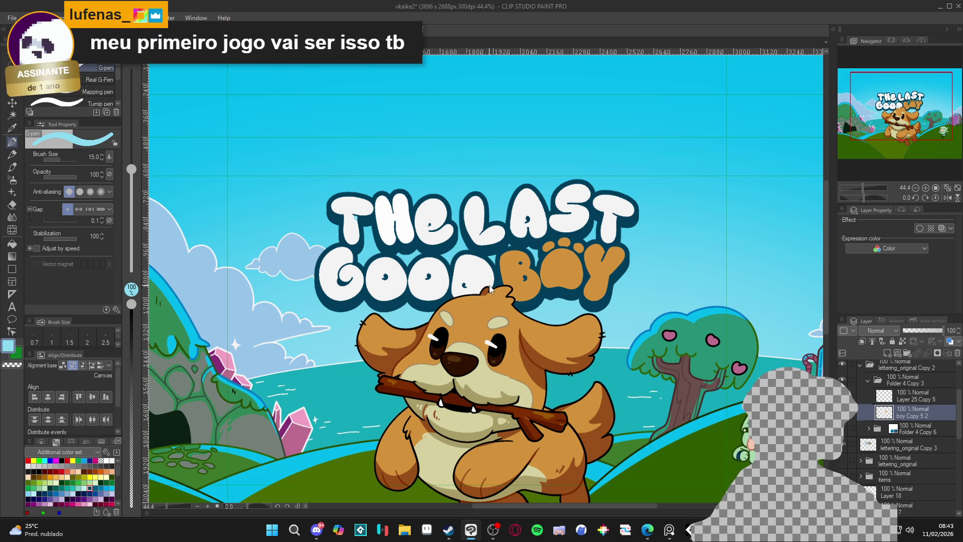
left_click_drag(484, 299, 482, 297)
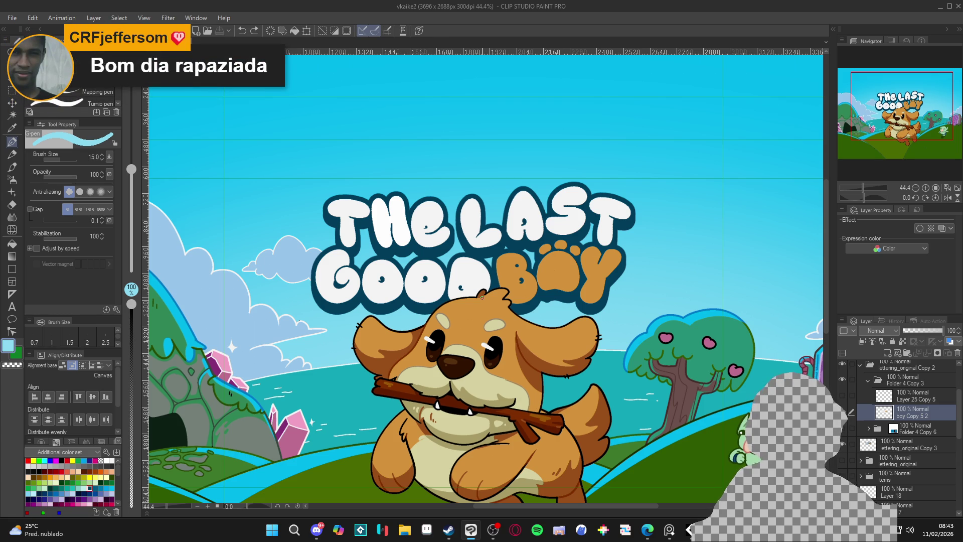
scroll(477, 294, "down", 2)
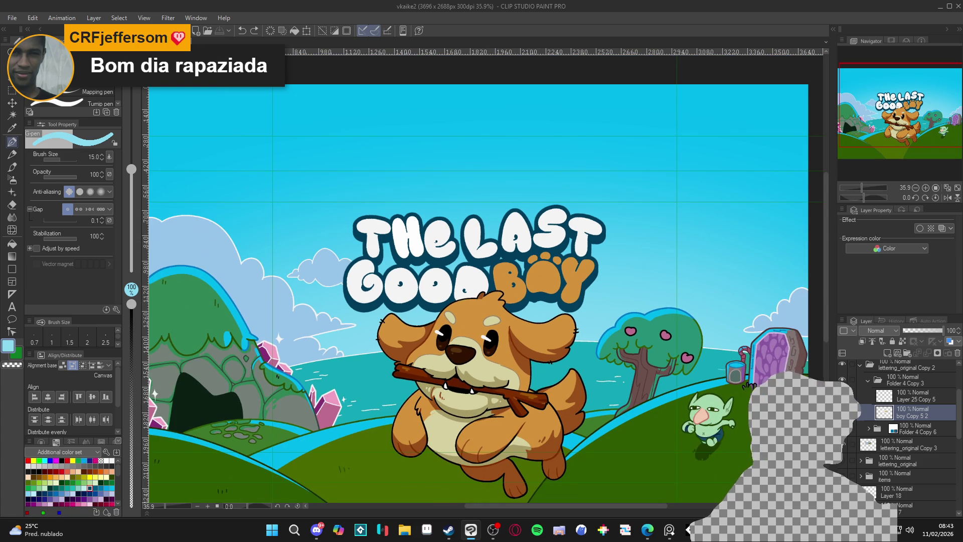
left_click(605, 258)
key("ctrl+z")
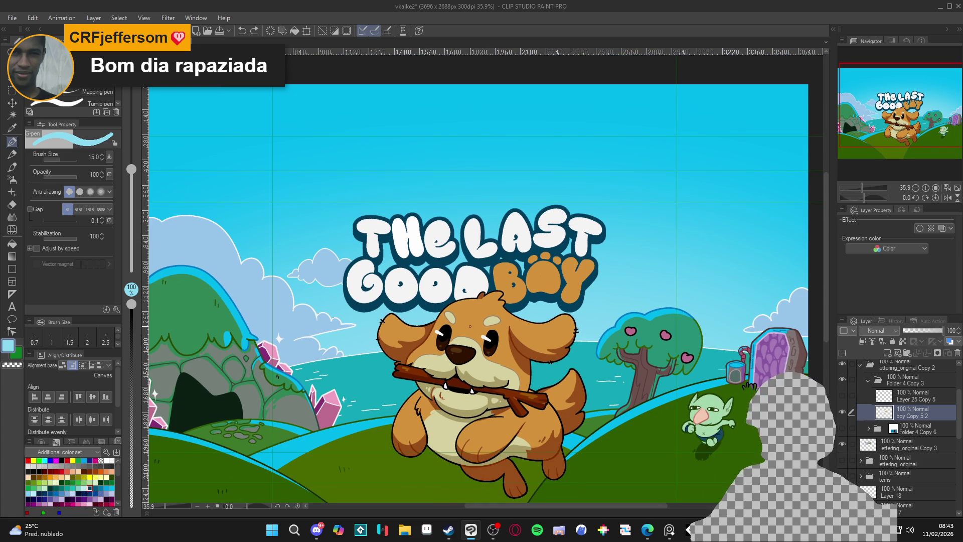
key("ctrl+s")
scroll(482, 391, "down", 1)
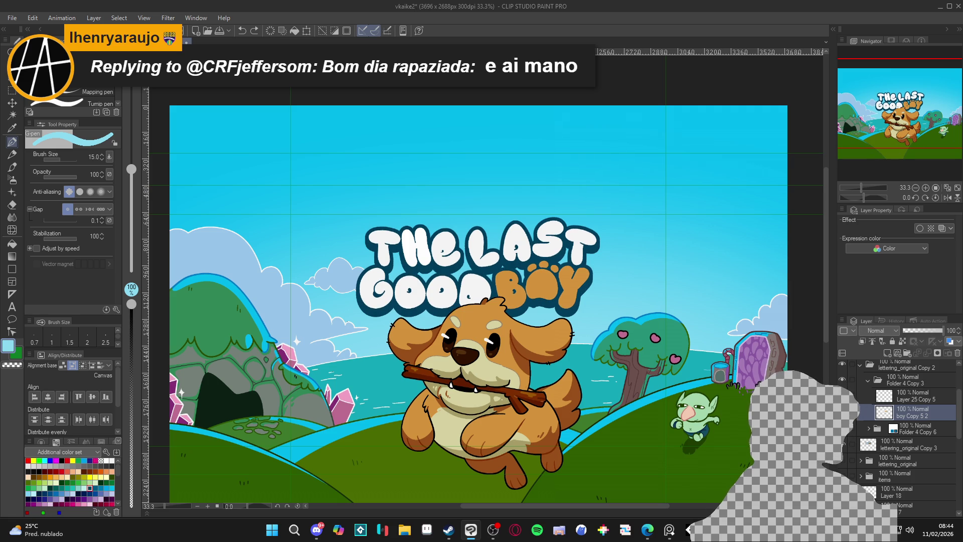
- Auto-select inside the G and paint a light-blue stroke along its inner curve with a size-25 G-pen
scroll(367, 292, "up", 2)
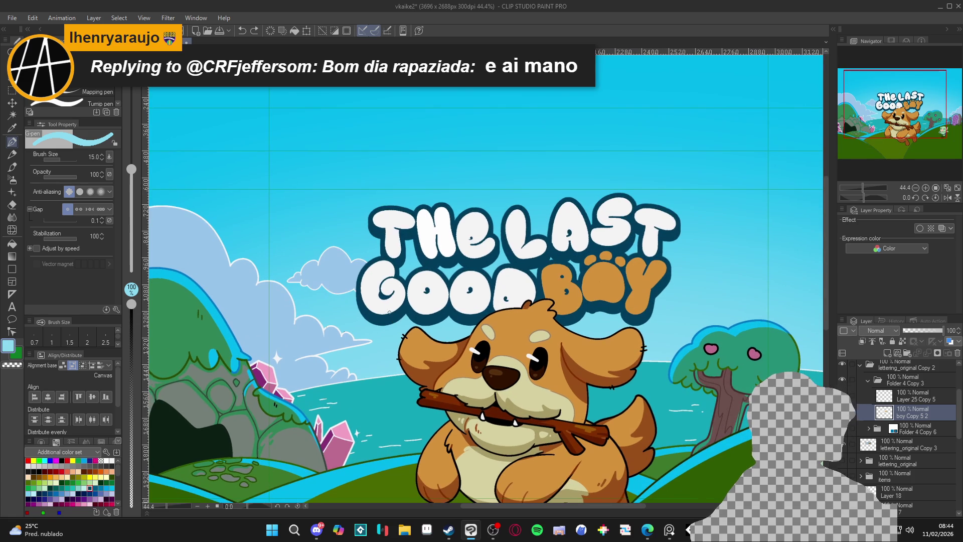
key("w")
left_click(385, 308)
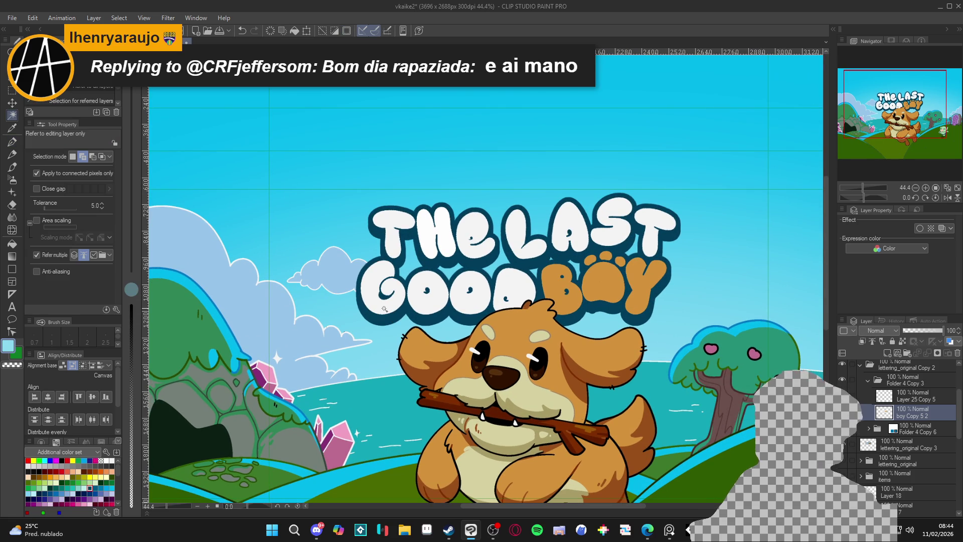
key("p")
key("bracketright")
key("bracketright")
key("bracketright")
mouse_move(372, 311)
left_mouse_down()
mouse_move(376, 301)
mouse_move(398, 304)
mouse_move(368, 304)
mouse_move(372, 289)
left_mouse_up()
key("ctrl+z")
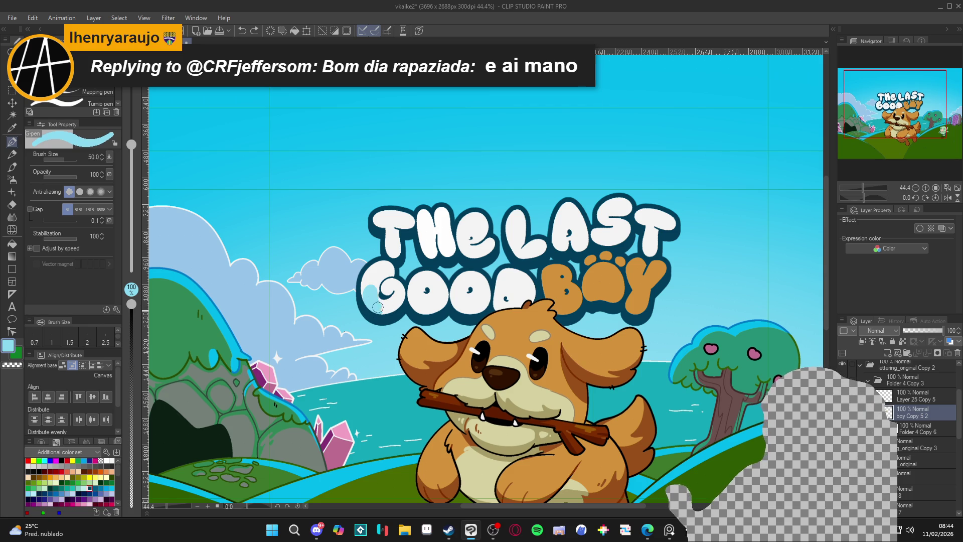
key("ctrl+z")
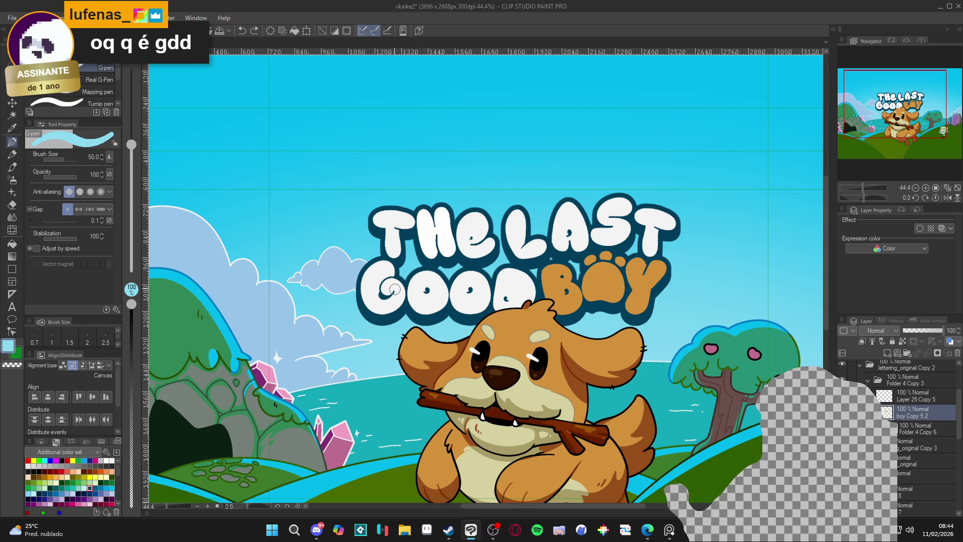
key("bracketleft")
key("bracketleft")
key("bracketleft")
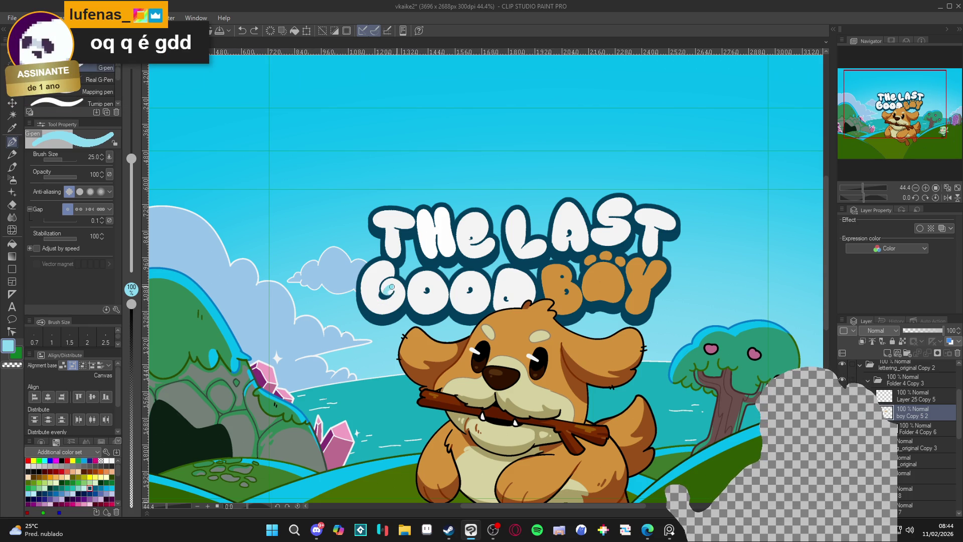
mouse_move(403, 296)
left_mouse_down()
mouse_move(394, 310)
mouse_move(376, 305)
mouse_move(371, 288)
left_mouse_up()
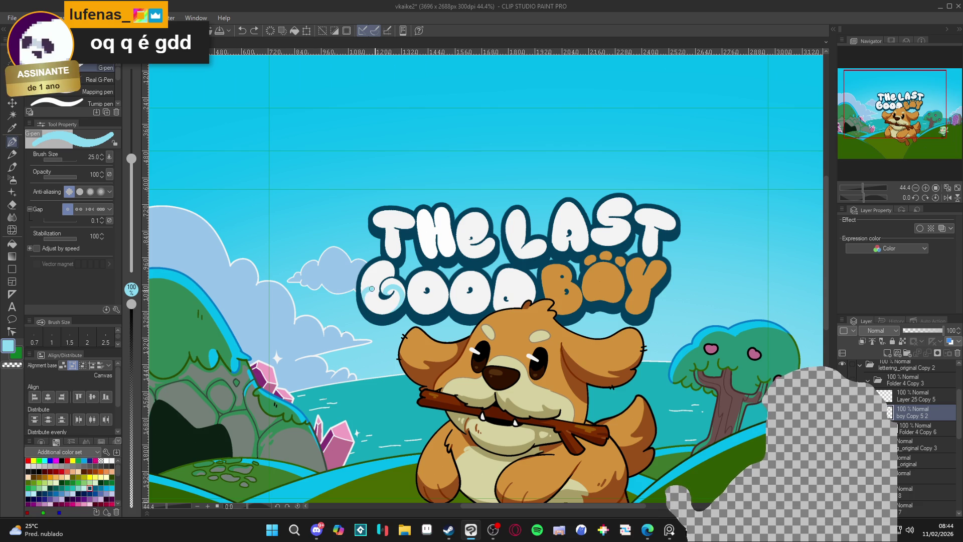
- Eyedrop white and light blue alternately from the G, ending on light blue
left_click(396, 273, "alt")
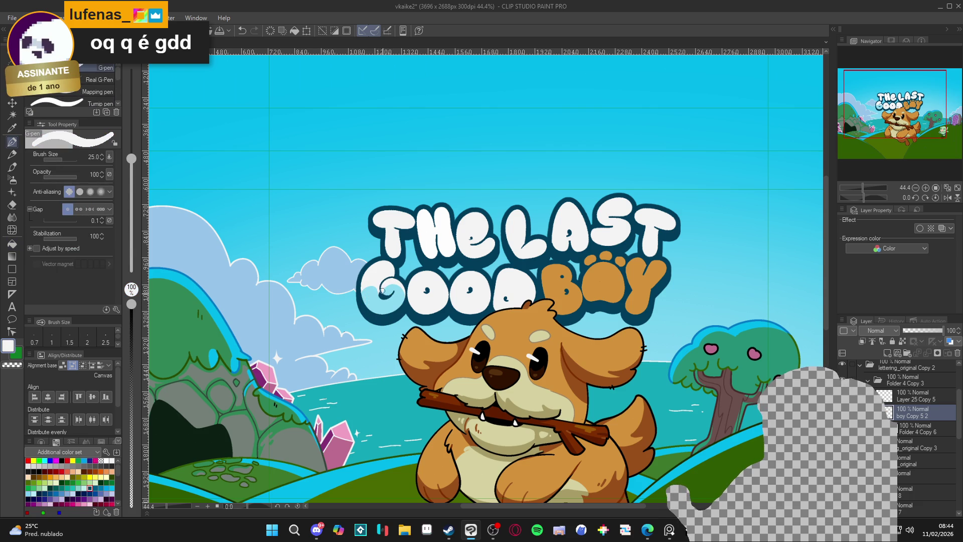
left_click(391, 293, "alt")
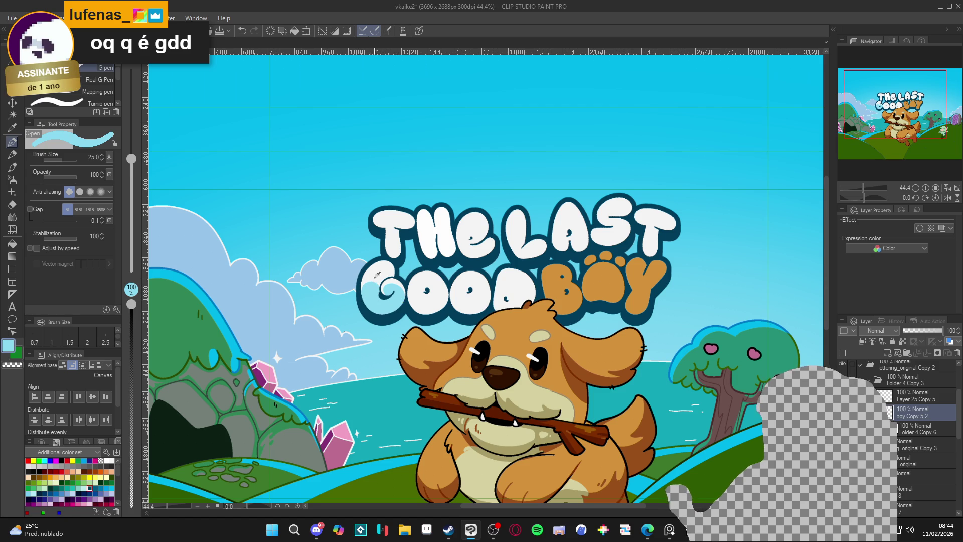
left_click(376, 275, "alt")
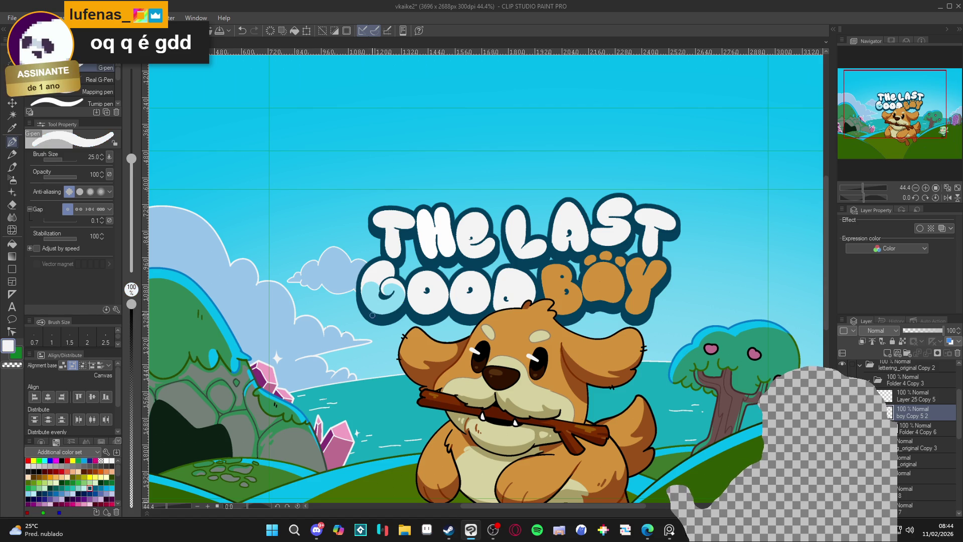
left_click(376, 280, "alt")
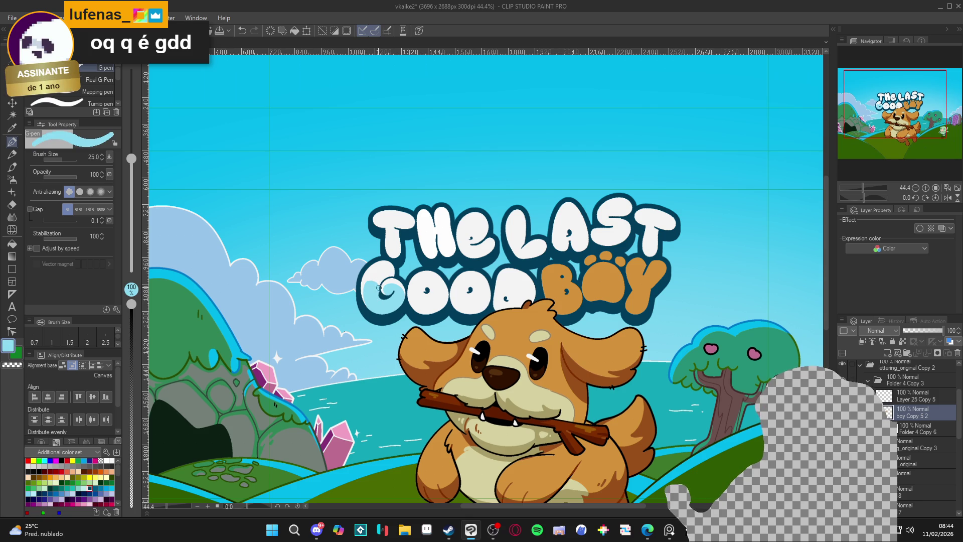
left_click(376, 279, "alt")
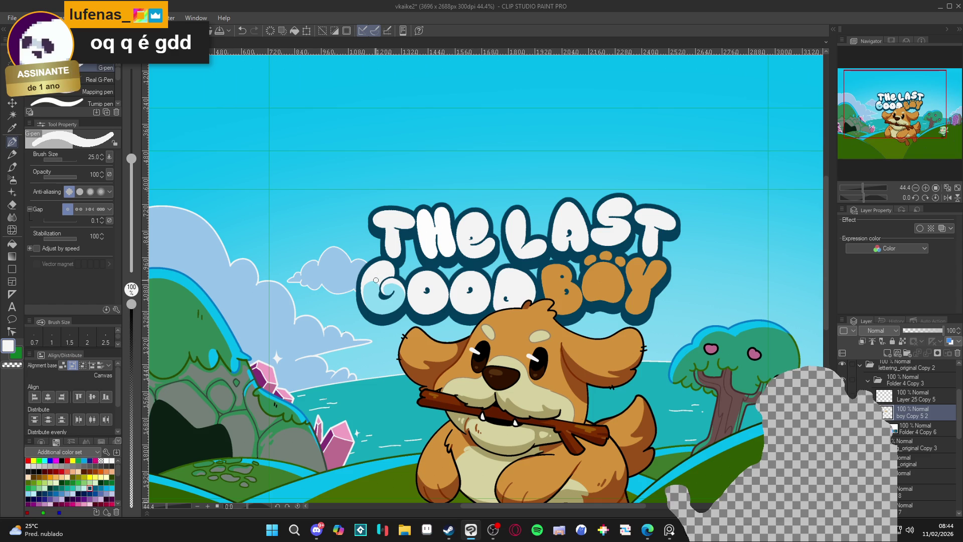
left_click(381, 297, "alt")
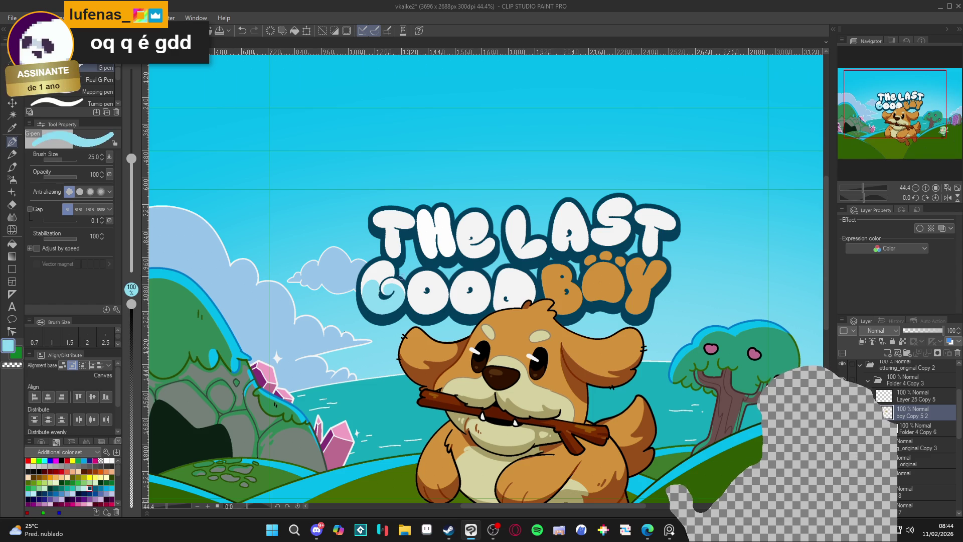
left_click_drag(544, 413, 526, 408)
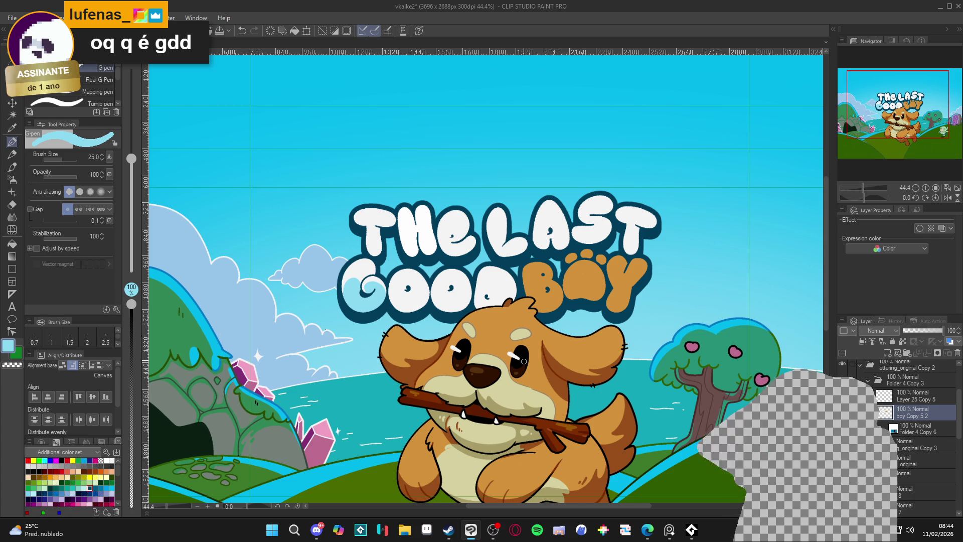
left_click_drag(536, 376, 525, 379)
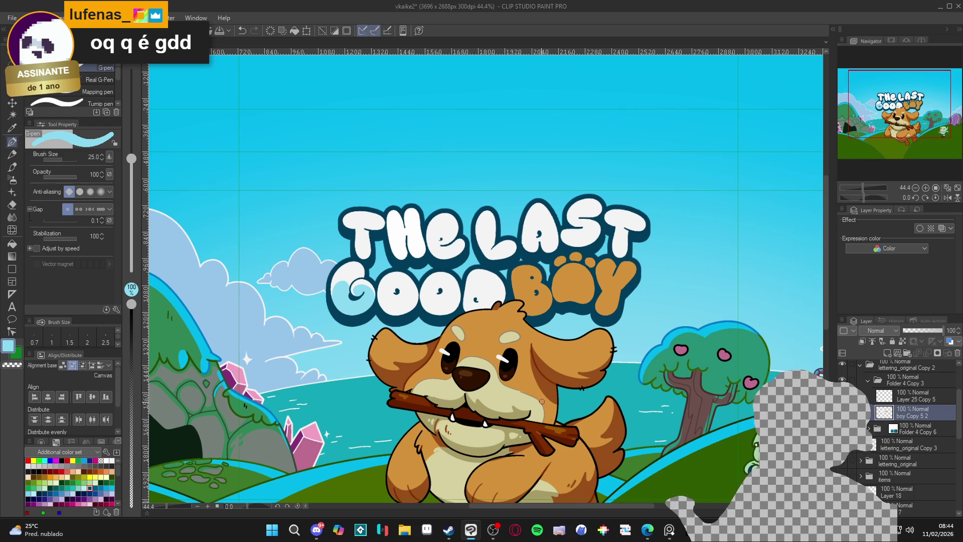
scroll(419, 347, "down", 2)
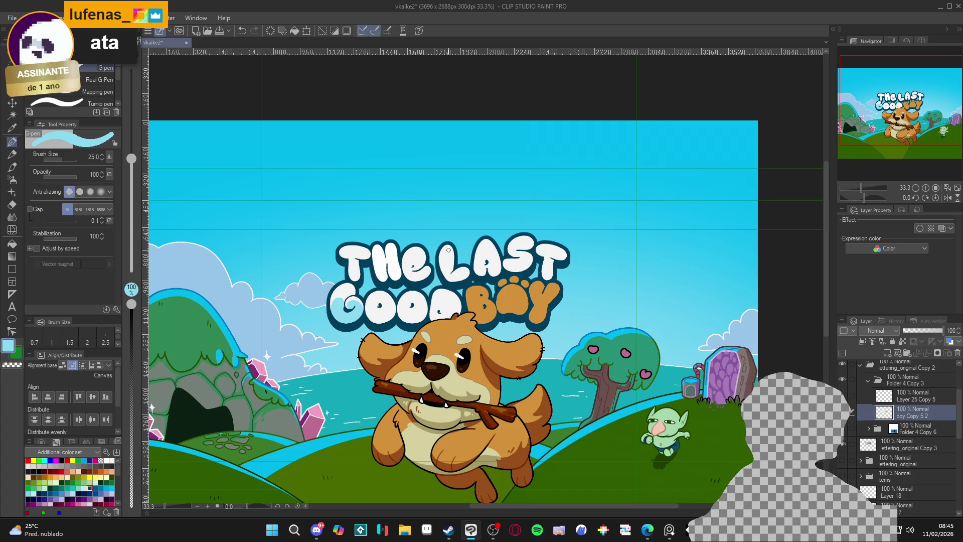
- Save the cover with Ctrl+S and zoom out and back in to review the whole image
scroll(367, 328, "up", 1)
key("ctrl+s")
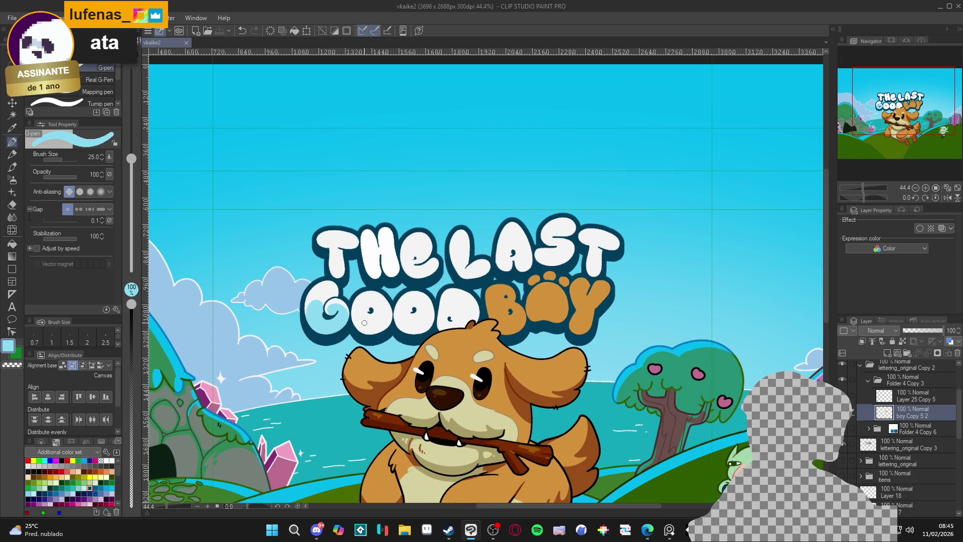
scroll(369, 329, "down", 1)
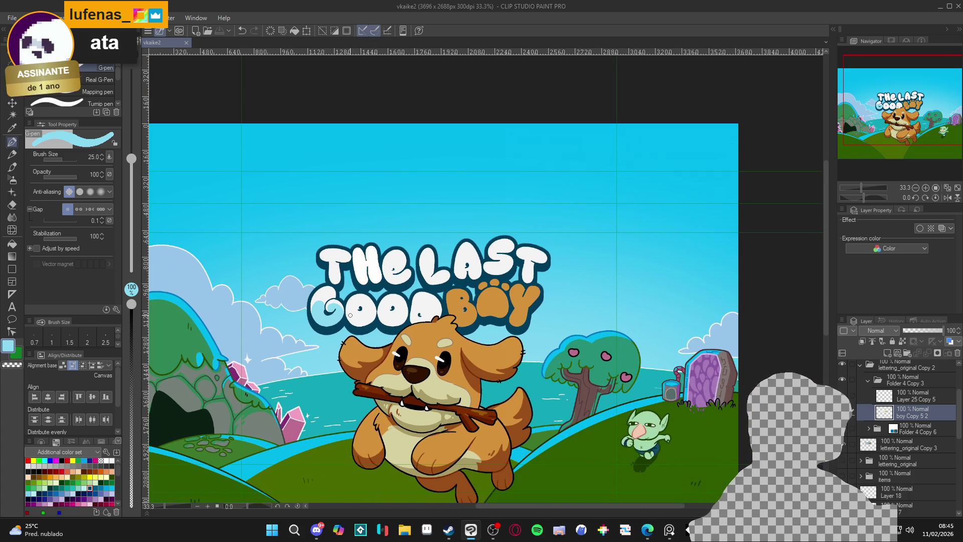
scroll(350, 315, "down", 1)
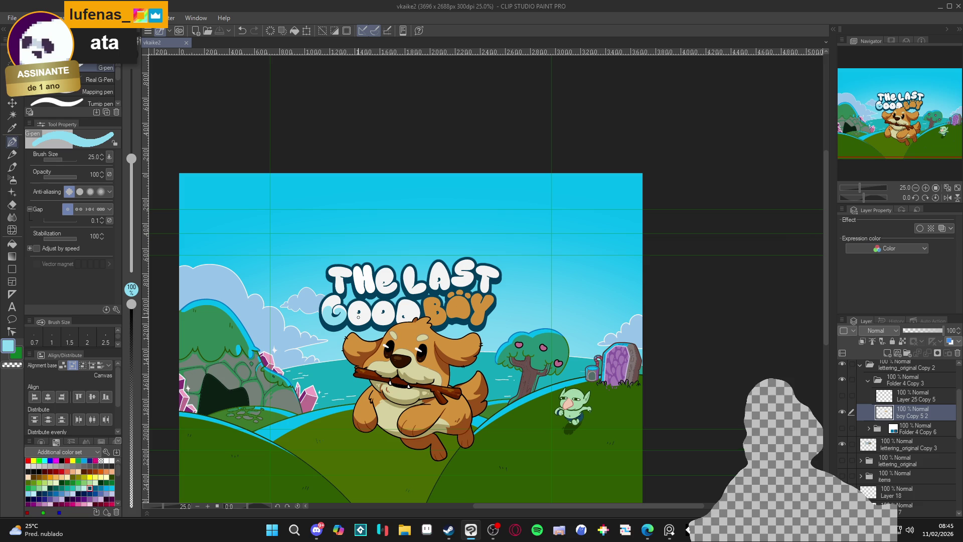
scroll(354, 320, "up", 1)
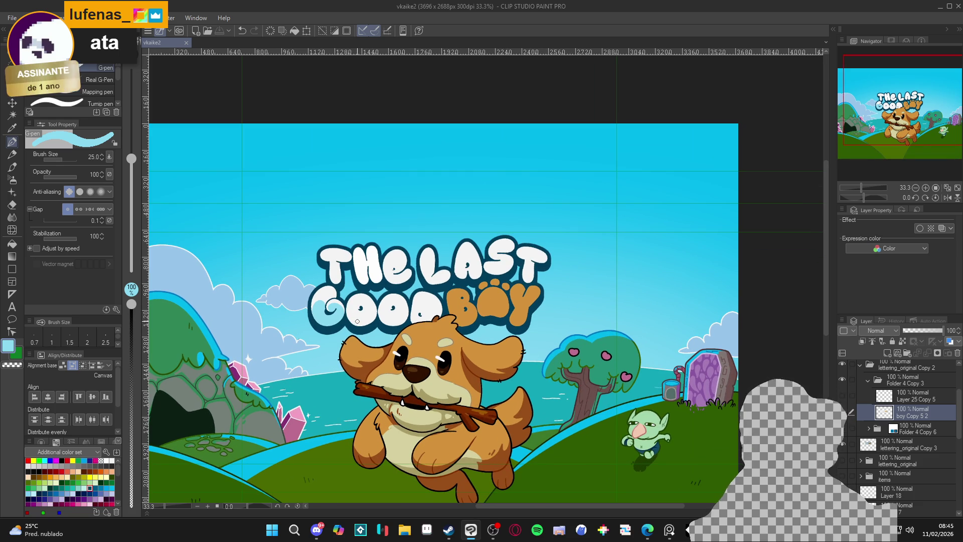
scroll(357, 321, "down", 1)
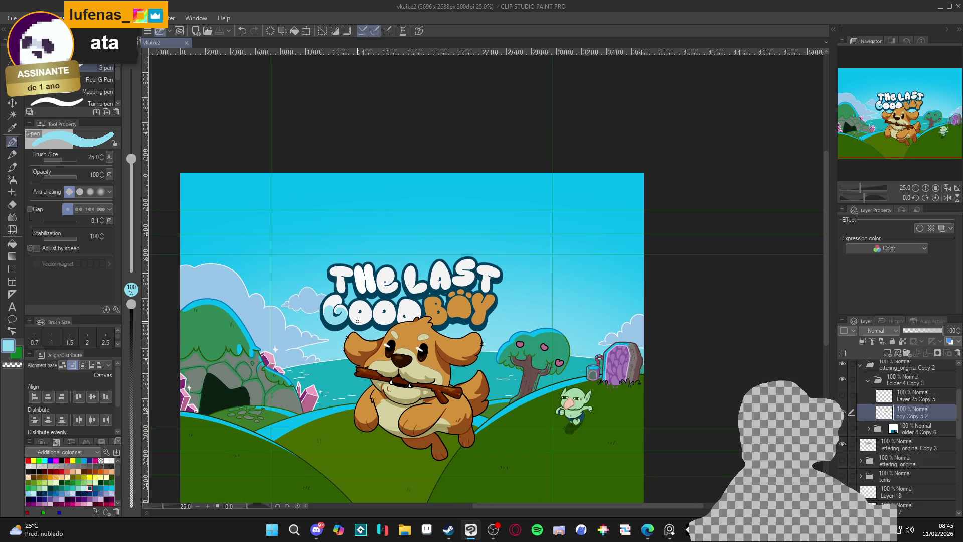
scroll(357, 321, "up", 2)
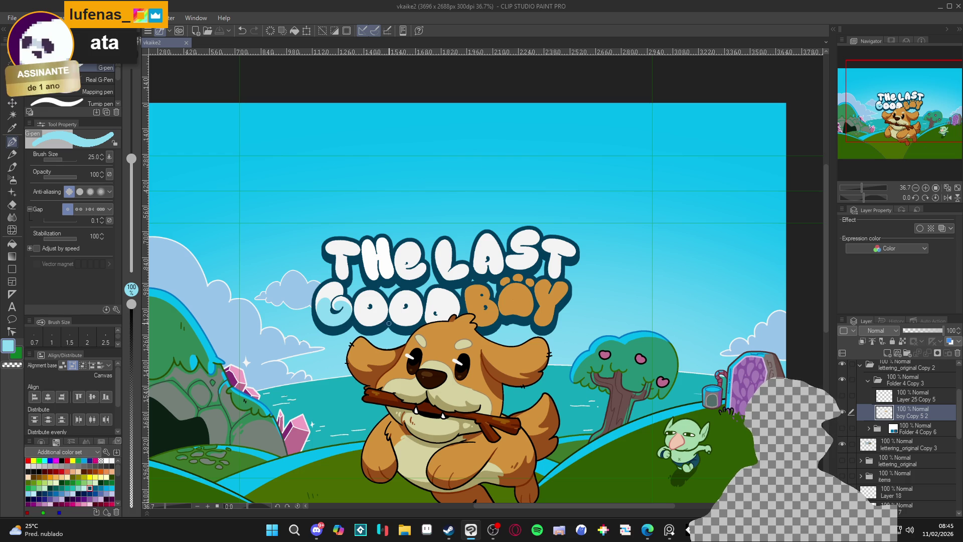
- Paint a light-blue shading stroke across the first O of GOOD
left_click_drag(390, 324, 401, 327)
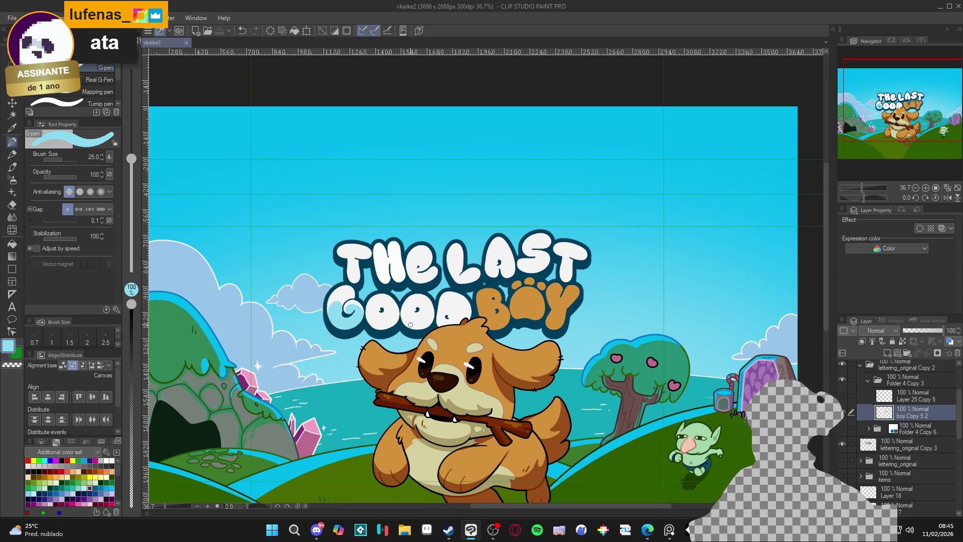
key("w")
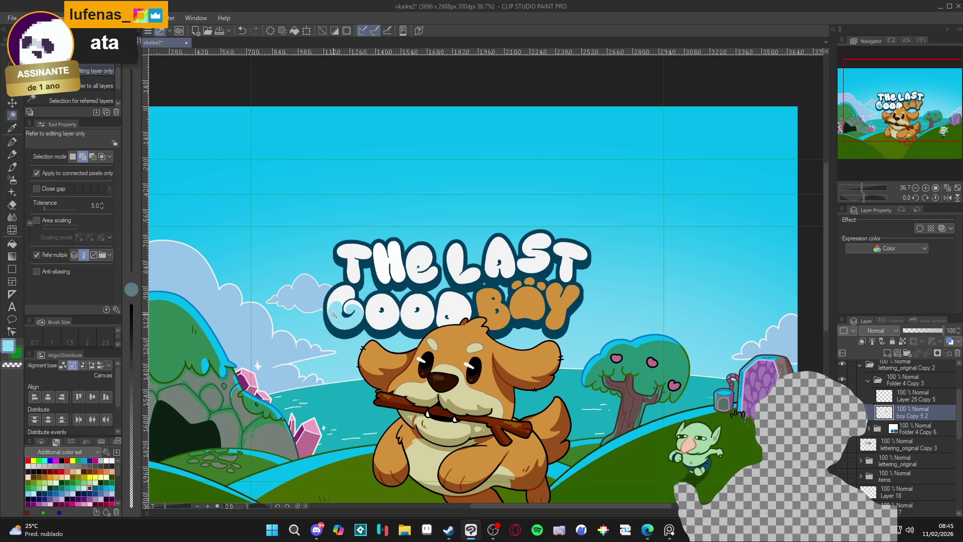
key("p")
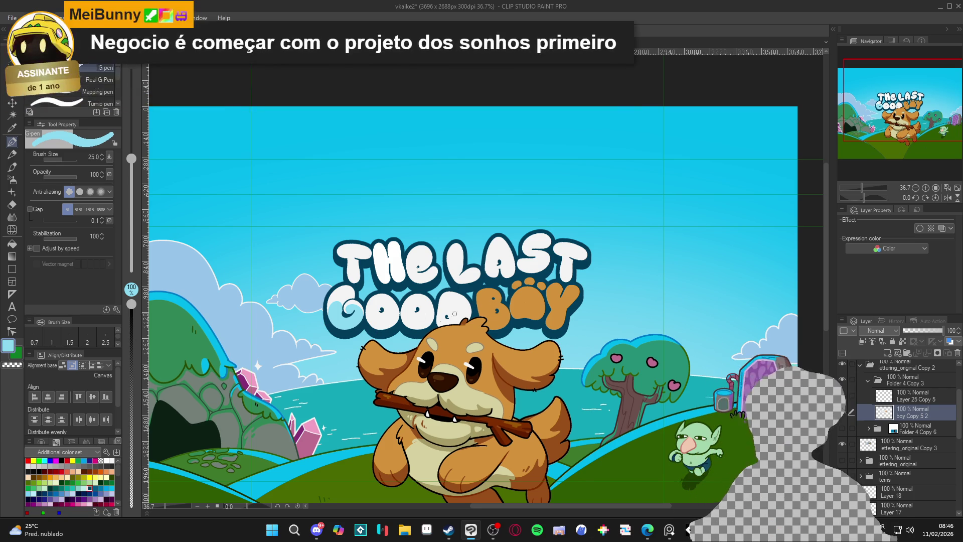
scroll(469, 307, "up", 4)
mouse_move(417, 347)
left_mouse_down()
mouse_move(401, 329)
mouse_move(409, 309)
mouse_move(420, 319)
mouse_move(452, 310)
left_mouse_up()
- Eyedrop the light blue again and paint wave shading along the first O's lower edge
key("g")
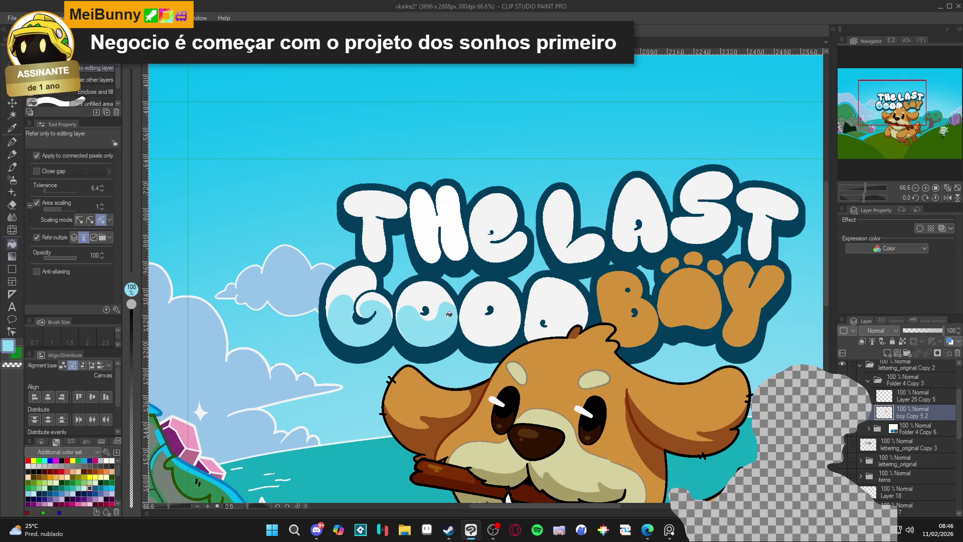
key("p")
left_click(444, 298, "alt")
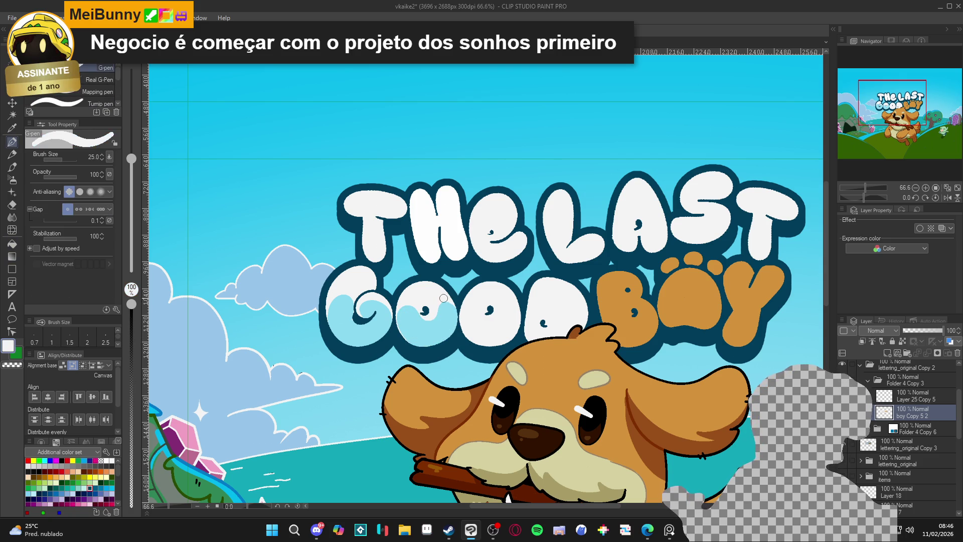
left_click(446, 329, "alt")
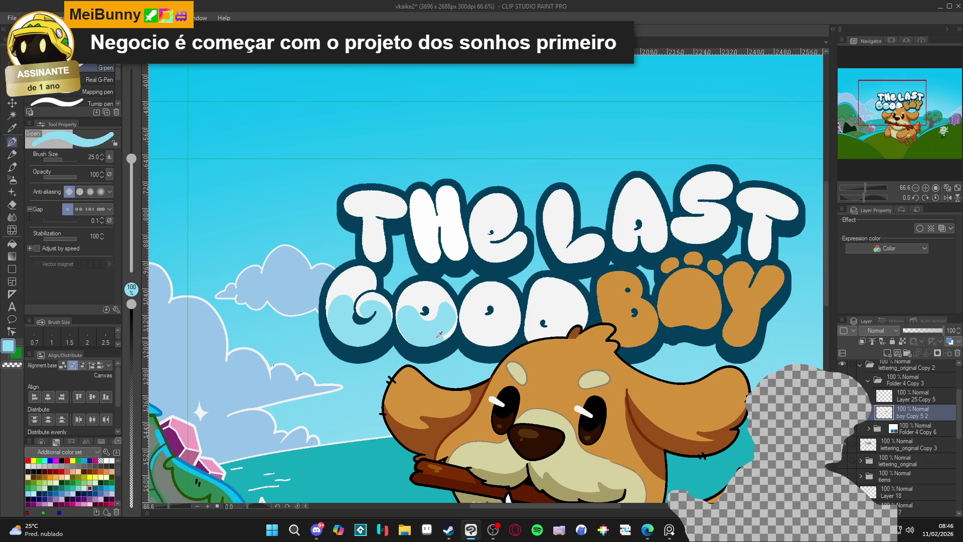
left_click_drag(439, 341, 455, 323)
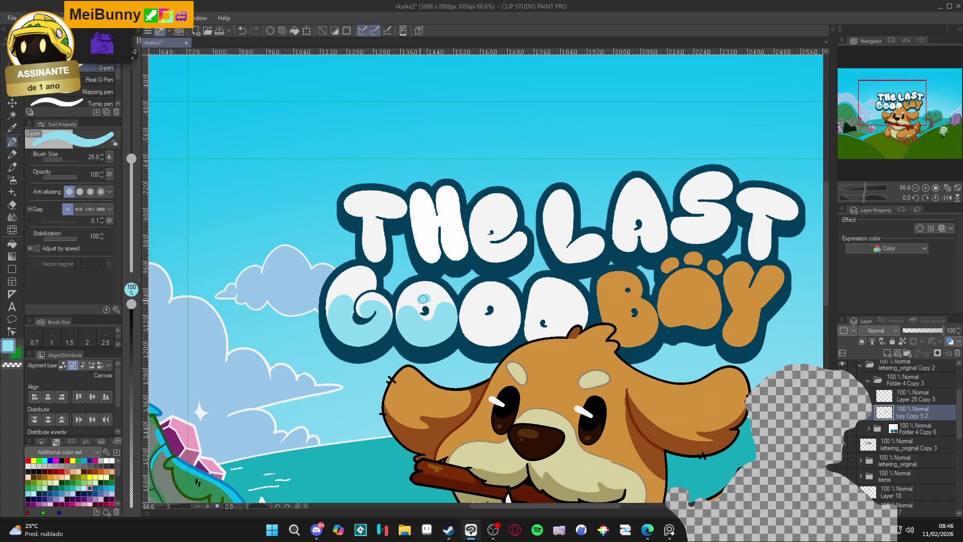
scroll(455, 266, "down", 1)
scroll(455, 266, "down", 2)
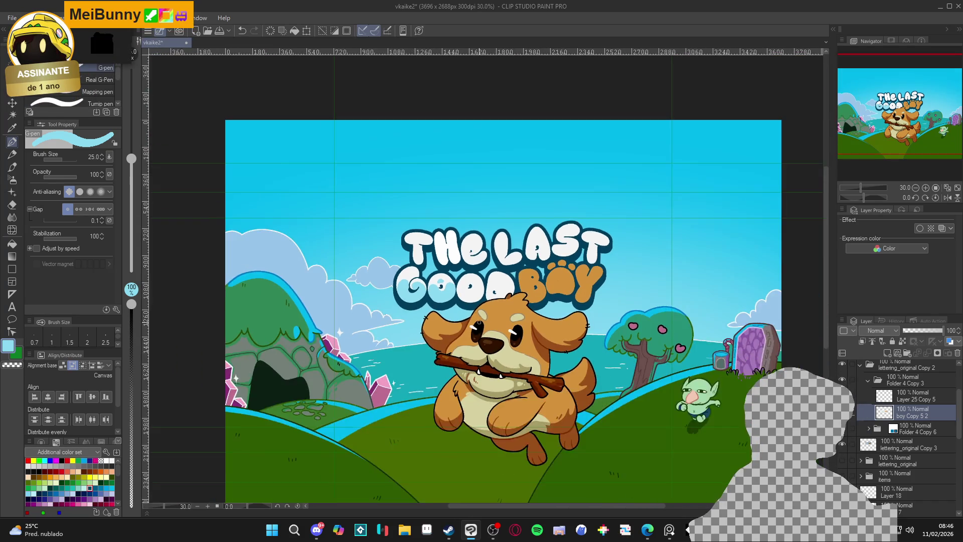
scroll(405, 384, "up", 1)
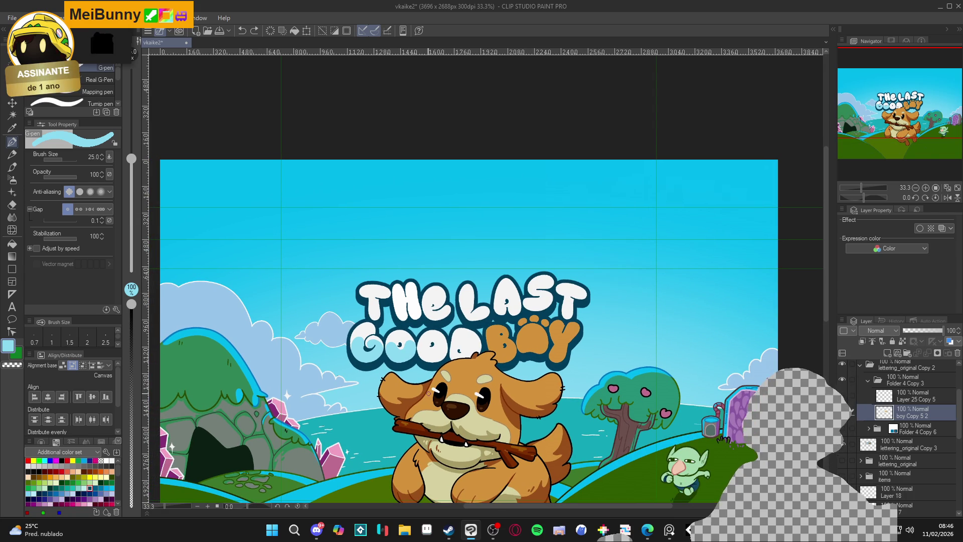
scroll(362, 363, "up", 3)
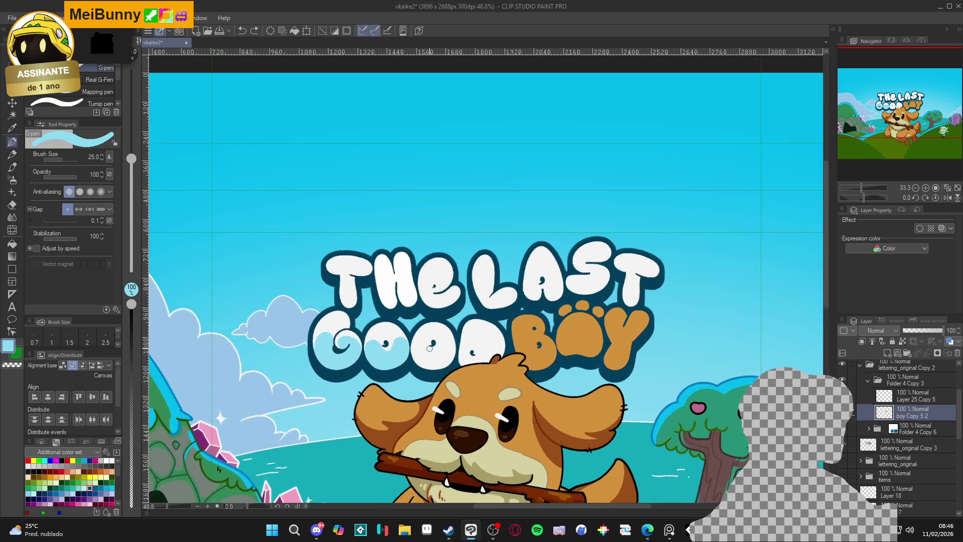
scroll(414, 372, "down", 3)
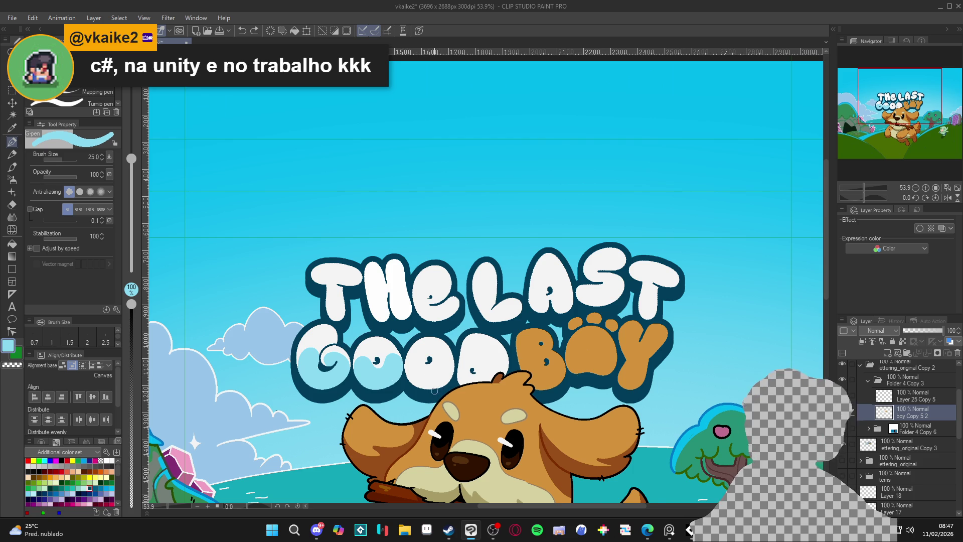
- Save the cover and draw a looping light-blue wave inside the second O of GOOD
scroll(434, 391, "down", 2)
key("ctrl+s")
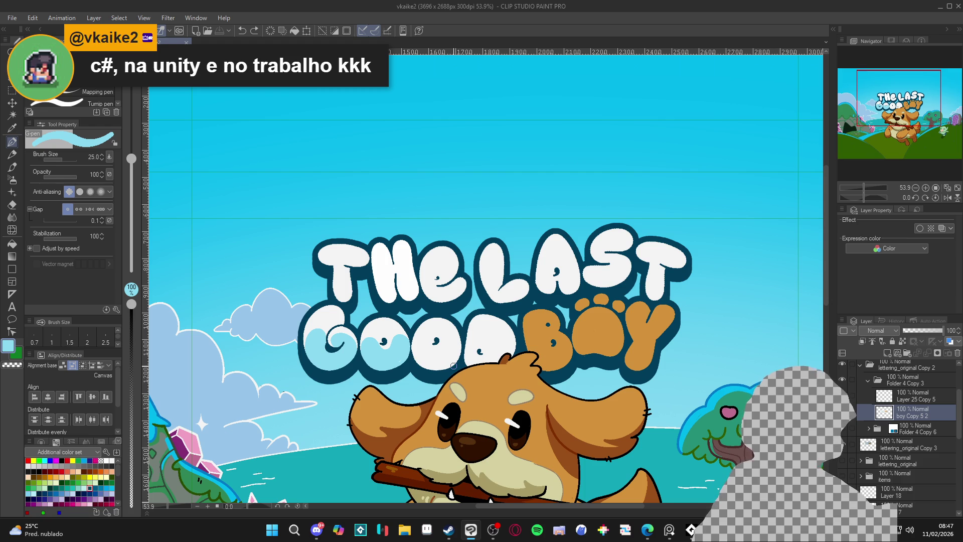
left_click(453, 366)
mouse_move(418, 368)
left_mouse_down()
mouse_move(419, 334)
mouse_move(435, 355)
left_mouse_up()
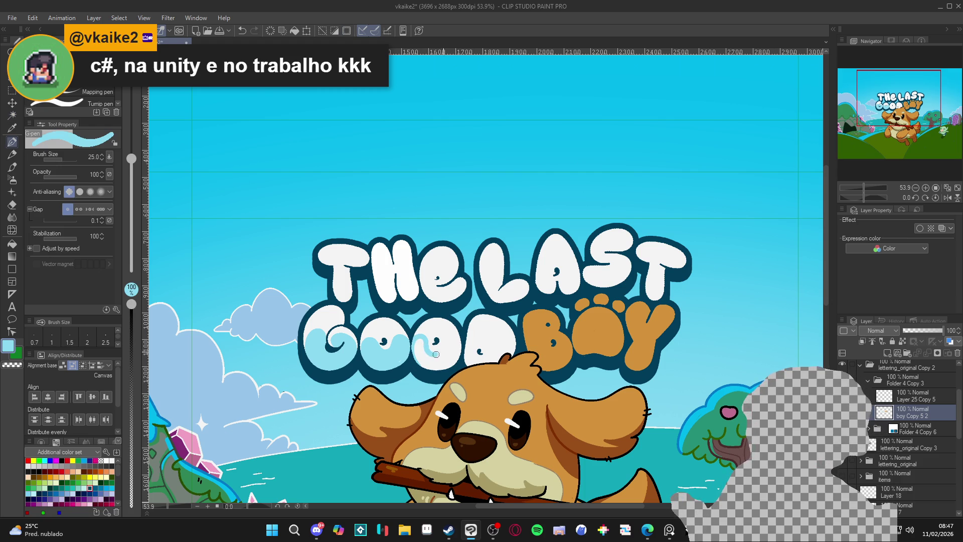
- Draw a wavy light-blue line across the D and fill its lower part with light blue
key("g")
key("p")
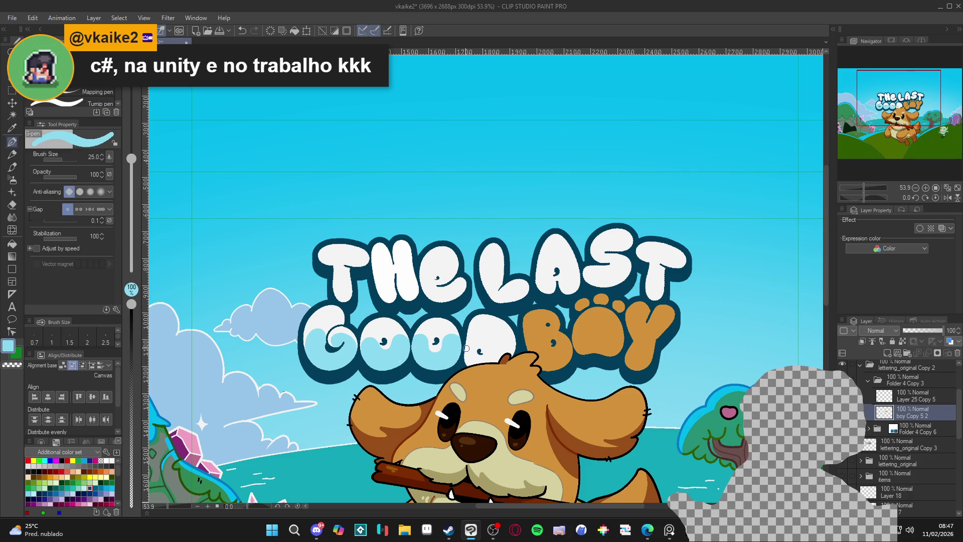
key("g")
key("p")
mouse_move(464, 346)
left_mouse_down()
mouse_move(479, 356)
mouse_move(512, 343)
left_mouse_up()
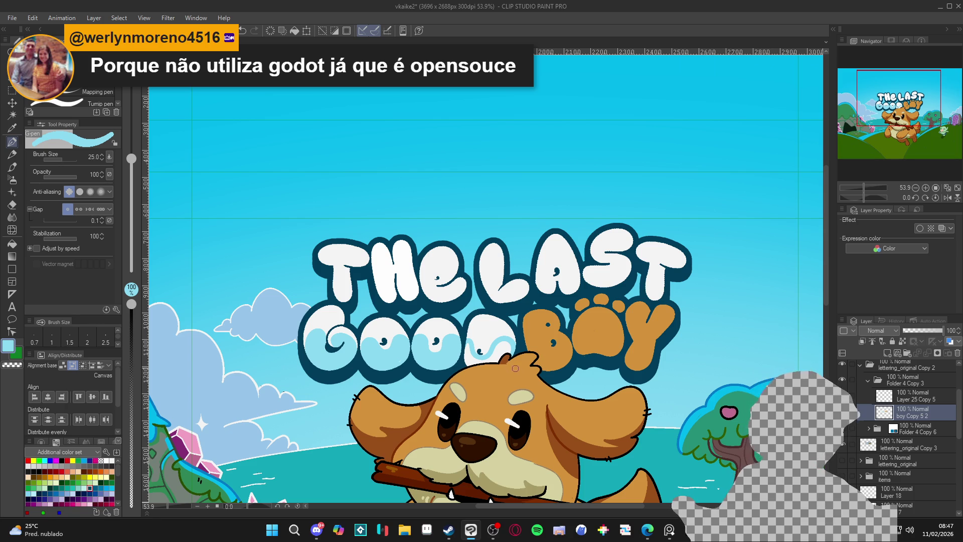
key("g")
left_click(504, 351)
- Switch the pen colour to white, then back to light blue
key("p")
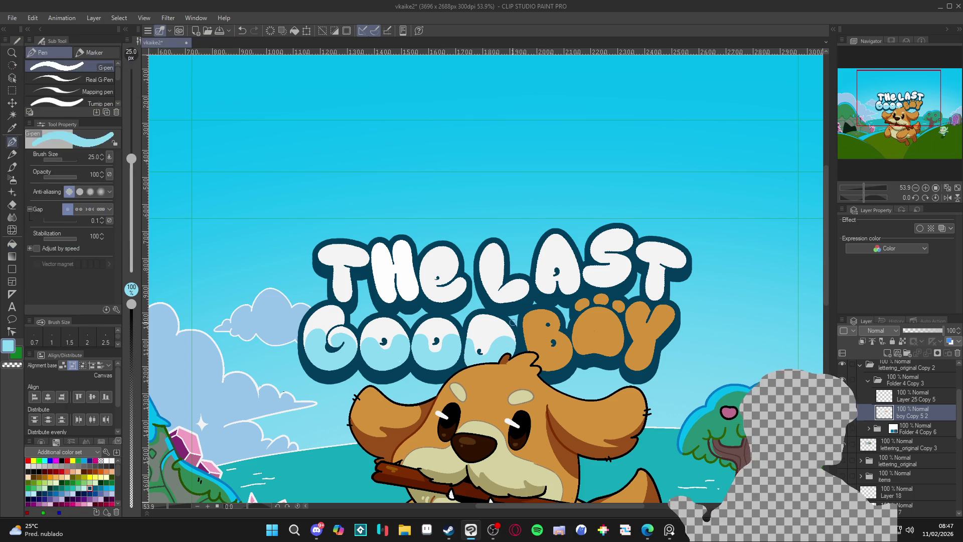
left_click(511, 330, "alt")
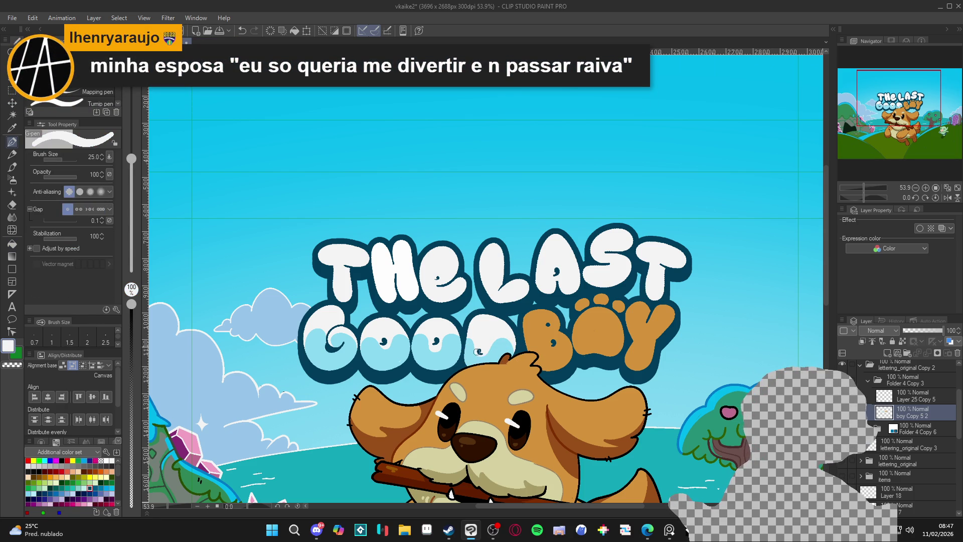
left_click(478, 346, "alt")
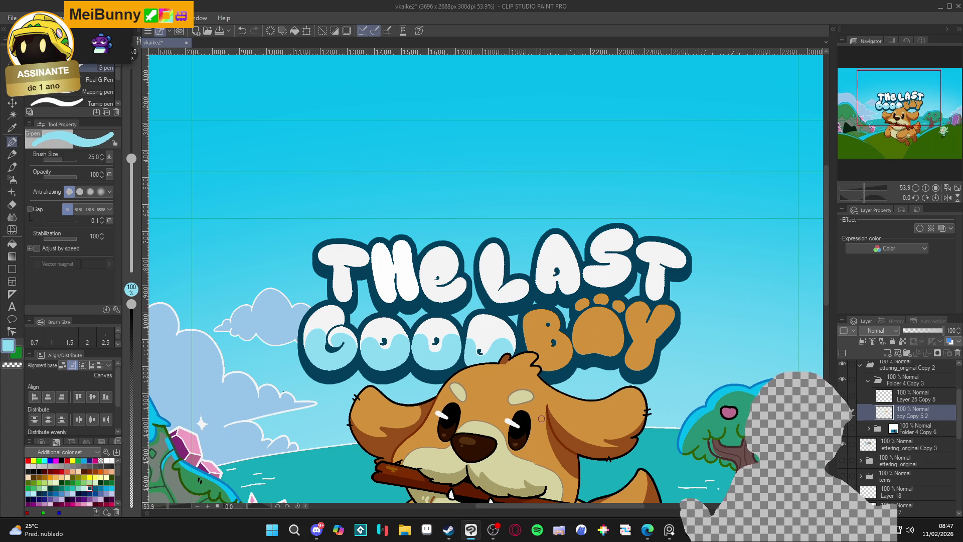
scroll(530, 422, "down", 2)
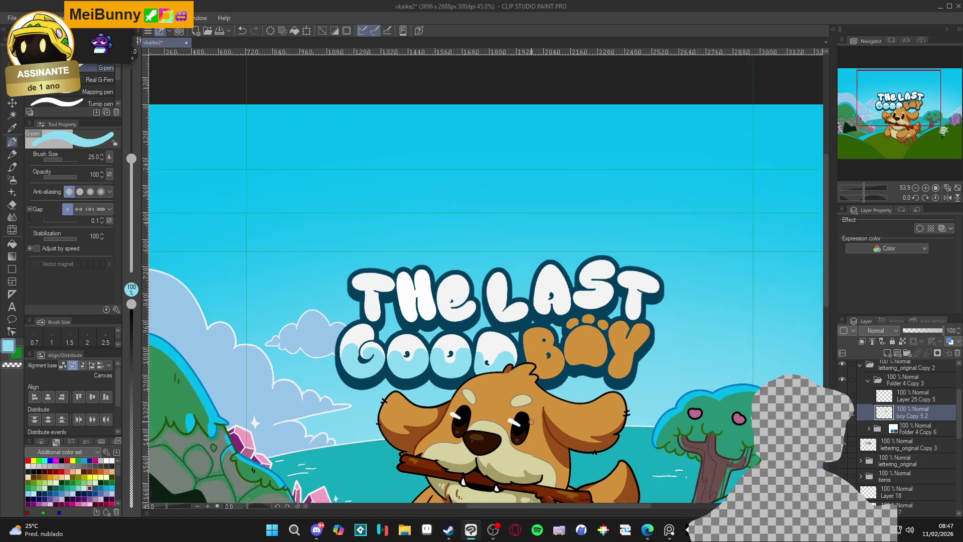
scroll(530, 422, "down", 1)
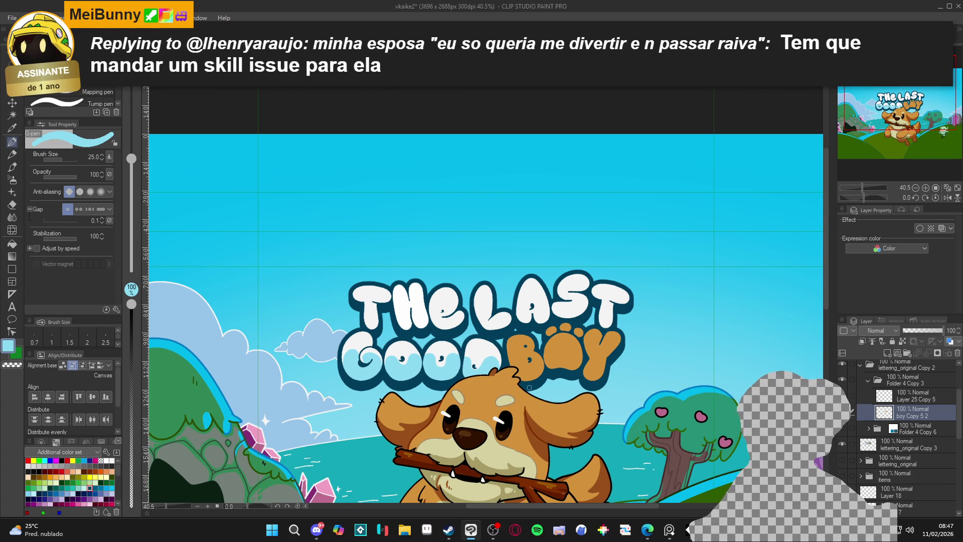
scroll(535, 390, "down", 1)
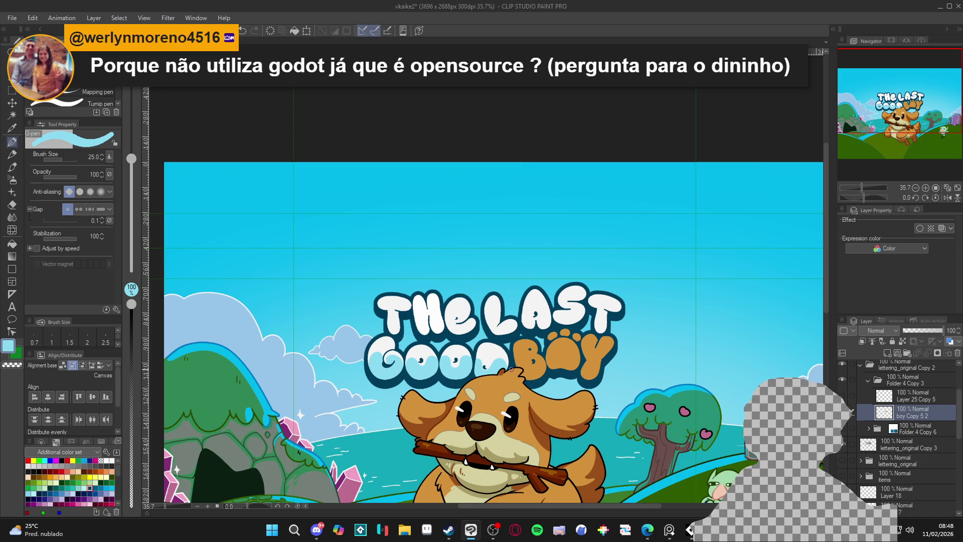
scroll(503, 369, "down", 1)
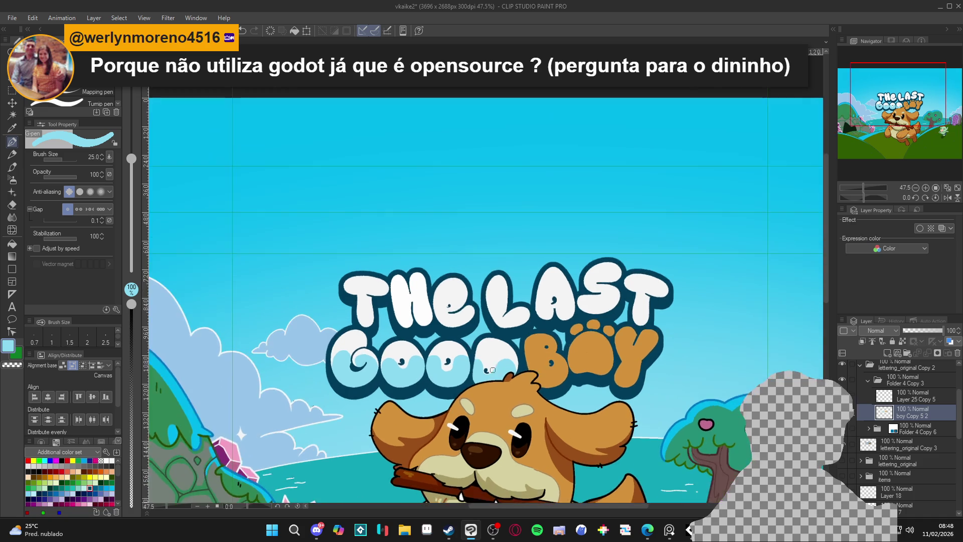
scroll(503, 362, "up", 1)
- Test Auto Select on the orange BOY letters, then take BOY's orange as the pen colour
key("w")
left_click(547, 377)
left_click(636, 378)
key("ctrl+d")
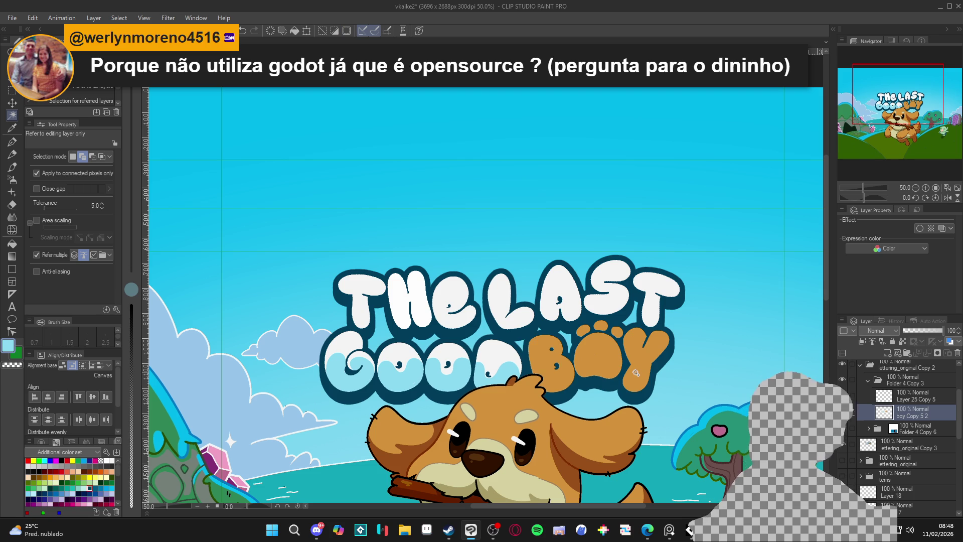
key("p")
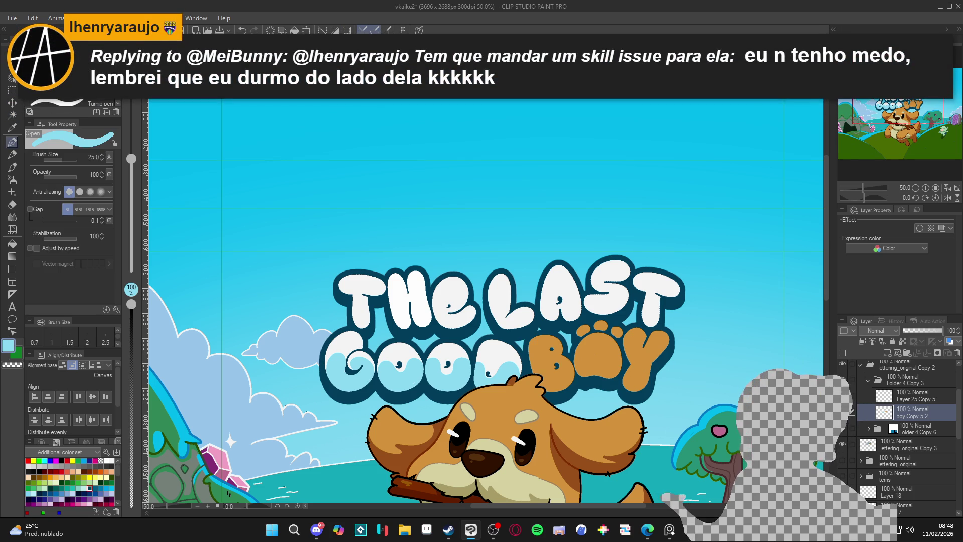
left_click(628, 359, "alt")
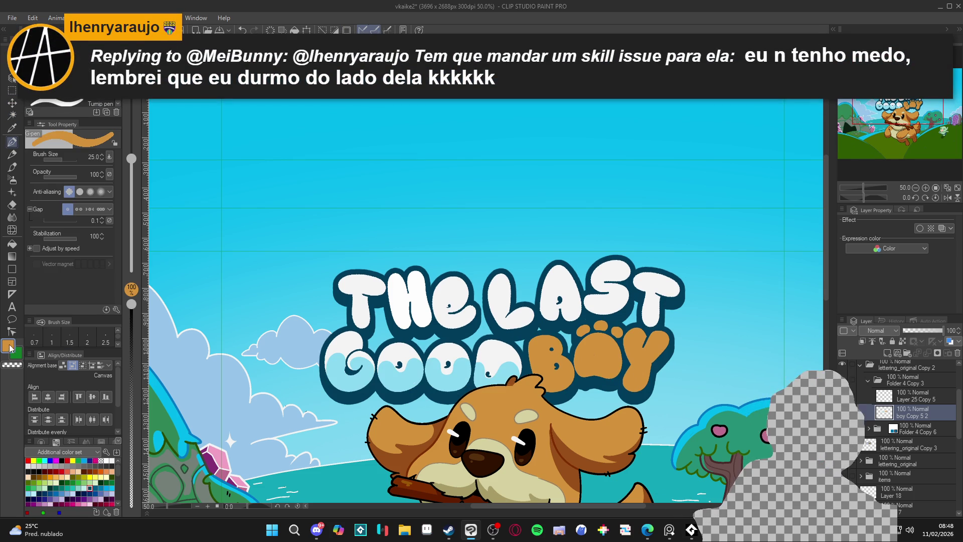
- Darken the orange to brown in the colour settings and set the brush to size 20
left_click(9, 346)
left_click_drag(307, 173, 308, 187)
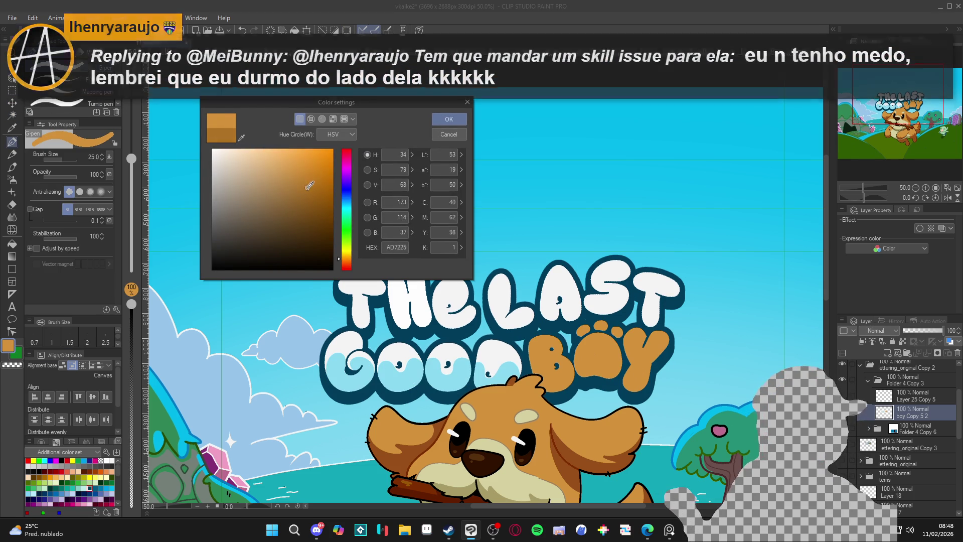
scroll(354, 223, "down", 1)
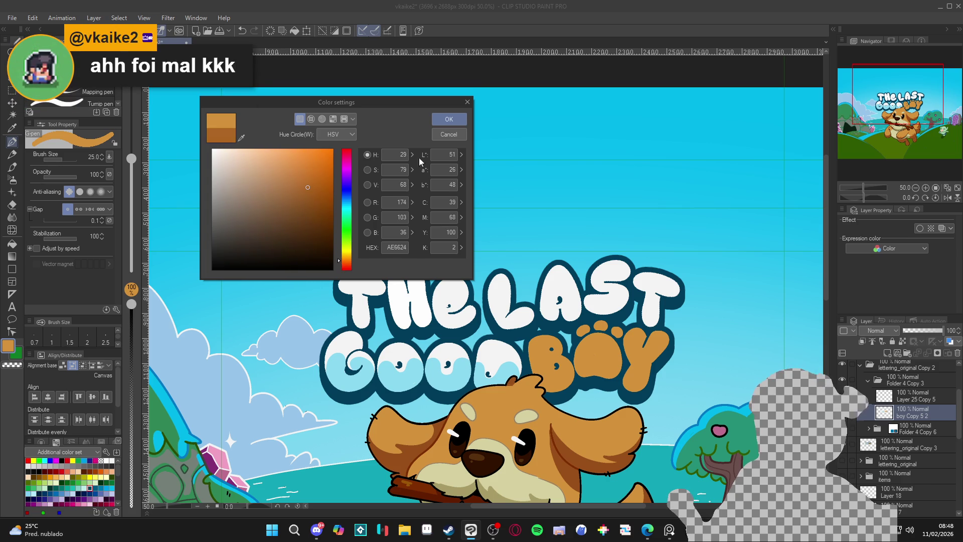
left_click(448, 119)
key("bracketright")
key("bracketright")
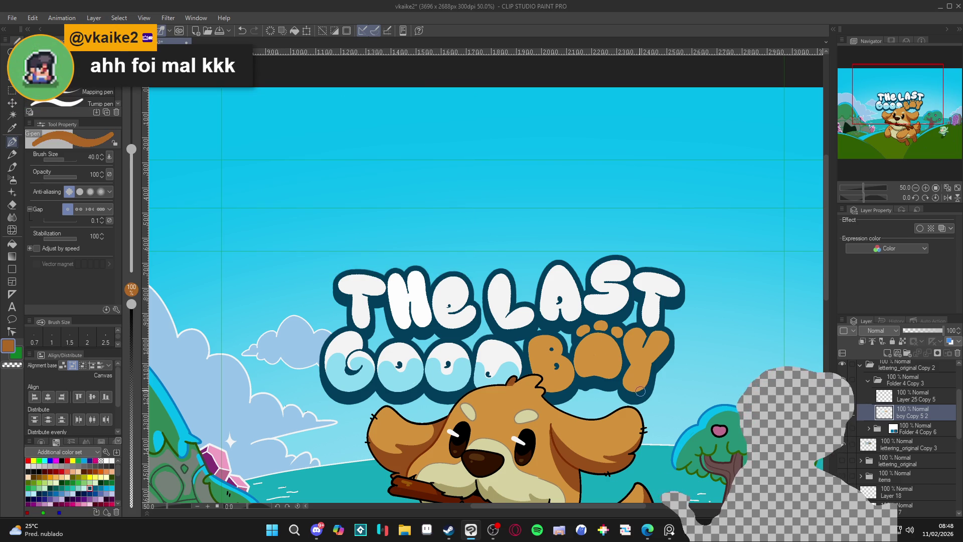
key("bracketleft")
key("bracketleft")
key("bracketleft")
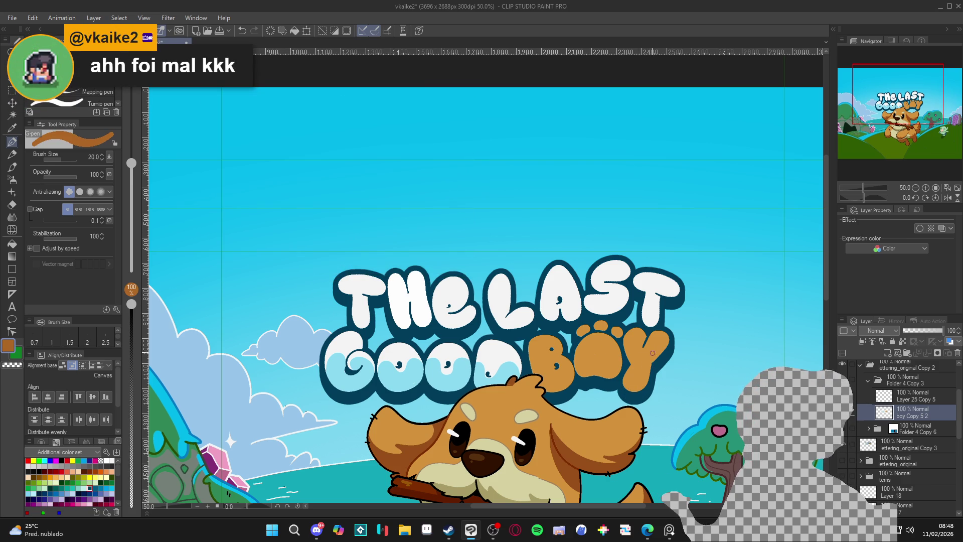
- Paint dark-brown strokes down and across the Y of BOY, then undo them
left_click_drag(659, 346, 628, 387)
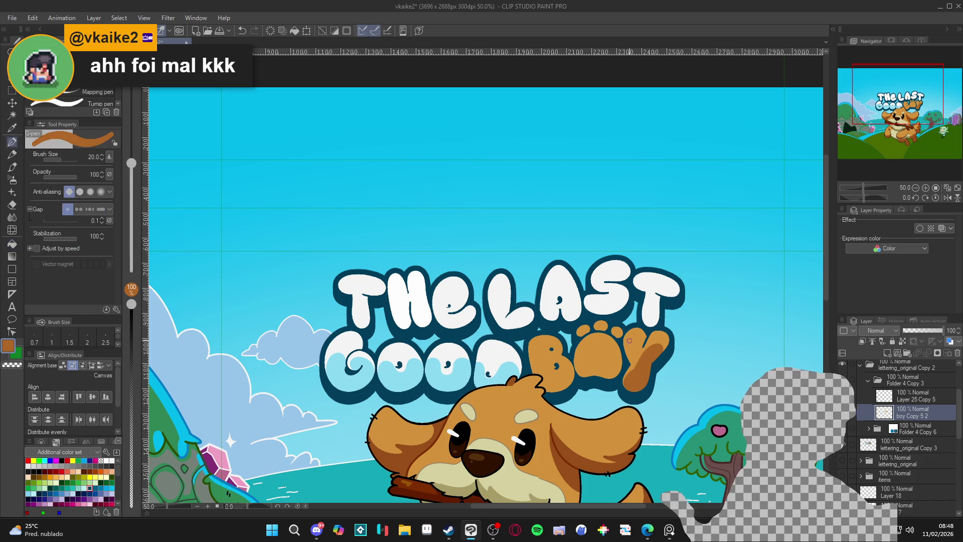
mouse_move(635, 365)
left_mouse_down()
mouse_move(630, 342)
mouse_move(643, 359)
left_mouse_up()
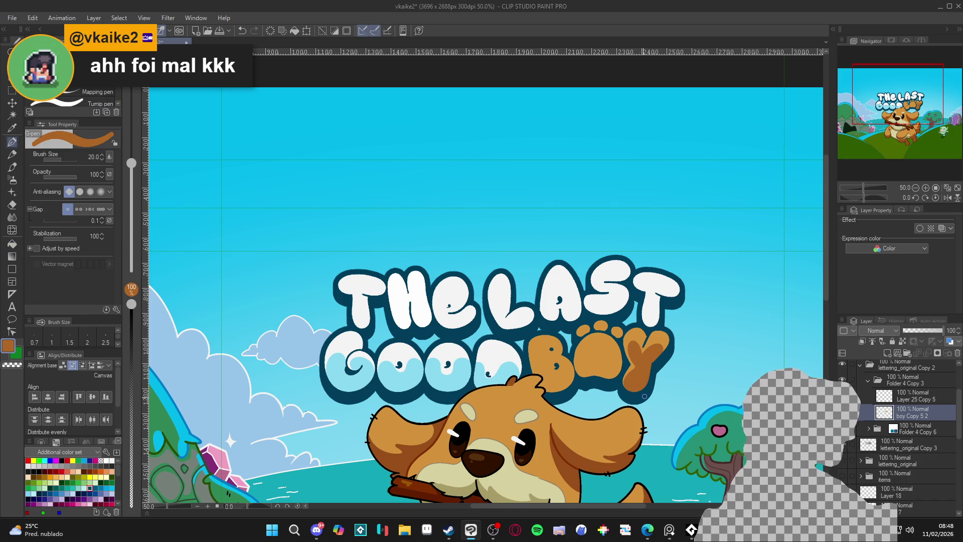
key("ctrl+z")
key("ctrl+z")
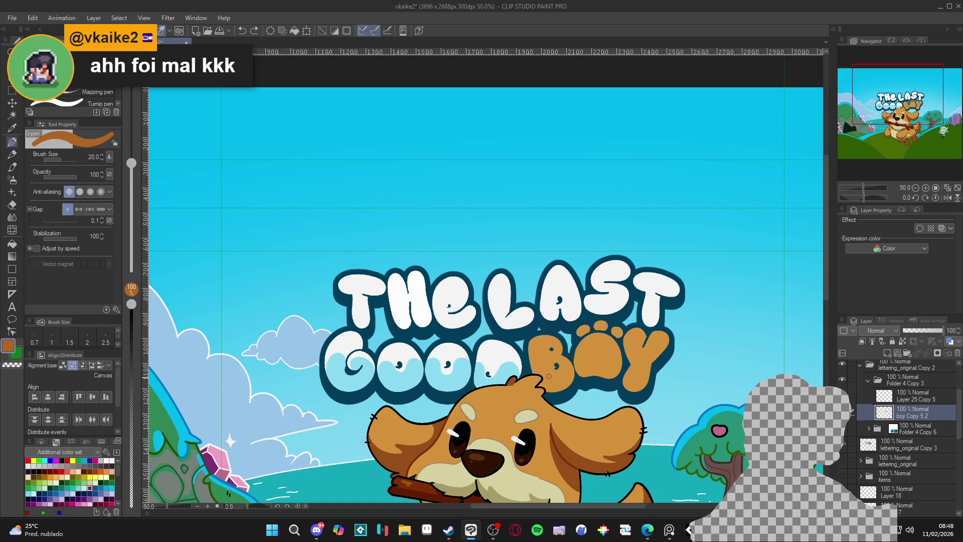
key("ctrl+z")
key("ctrl+z")
key("ctrl+z")
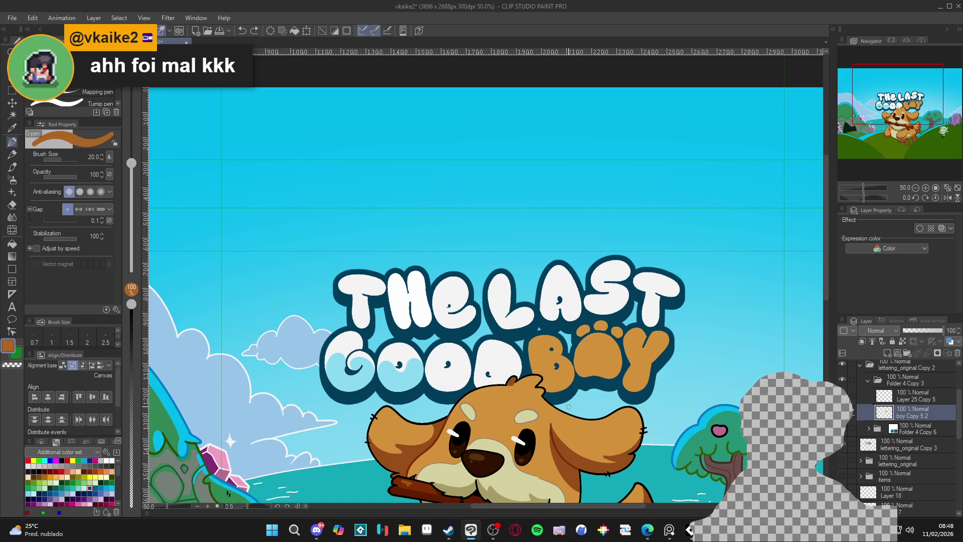
- Zoom in on the title and draw a light-blue wave inside the second O of GOOD
key("ctrl+y")
key("ctrl+z")
key("ctrl+plus")
key("w")
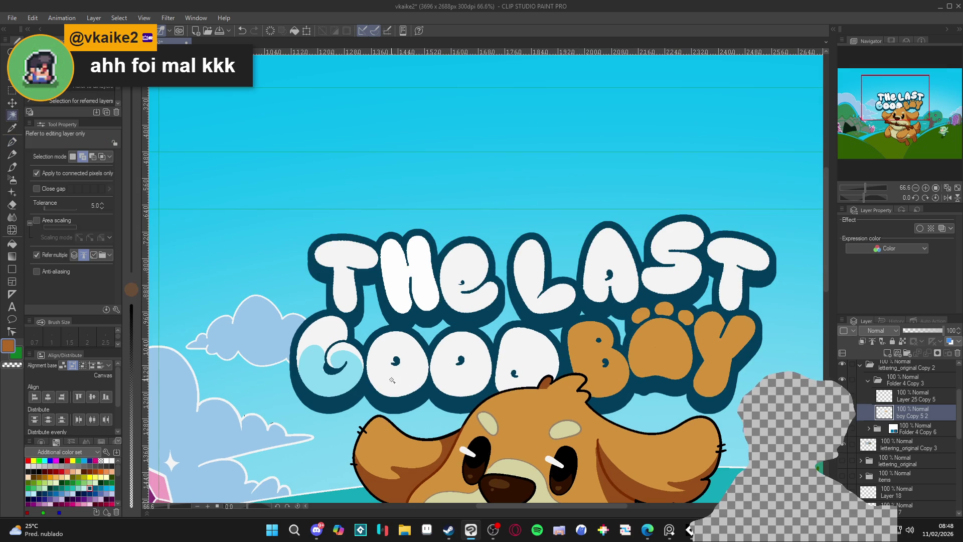
key("p")
left_click(363, 376, "alt")
mouse_move(373, 386)
left_mouse_down()
mouse_move(402, 376)
mouse_move(400, 343)
mouse_move(421, 354)
mouse_move(394, 348)
mouse_move(406, 363)
mouse_move(401, 375)
mouse_move(371, 386)
mouse_move(407, 371)
mouse_move(396, 342)
mouse_move(416, 344)
left_mouse_up()
- Add more light blue to the second O and shape its edge with a white stroke
left_click(394, 348, "alt")
left_click(393, 390, "alt")
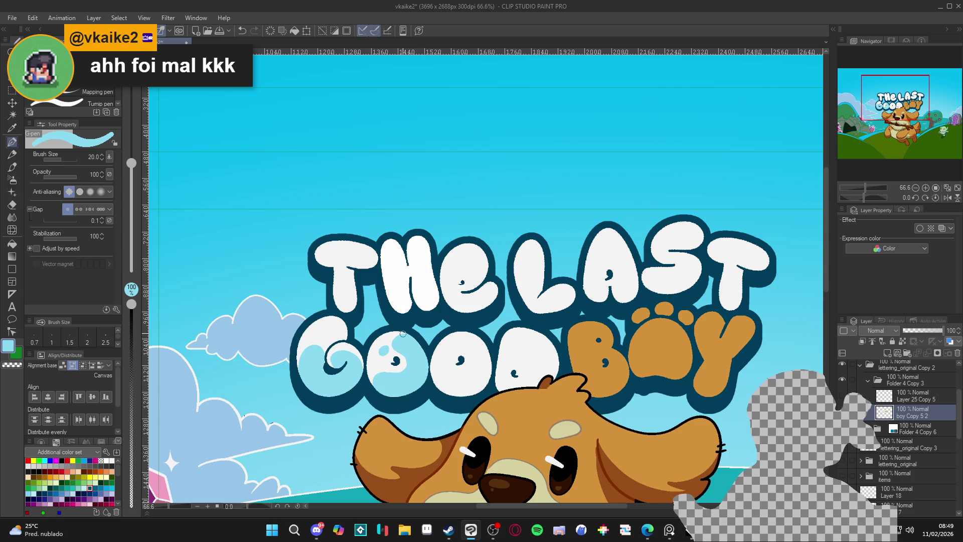
left_click(394, 335, "alt")
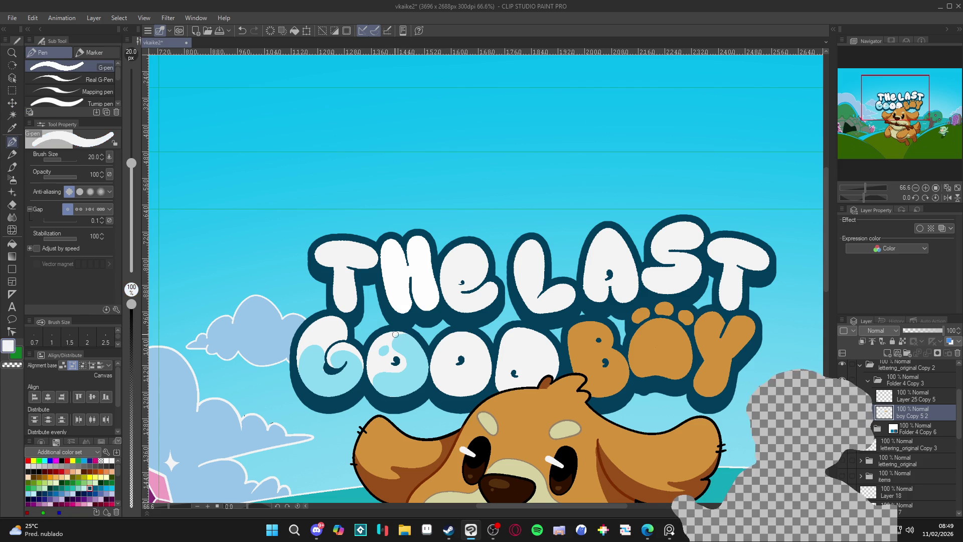
left_click(426, 358, "alt")
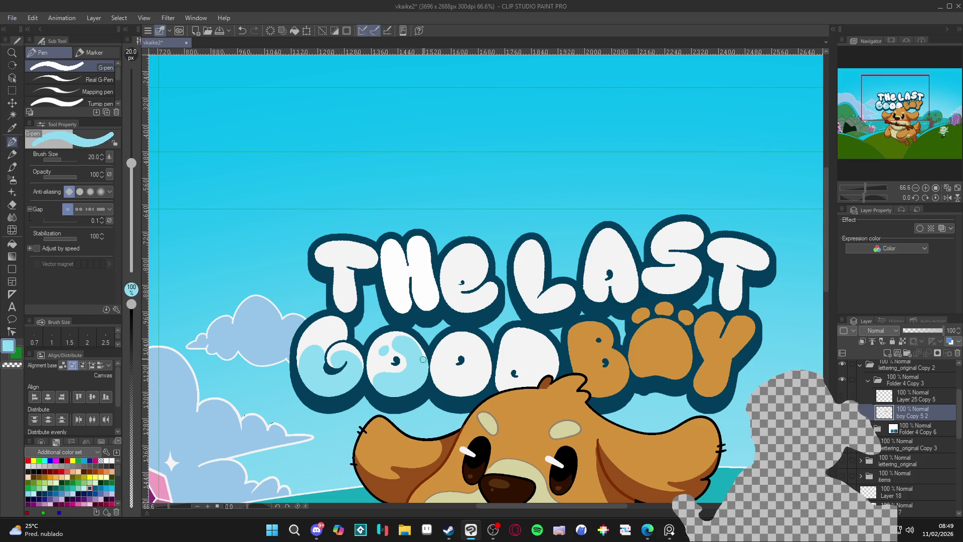
mouse_move(425, 356)
left_mouse_down()
mouse_move(409, 337)
mouse_move(395, 343)
left_mouse_up()
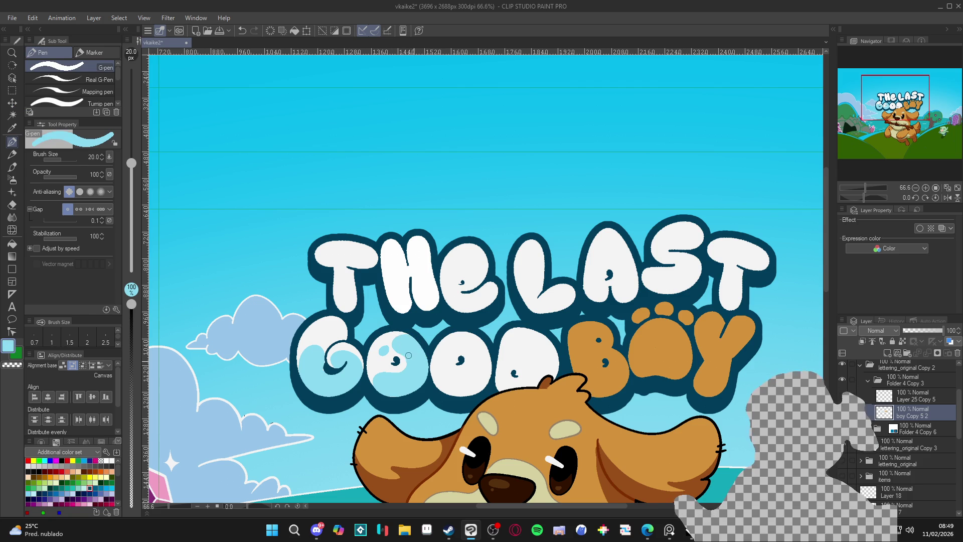
left_click(403, 361, "alt")
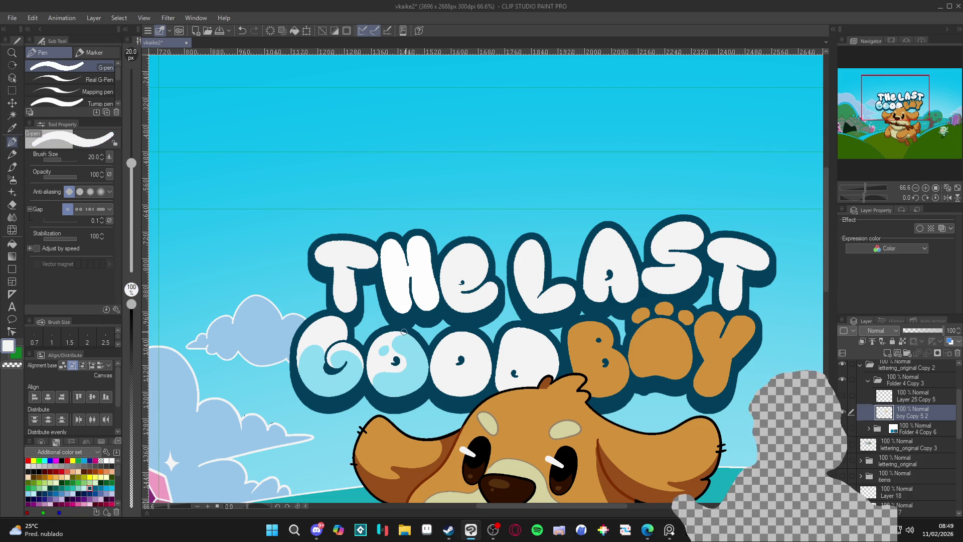
mouse_move(406, 332)
left_mouse_down()
mouse_move(395, 345)
mouse_move(407, 365)
mouse_move(374, 375)
mouse_move(377, 397)
mouse_move(419, 383)
left_mouse_up()
left_click(406, 380, "alt")
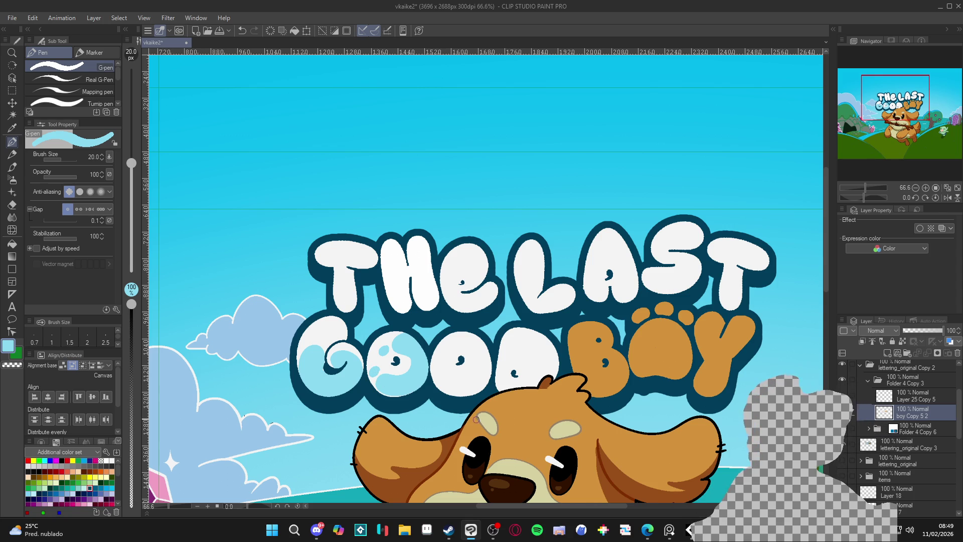
- Undo the white touch-up on the second O, review the whole cover, and save it
scroll(451, 412, "down", 3)
scroll(393, 351, "up", 3)
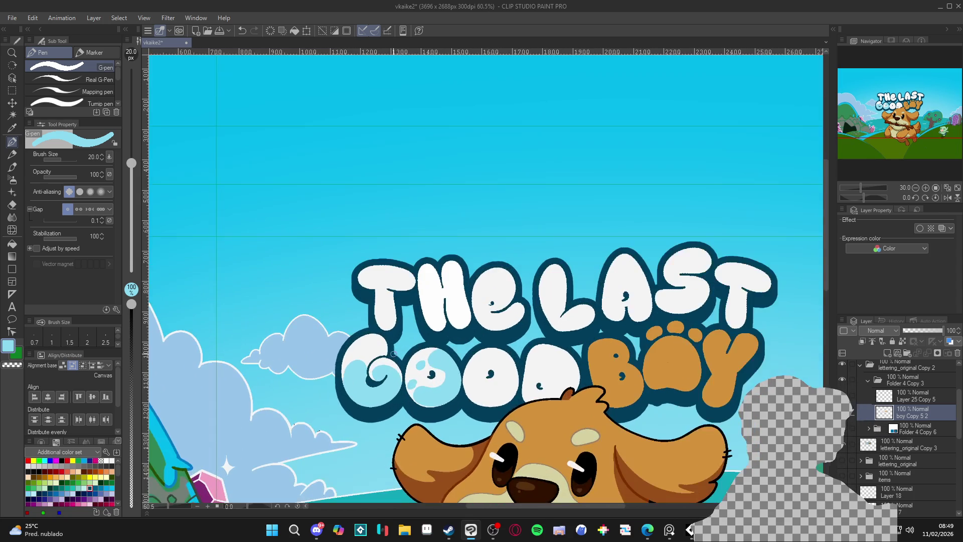
scroll(428, 364, "down", 1)
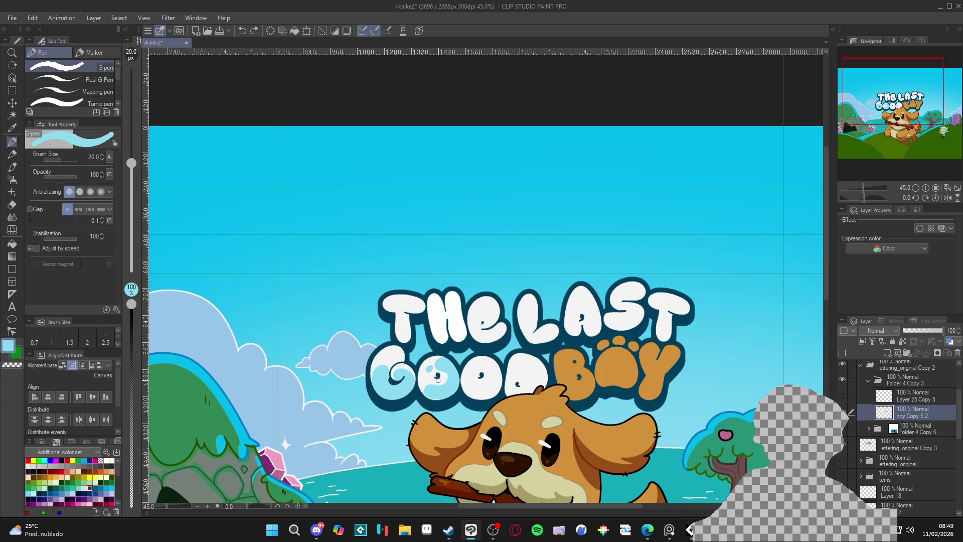
scroll(434, 375, "up", 2)
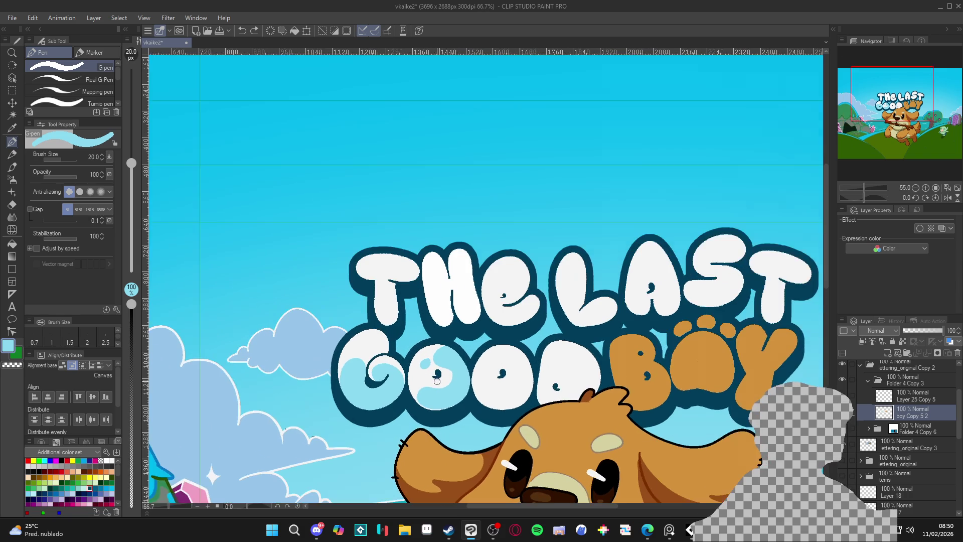
key("ctrl+z")
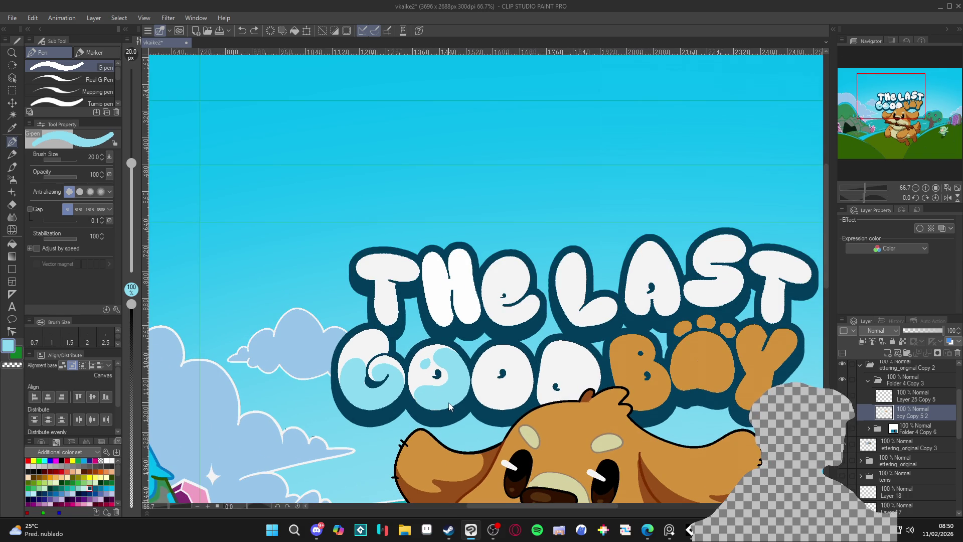
scroll(449, 395, "down", 3)
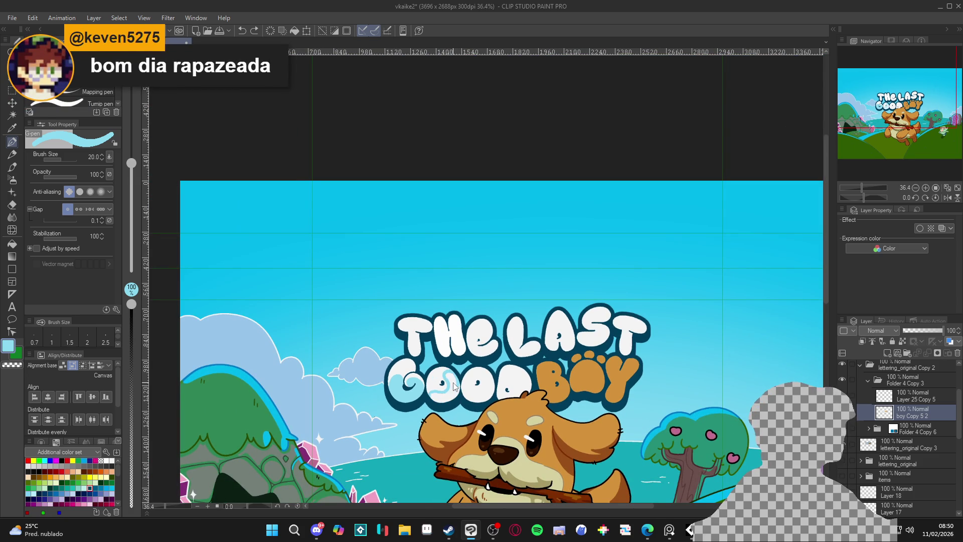
scroll(447, 391, "up", 1)
scroll(447, 391, "down", 2)
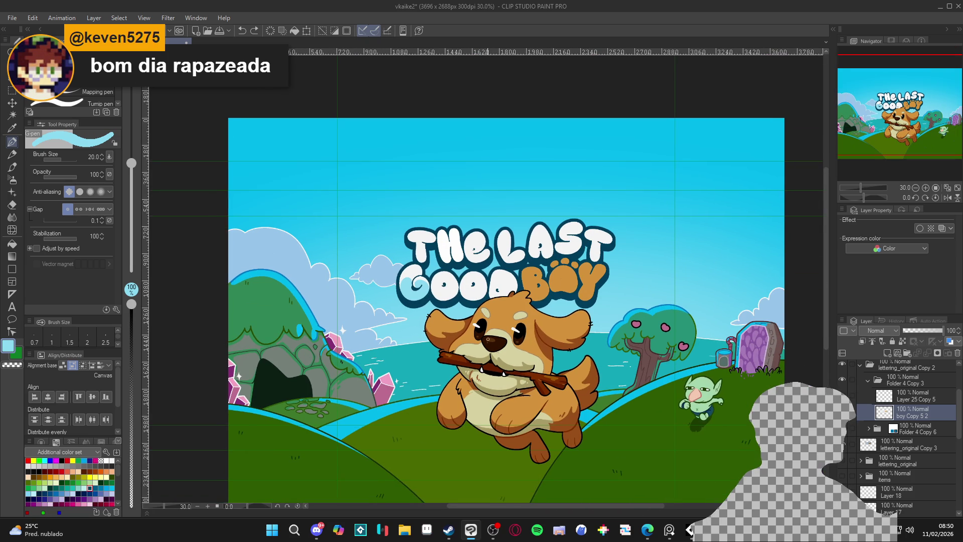
left_click_drag(514, 365, 500, 373)
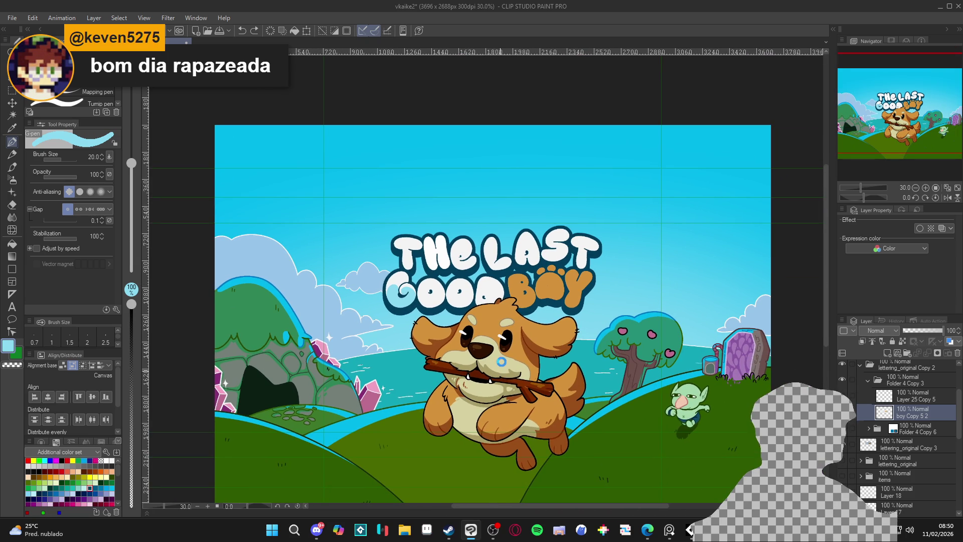
key("ctrl+s")
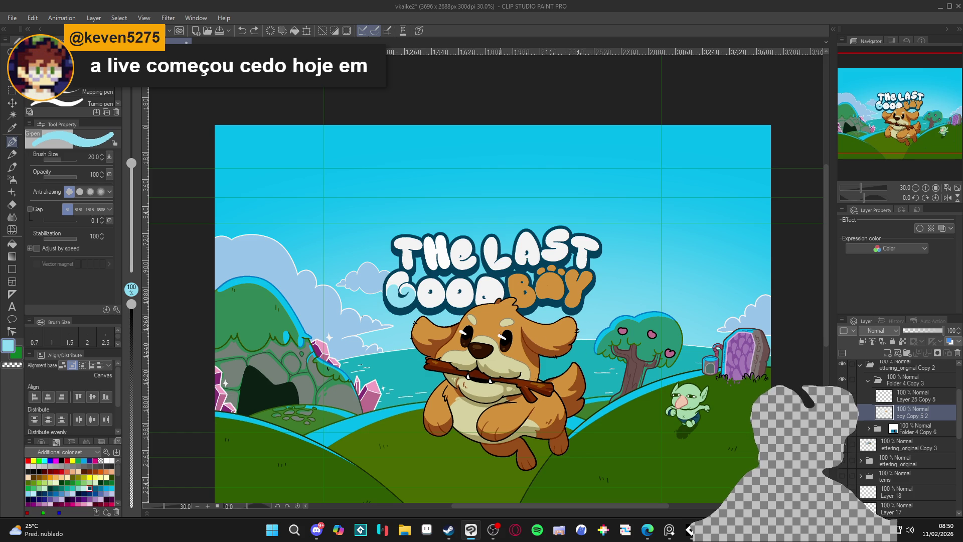
scroll(368, 300, "up", 4)
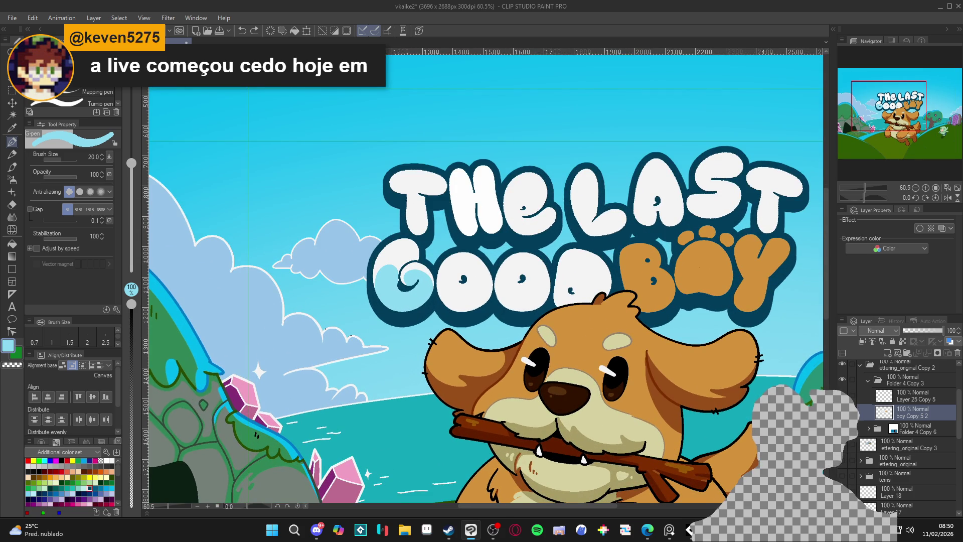
- Try white and refill fills inside the G, undoing both
scroll(403, 237, "up", 1)
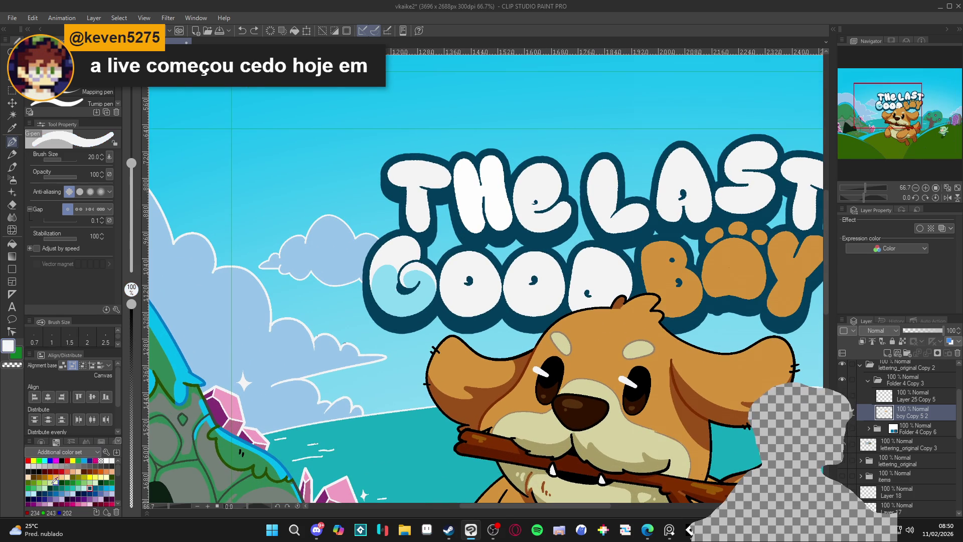
key("g")
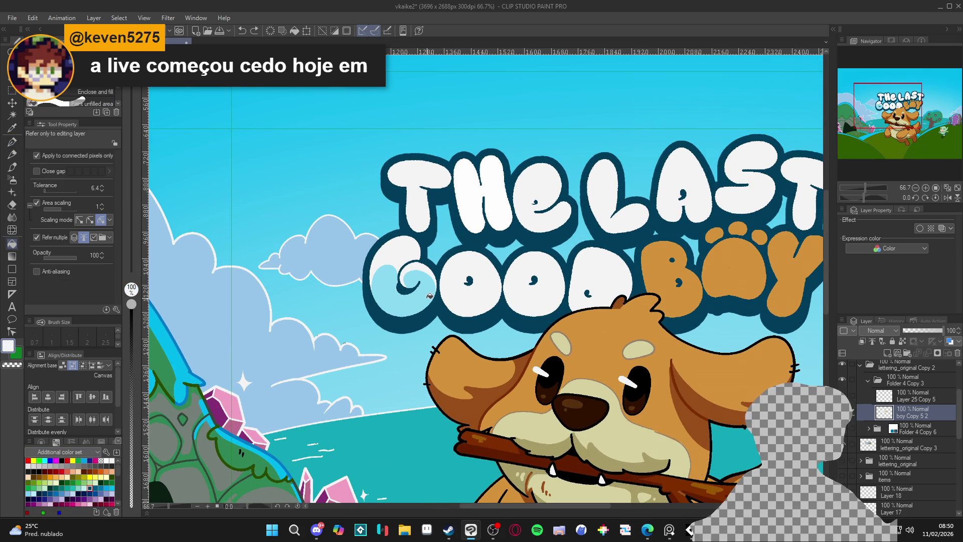
left_click(429, 296)
key("ctrl+z")
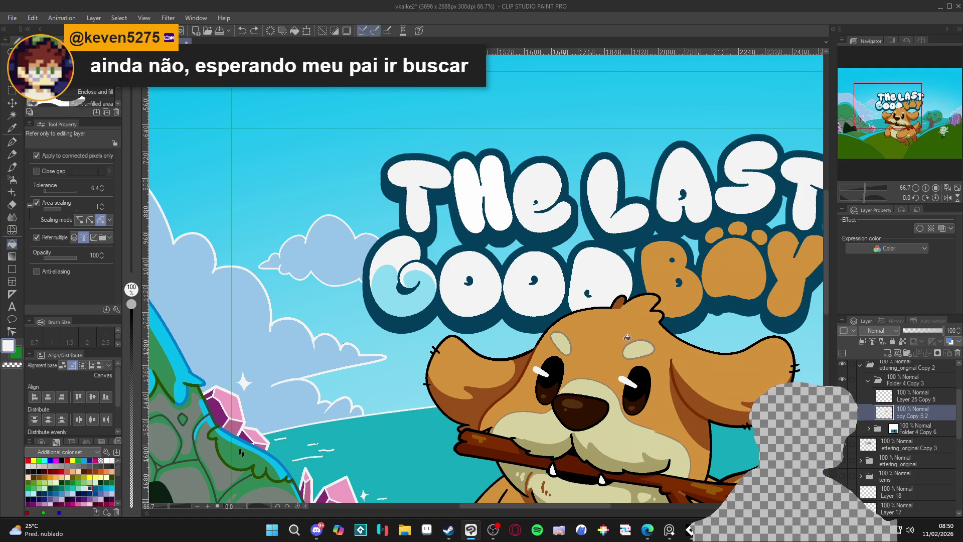
left_click(412, 310)
key("ctrl+z")
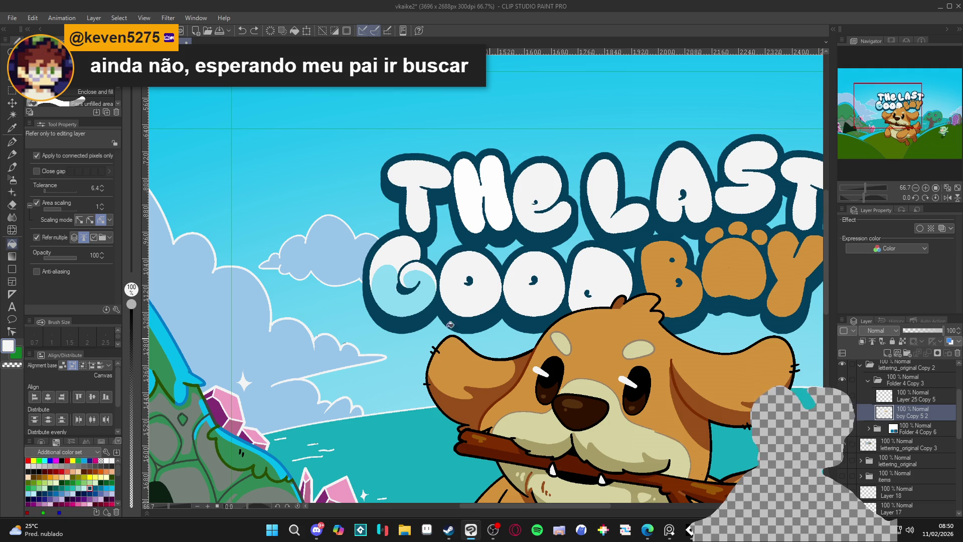
- Group boy Copy 5 2 into Folder 2 and fill inside the G at 28 opacity
key("w")
left_click(385, 299)
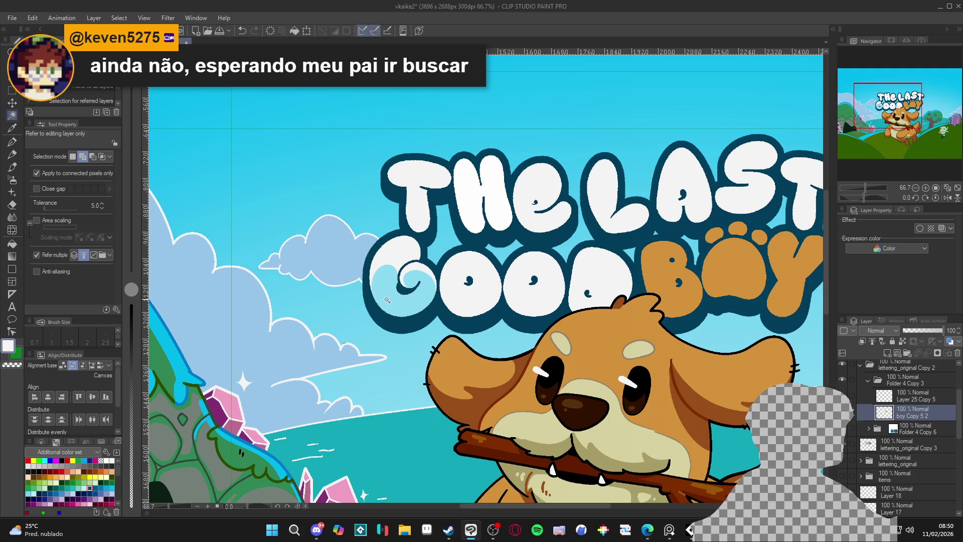
key("ctrl+g")
key("space")
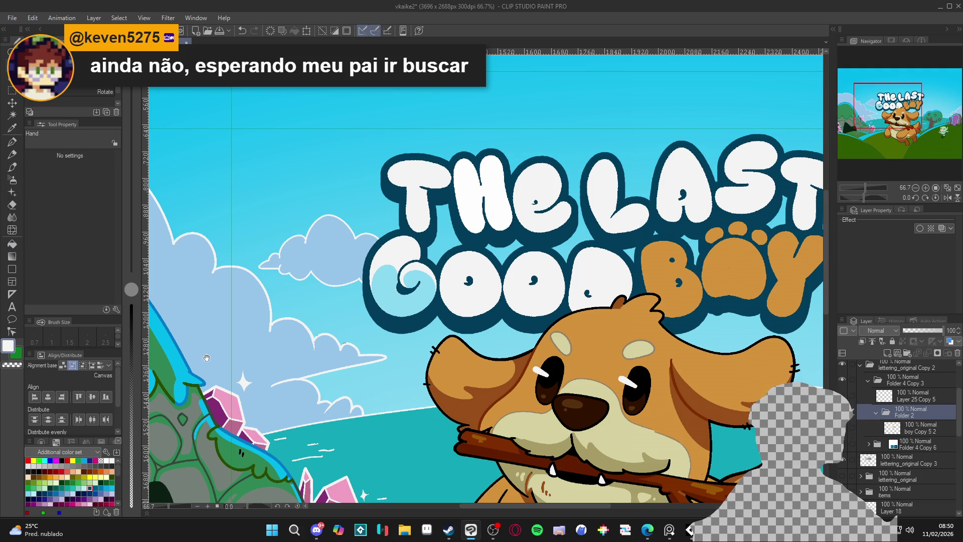
key("g")
left_click(132, 452)
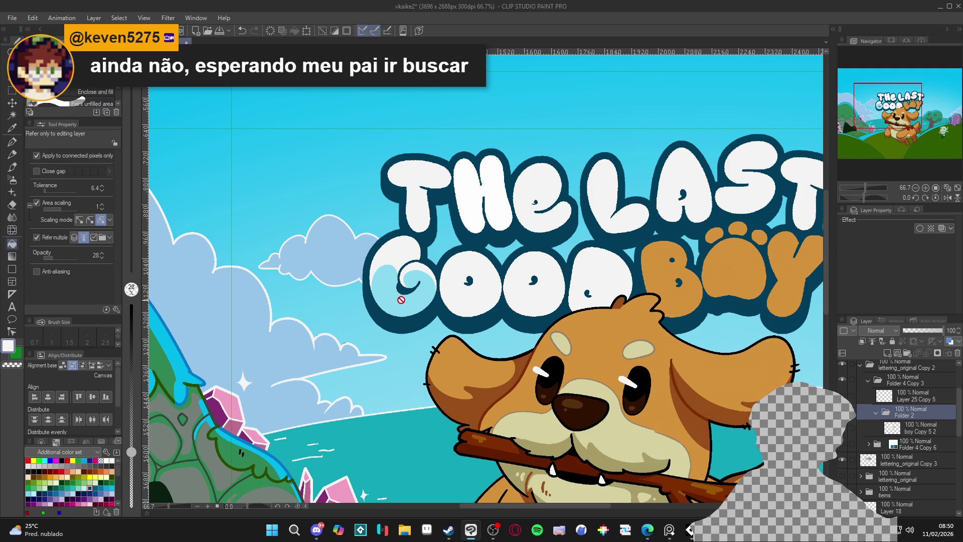
left_click(898, 427)
left_click(413, 312)
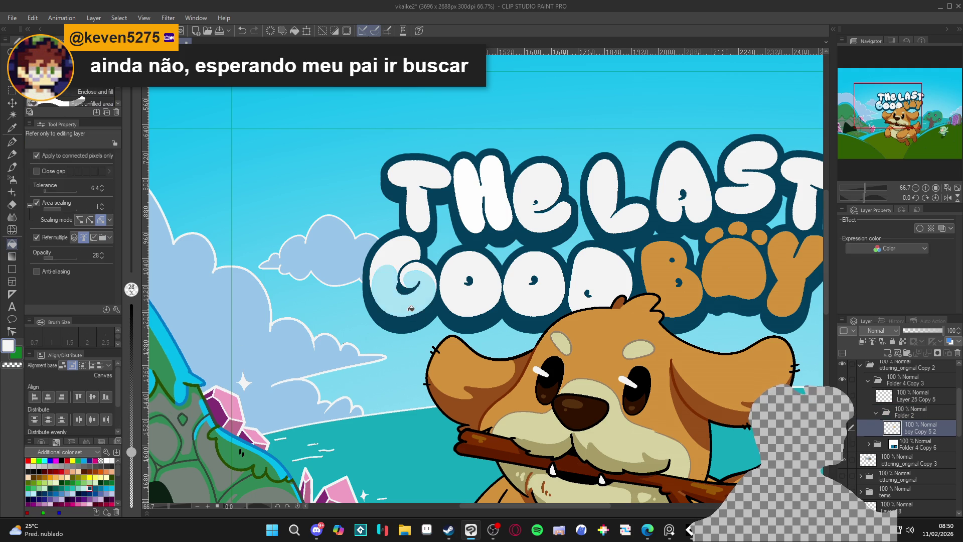
scroll(411, 308, "down", 2)
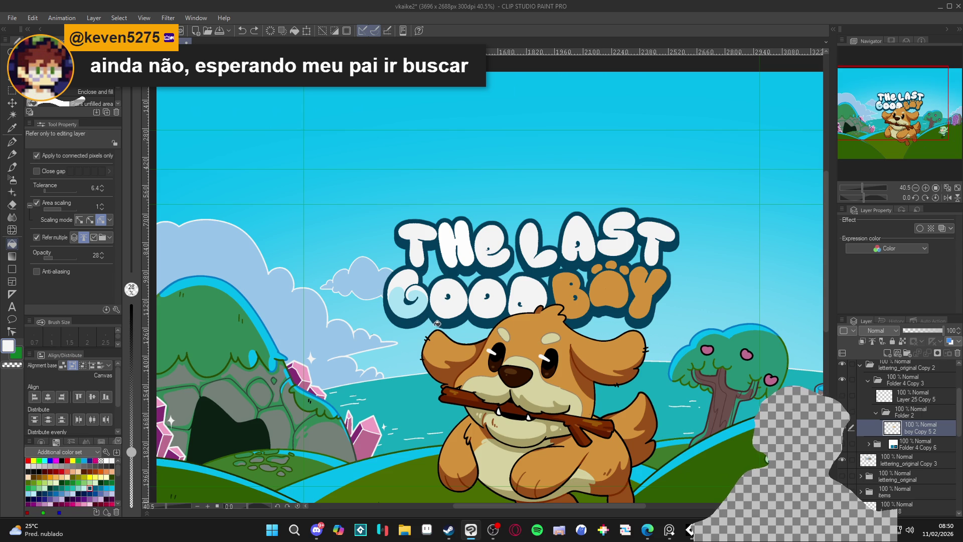
- Set the G-pen to the G's light blue at size 30, opacity 100, and shade the first O
scroll(454, 327, "up", 2)
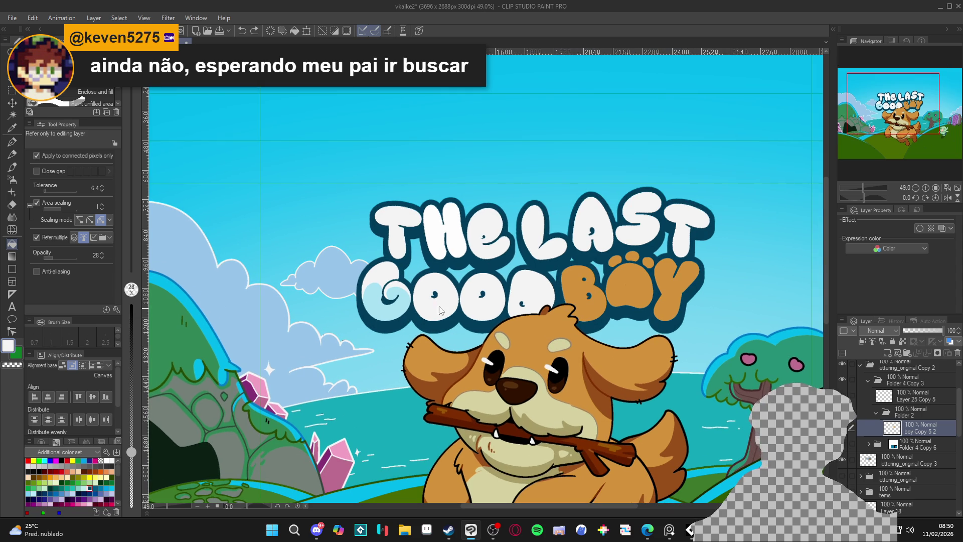
key("w")
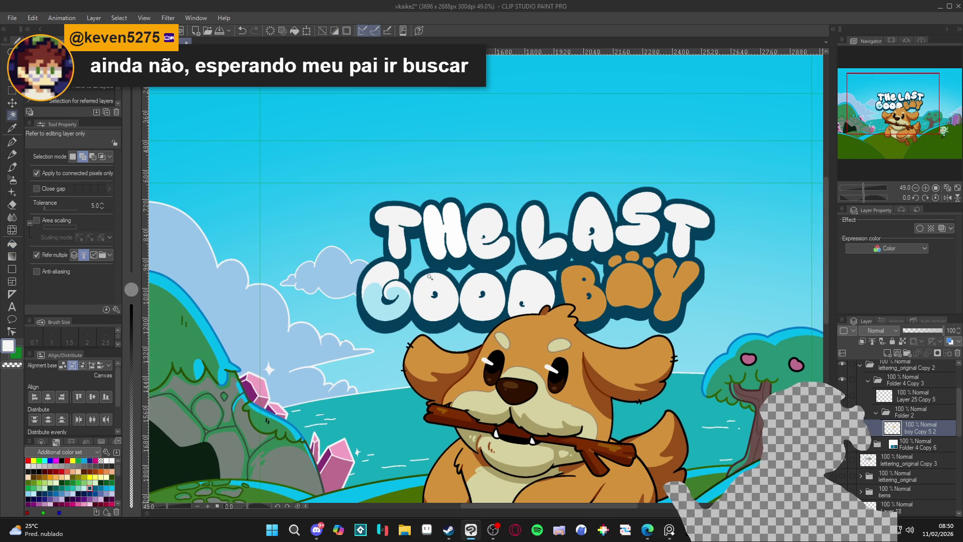
key("p")
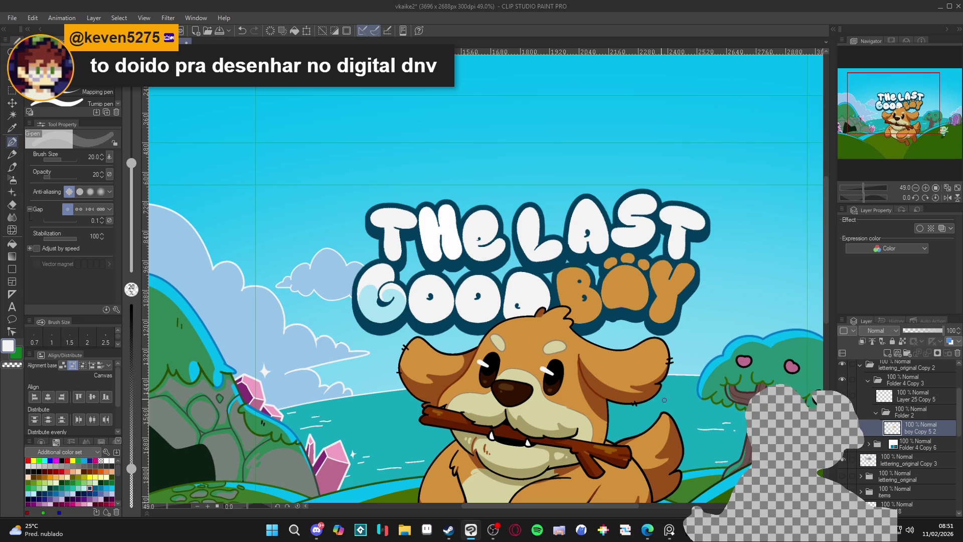
left_click(392, 313, "alt")
key("bracketright")
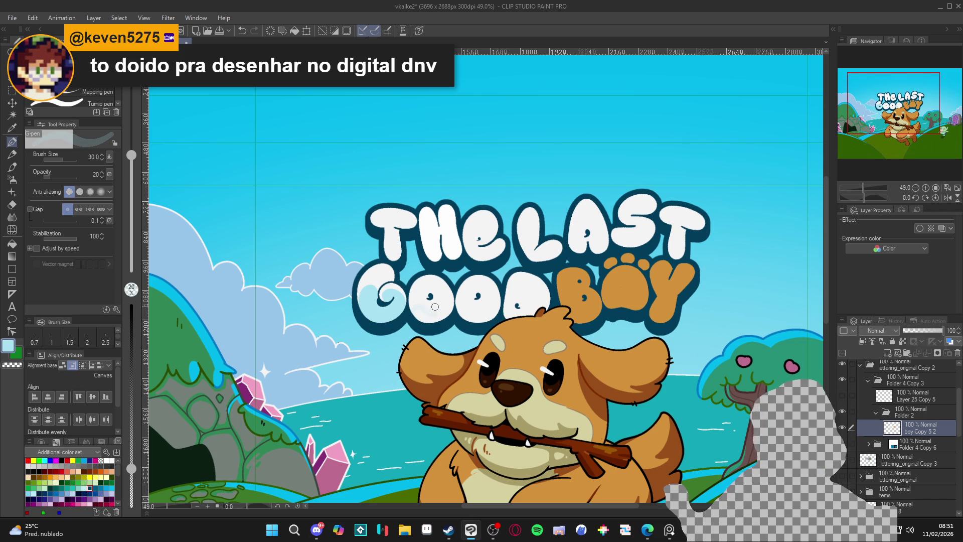
key("0")
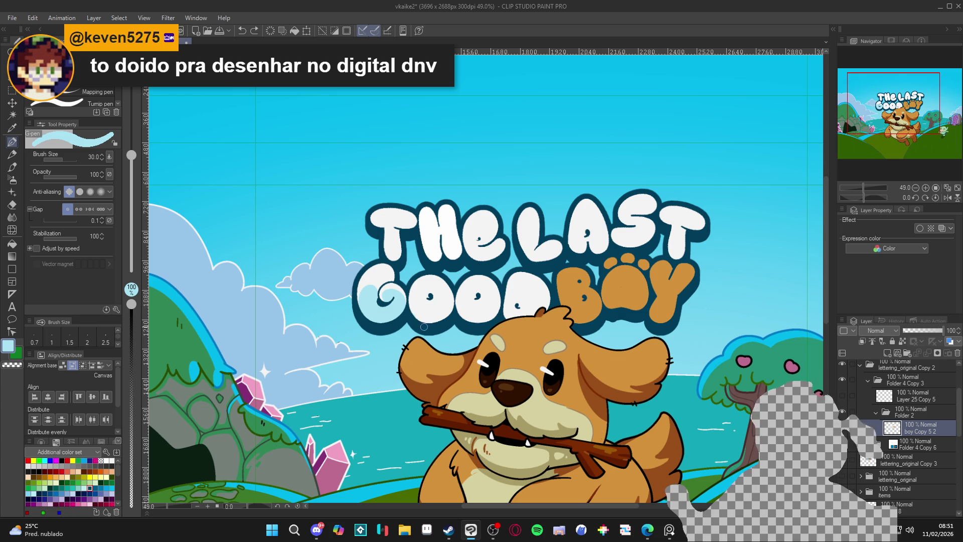
mouse_move(414, 315)
left_mouse_down()
mouse_move(444, 306)
mouse_move(454, 291)
left_mouse_up()
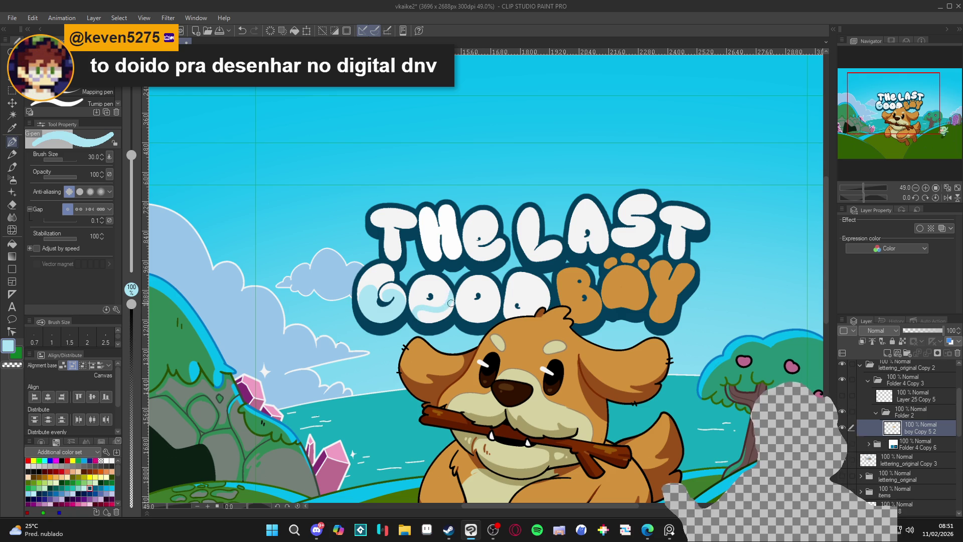
- Paint a light-blue highlight inside the second O of GOOD
key("g")
key("g")
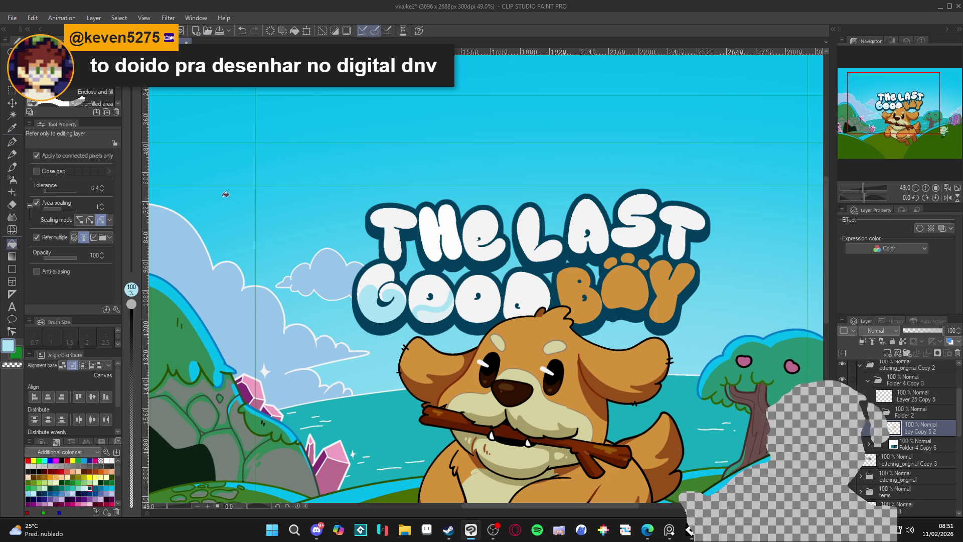
key("g")
key("p")
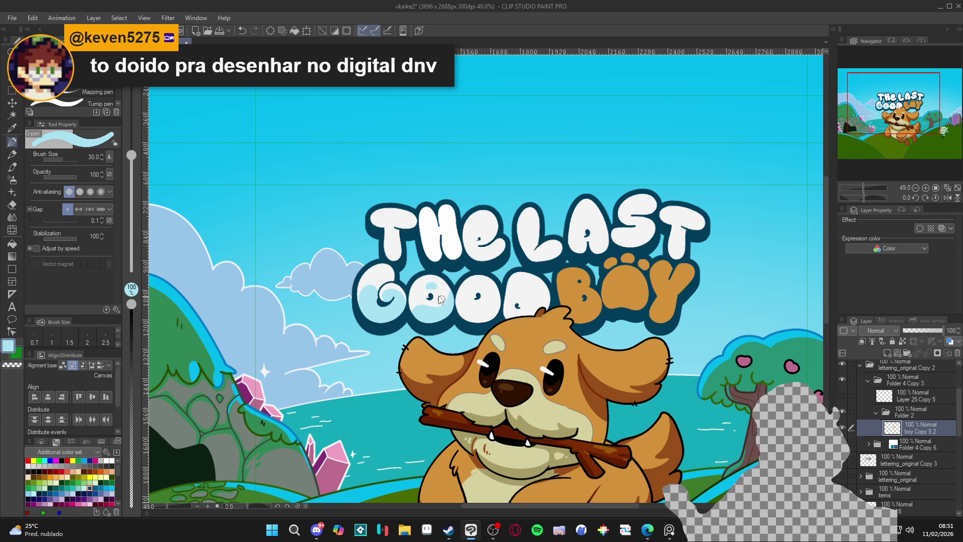
left_click(446, 299, "alt")
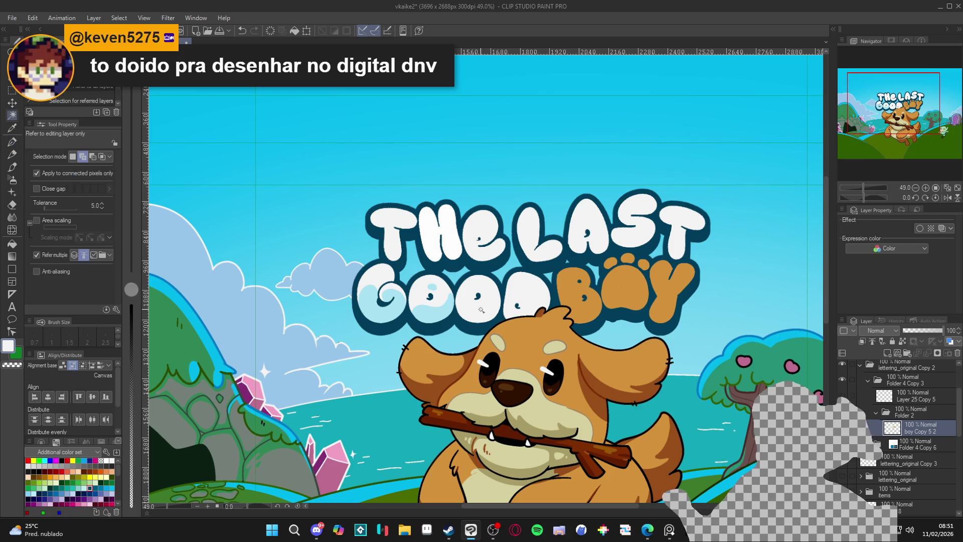
left_click(462, 312, "alt")
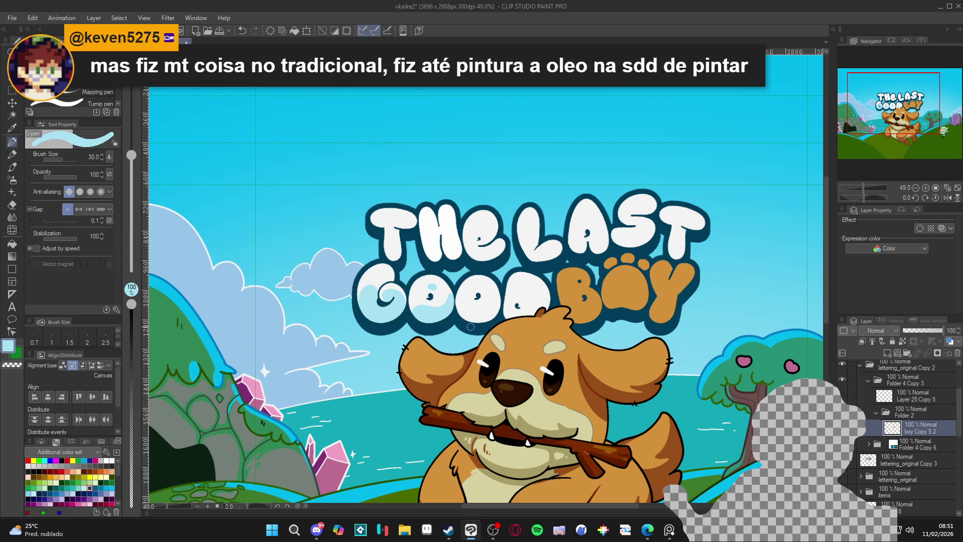
mouse_move(476, 326)
left_mouse_down()
mouse_move(459, 306)
mouse_move(497, 298)
mouse_move(489, 314)
left_mouse_up()
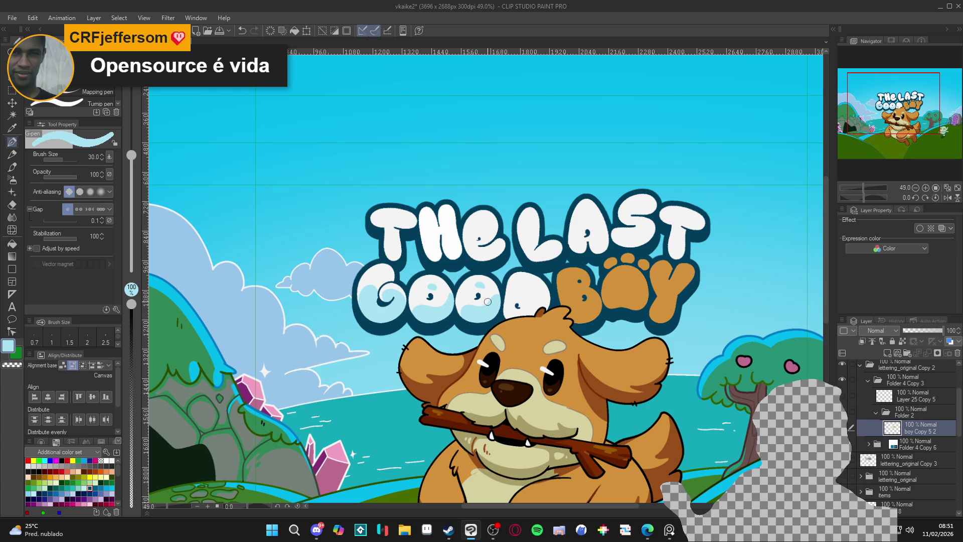
- Zoom out to check the whole cover, then zoom back in on the title
left_click_drag(553, 310, 531, 317)
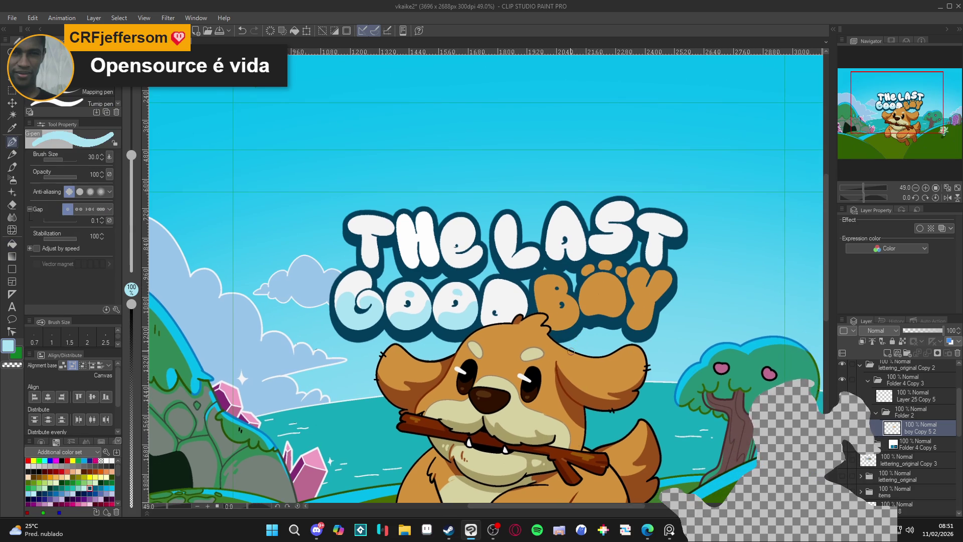
key("w")
key("p")
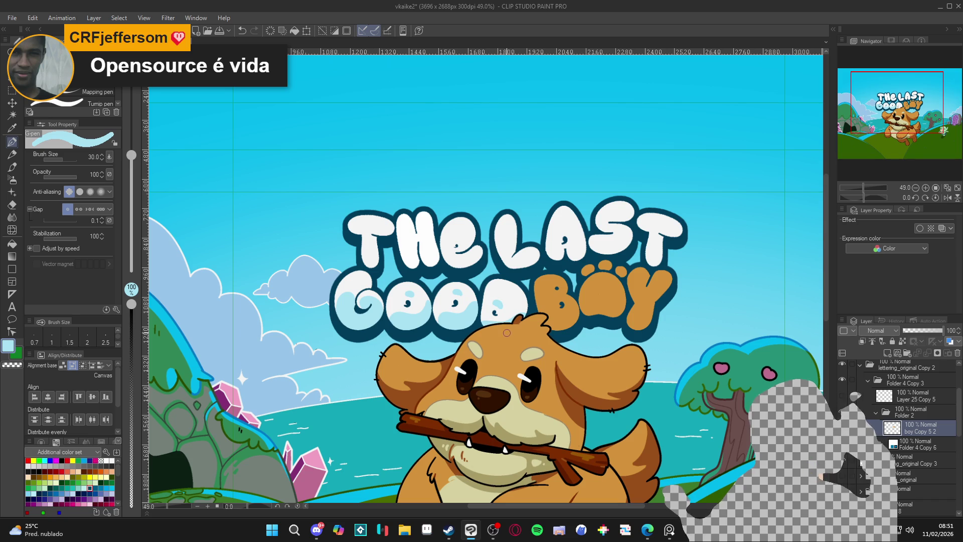
scroll(582, 368, "right", 1)
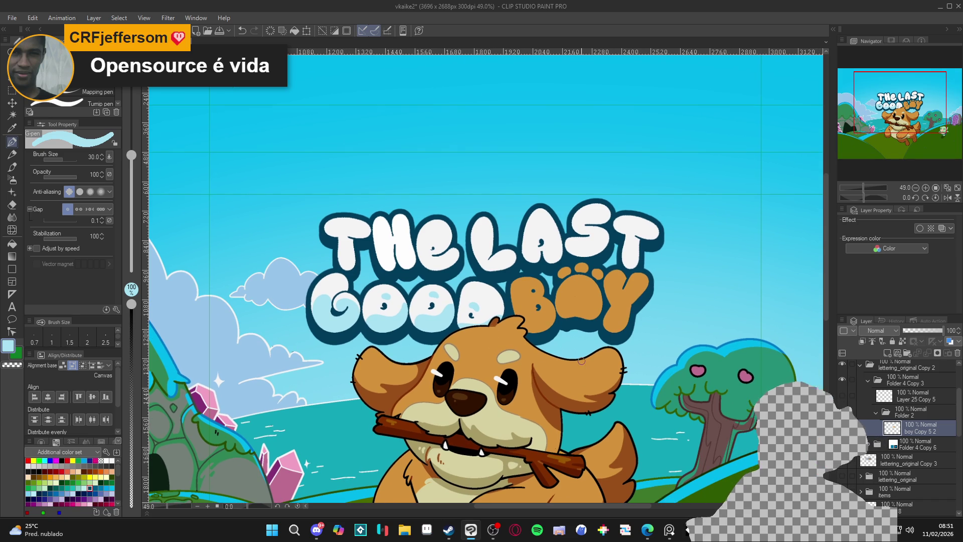
scroll(516, 397, "down", 4)
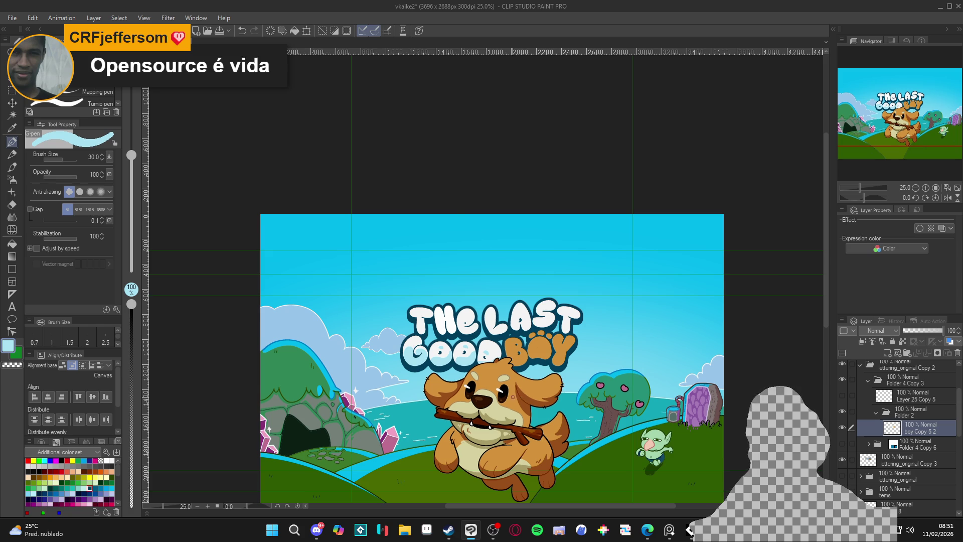
scroll(457, 359, "up", 1)
scroll(457, 359, "up", 3)
- Shade the bottoms of the T, H and E light blue, enlarging the brush to 40
key("w")
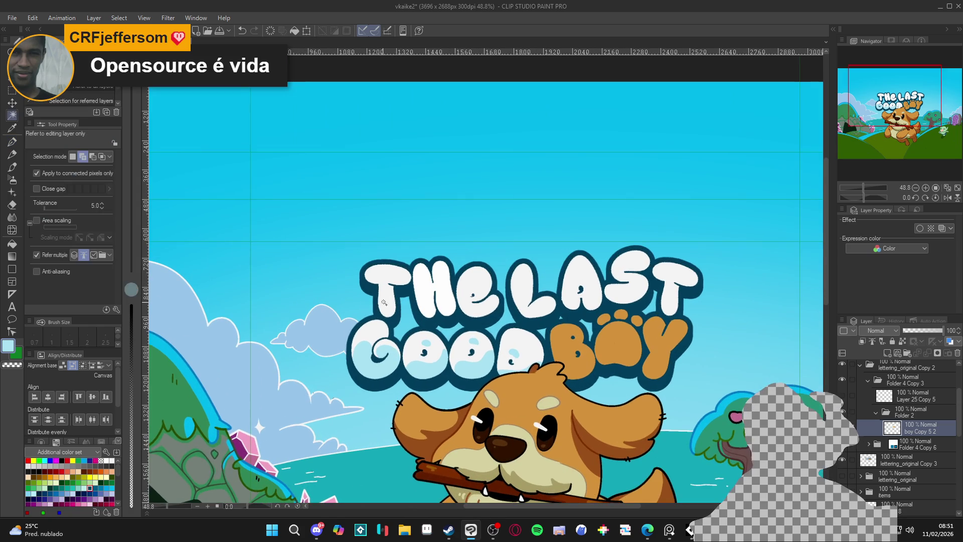
key("p")
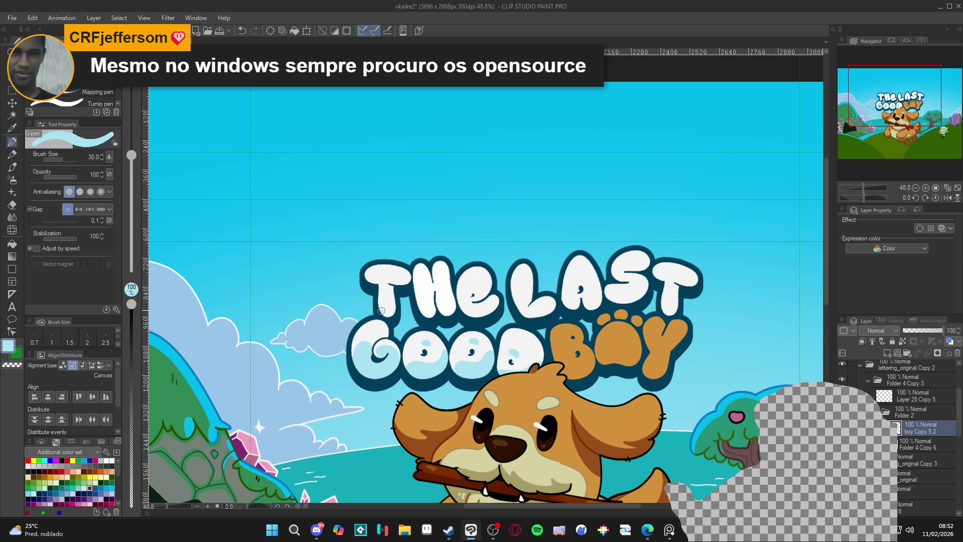
left_click_drag(382, 305, 386, 313)
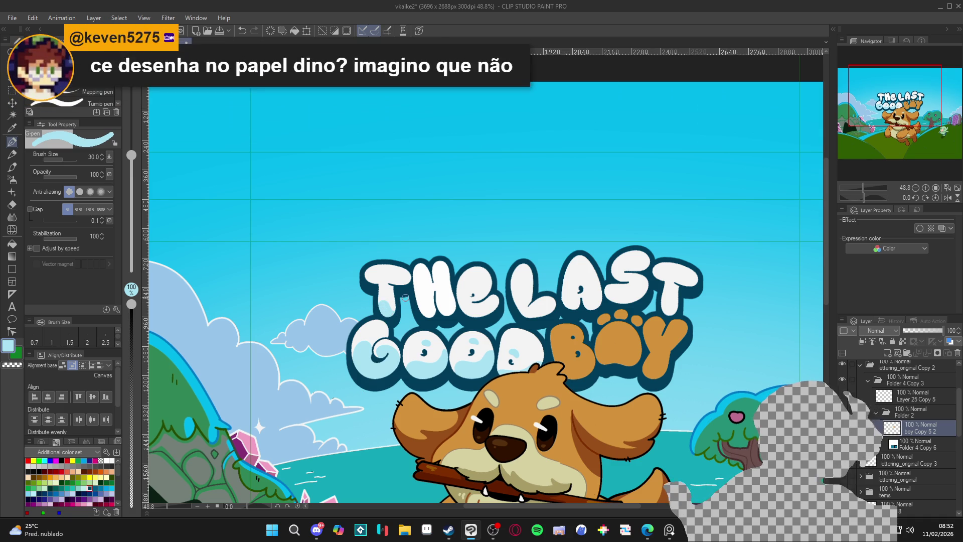
key("bracketleft")
key("bracketleft")
key("bracketleft")
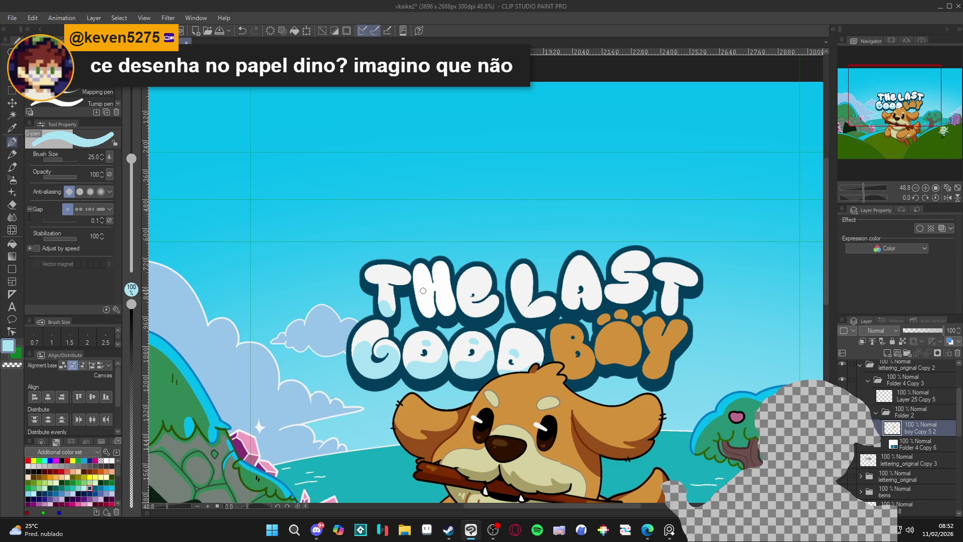
key("bracketright")
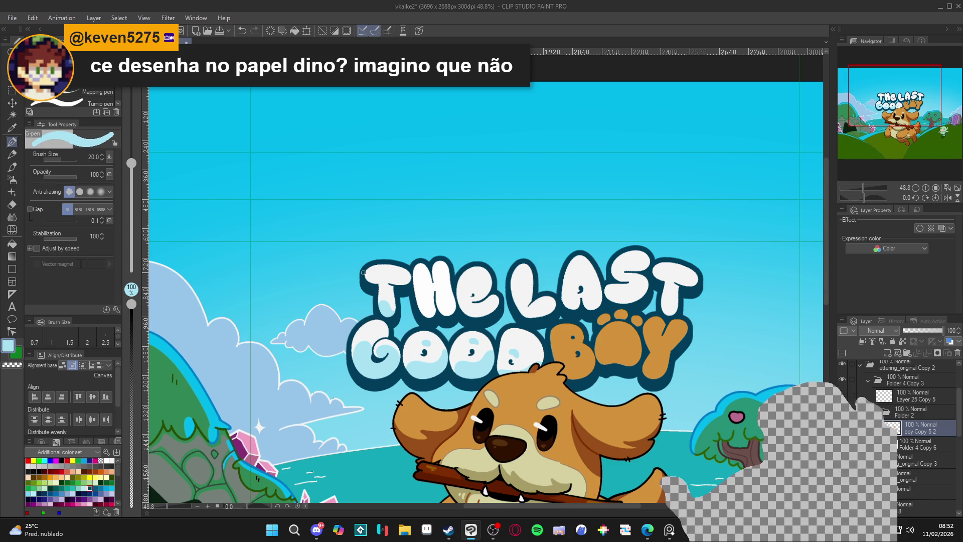
key("bracketright")
key("bracketright")
key("bracketright")
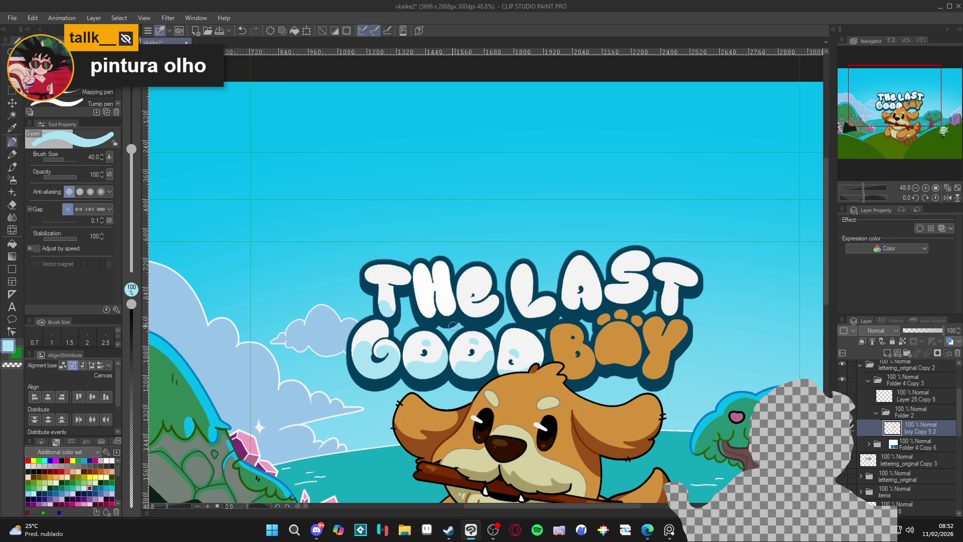
mouse_move(421, 303)
left_mouse_down()
mouse_move(430, 312)
mouse_move(441, 297)
mouse_move(451, 309)
left_mouse_up()
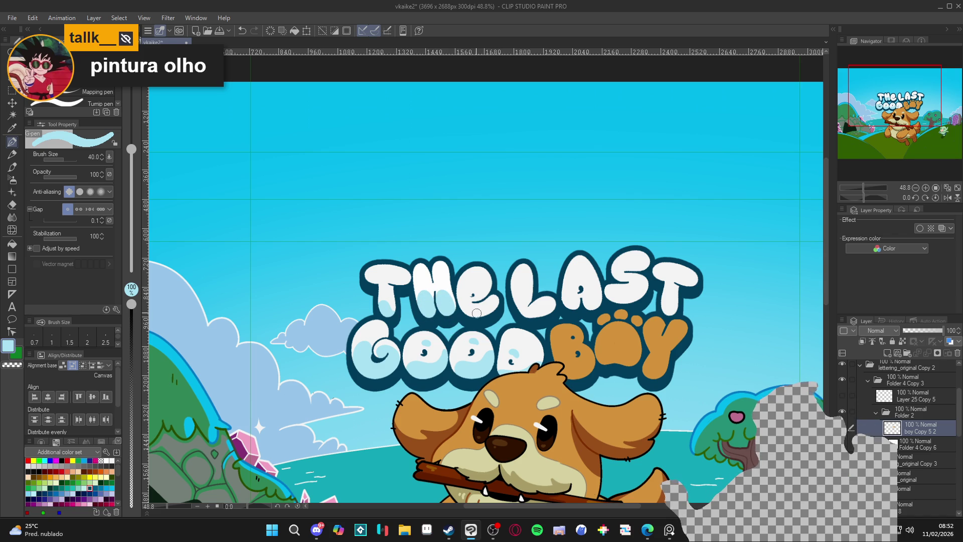
mouse_move(469, 315)
left_mouse_down()
mouse_move(467, 283)
mouse_move(489, 301)
mouse_move(482, 316)
left_mouse_up()
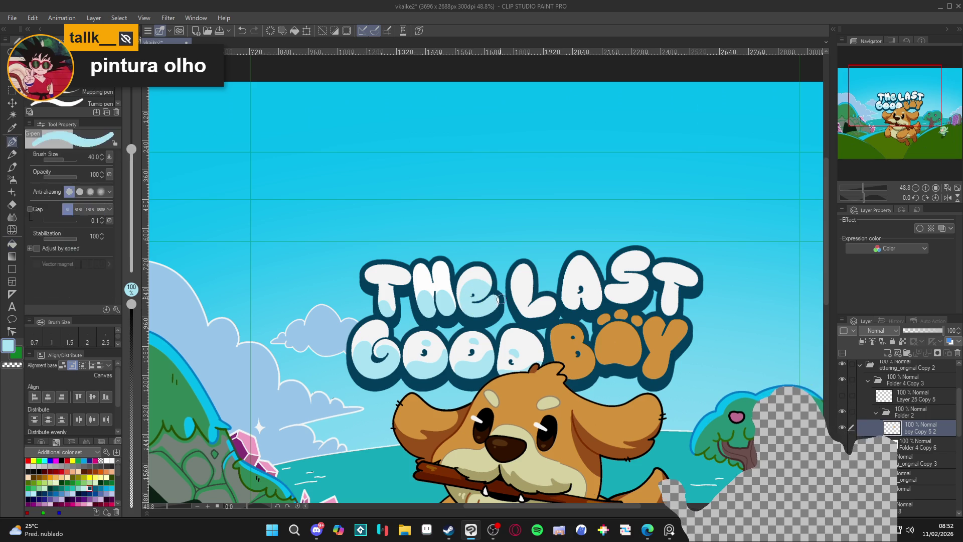
- Shade inside the L of LAST light blue, alternating white and blue at sizes 17 and 40
left_click(489, 280, "alt")
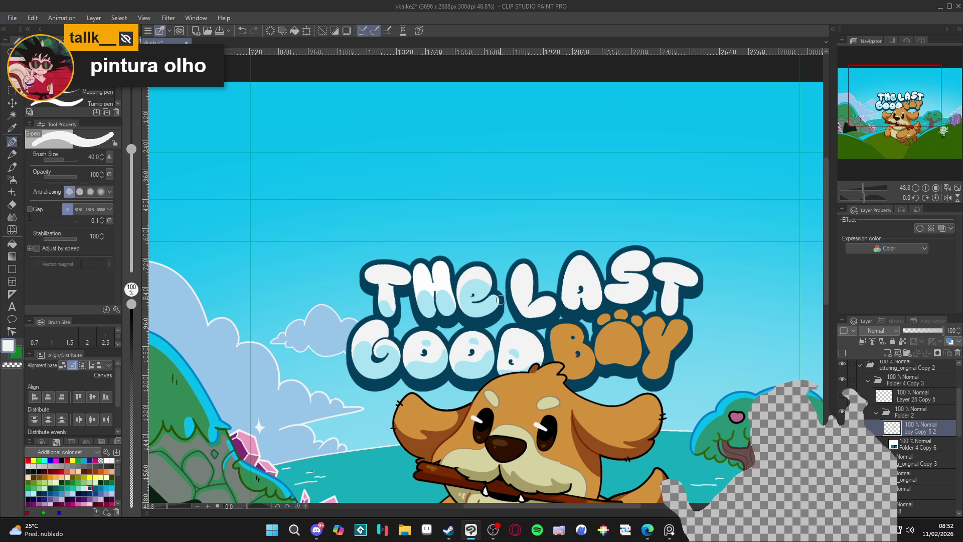
key("bracketleft")
key("bracketleft")
key("bracketleft")
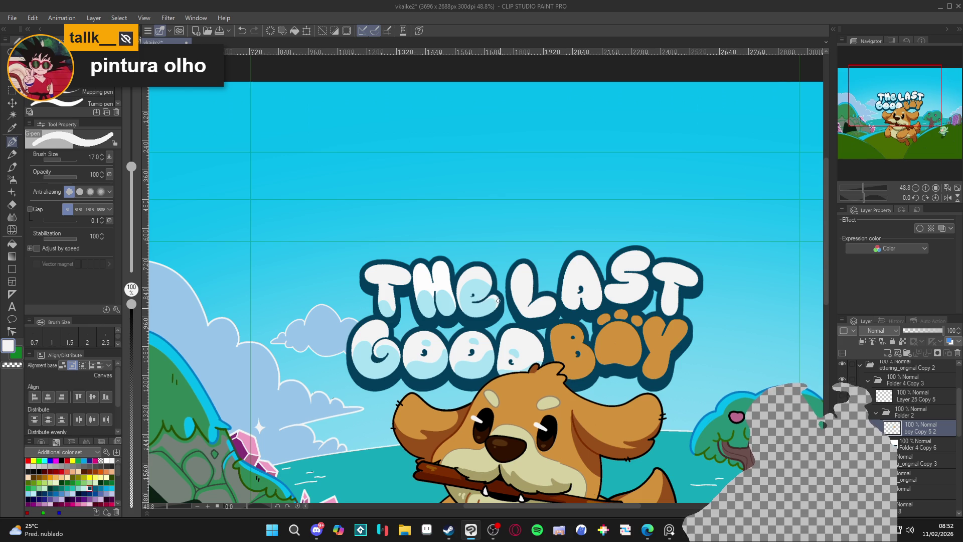
left_click(493, 309, "alt")
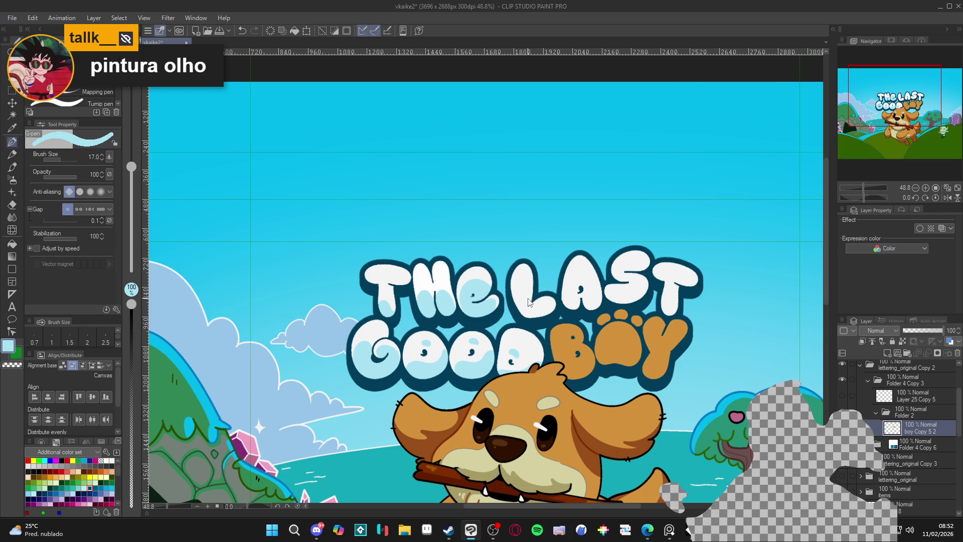
key("bracketright")
key("bracketright")
key("bracketright")
mouse_move(516, 310)
left_mouse_down()
mouse_move(521, 280)
mouse_move(532, 324)
mouse_move(520, 296)
mouse_move(550, 314)
left_mouse_up()
left_click(553, 296, "alt")
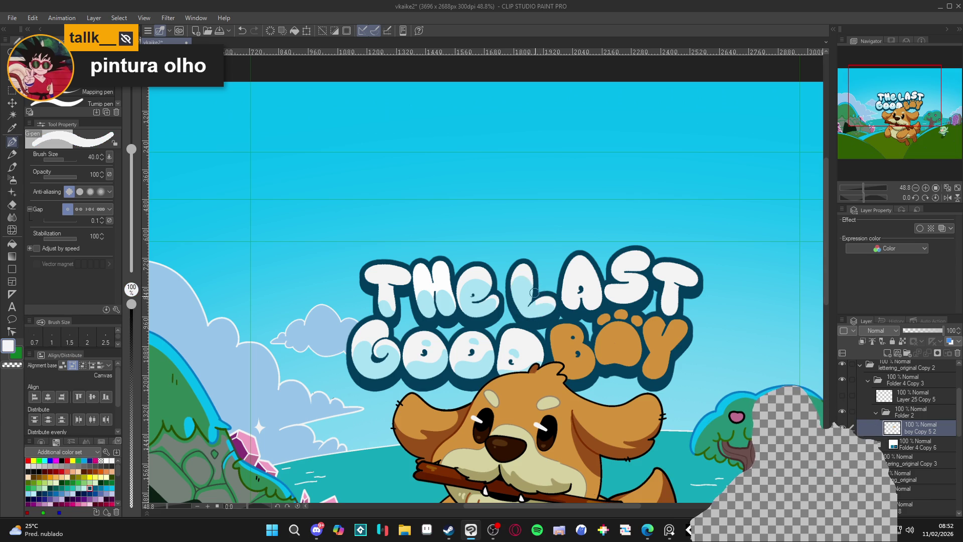
key("bracketleft")
key("bracketleft")
key("bracketleft")
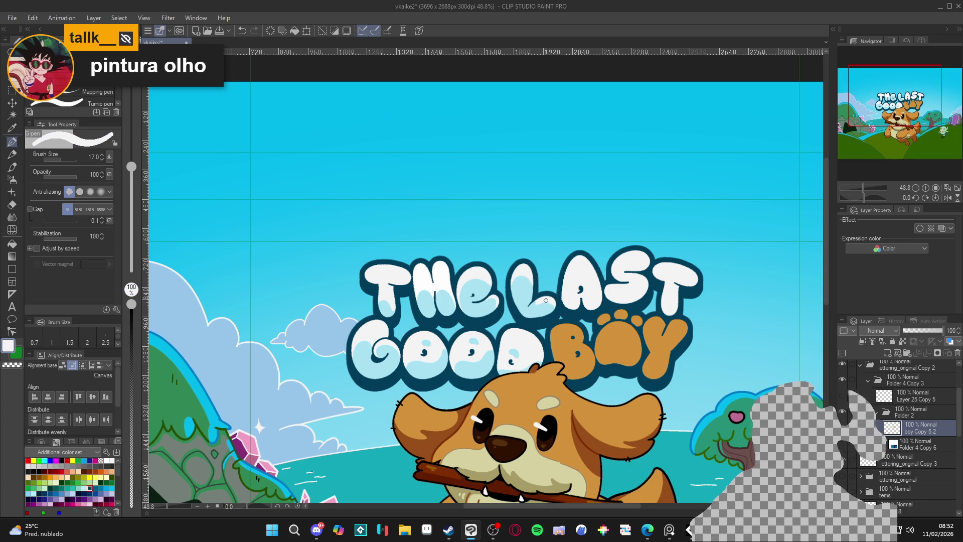
left_click(531, 306, "alt")
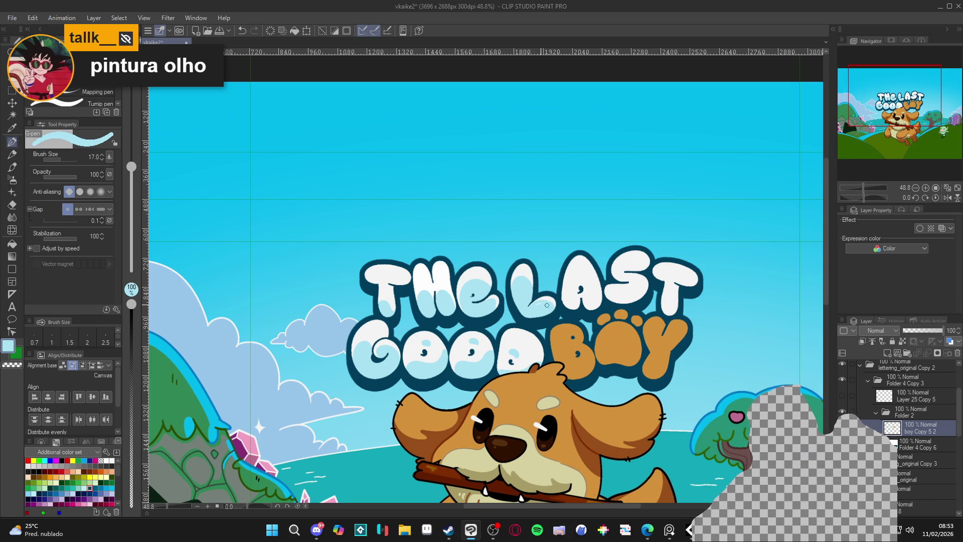
scroll(537, 308, "right", 2)
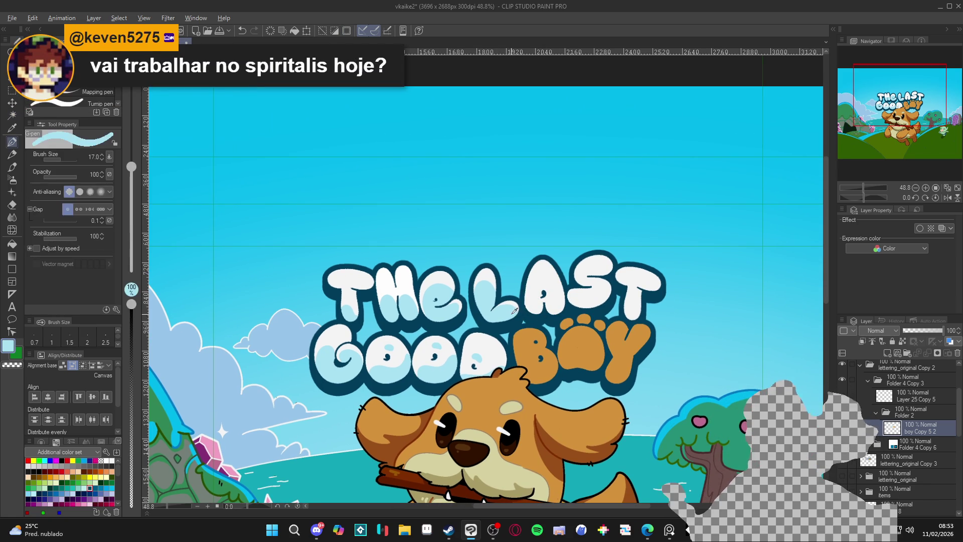
- Shade the A, S and T of LAST light blue, sampling white and blue with brush sizes 17–50
key("bracketright")
key("bracketright")
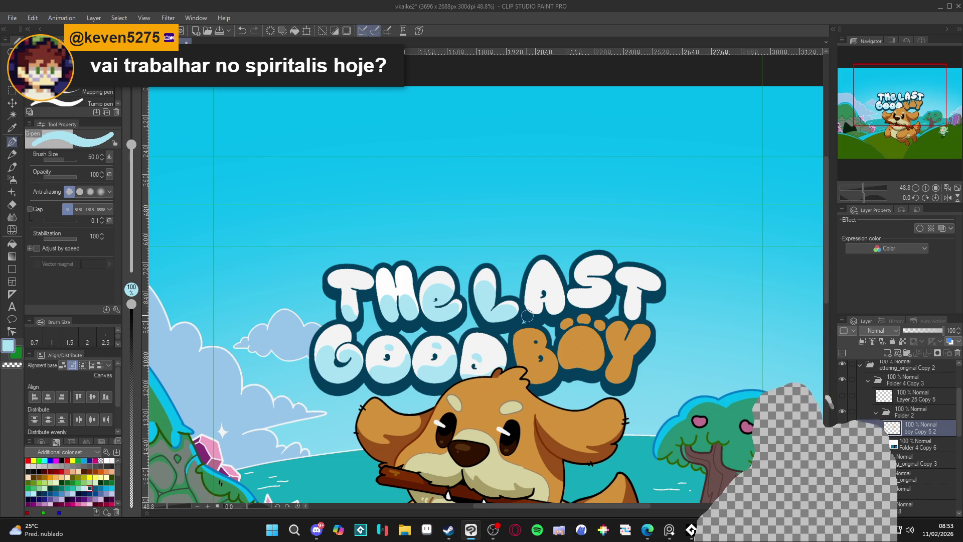
left_click(548, 277, "alt")
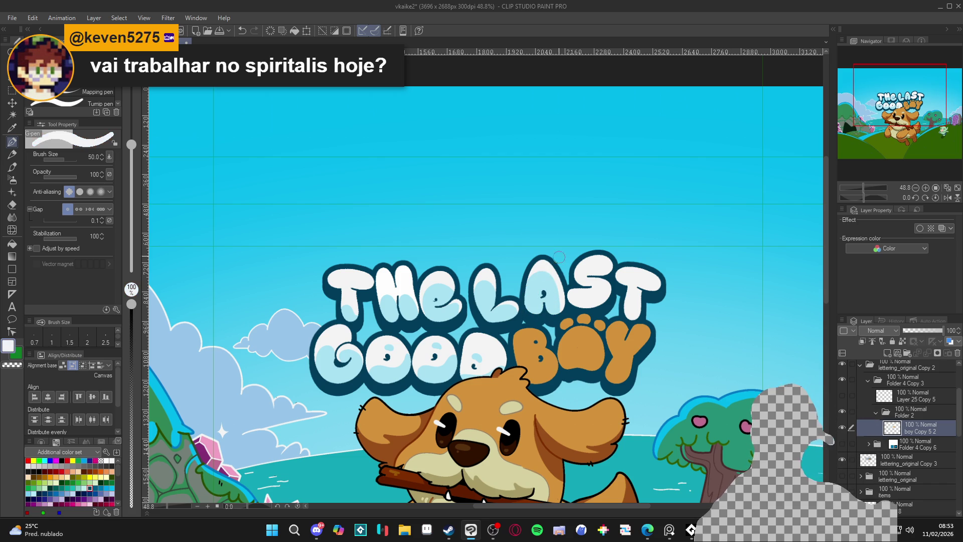
key("bracketleft")
key("bracketleft")
key("bracketleft")
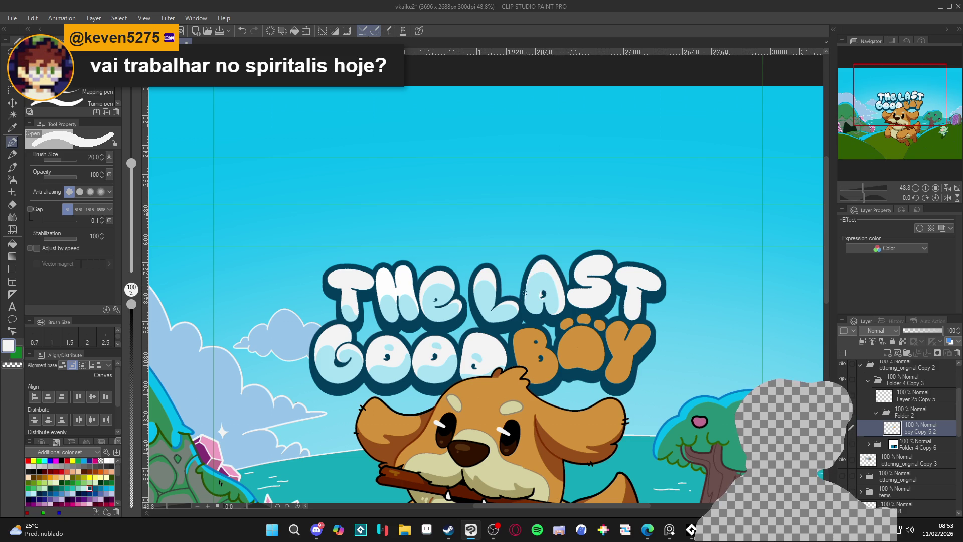
left_click(526, 304, "alt")
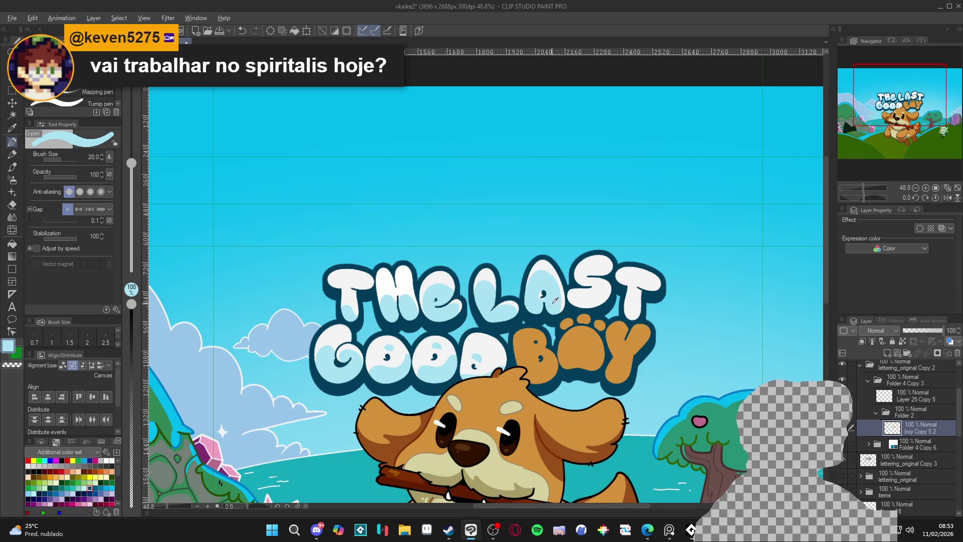
key("bracketright")
key("bracketright")
key("bracketright")
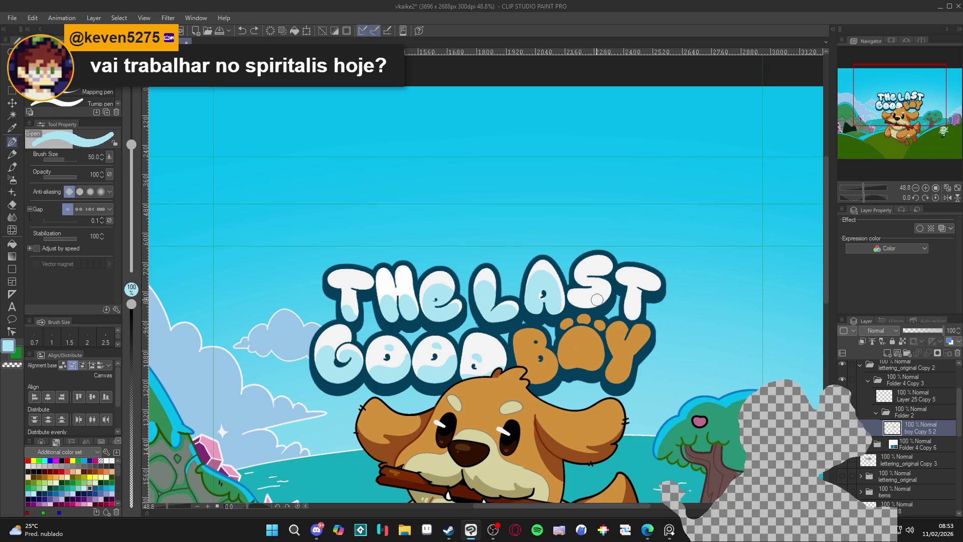
left_click(557, 293, "alt")
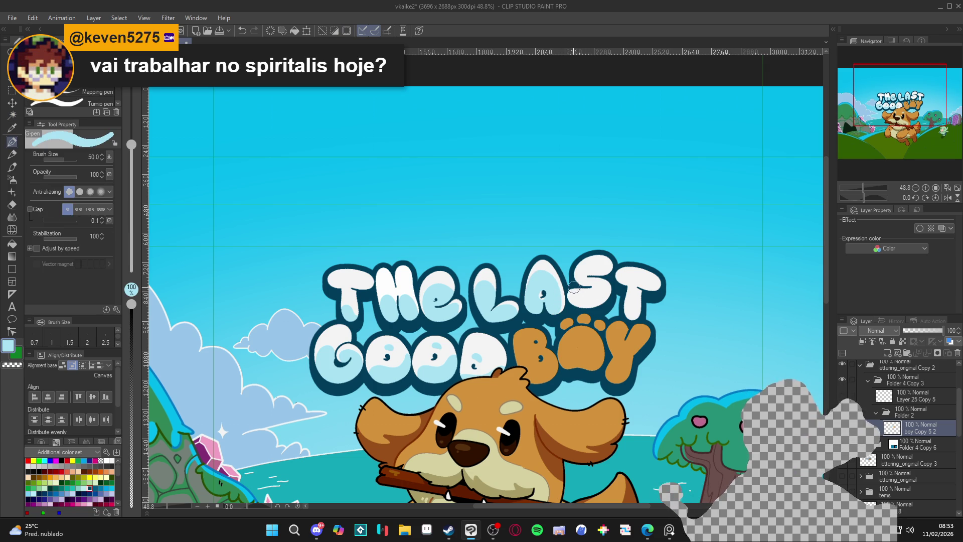
key("g")
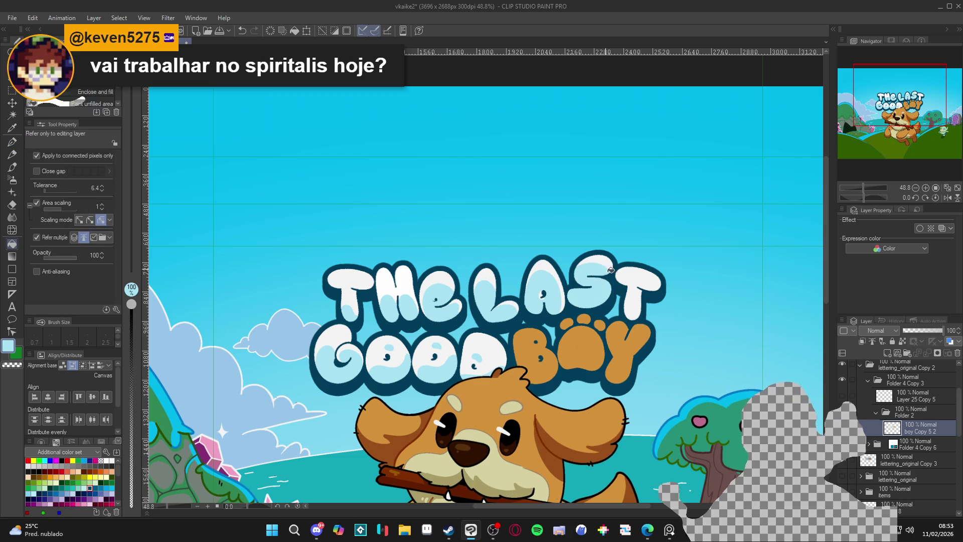
key("p")
key("bracketleft")
key("bracketleft")
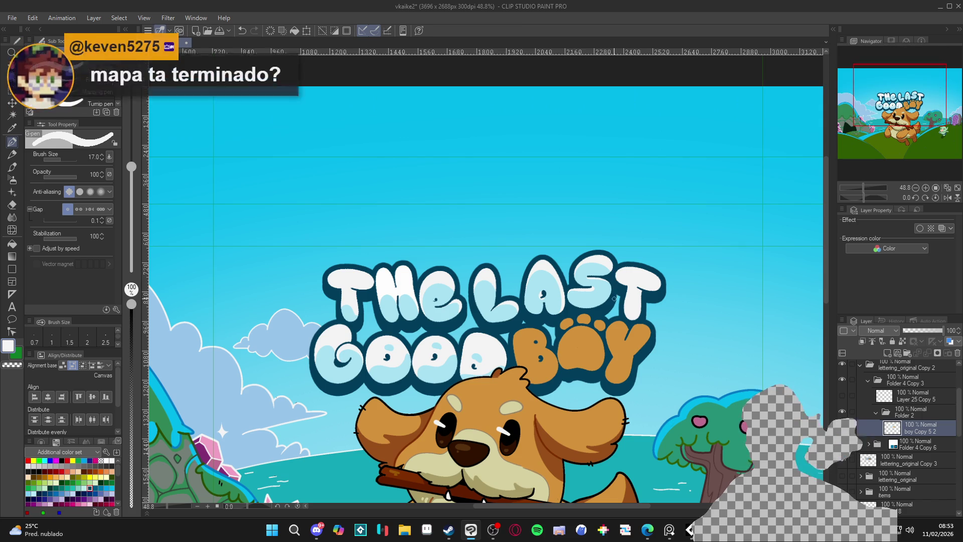
left_click_drag(599, 280, 558, 271)
left_click(594, 298, "alt")
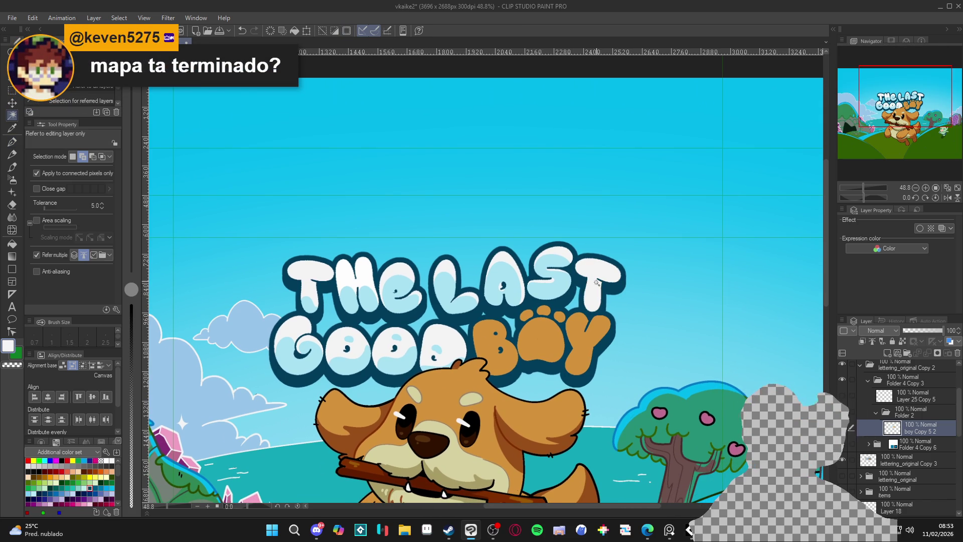
key("bracketright")
key("bracketright")
key("bracketright")
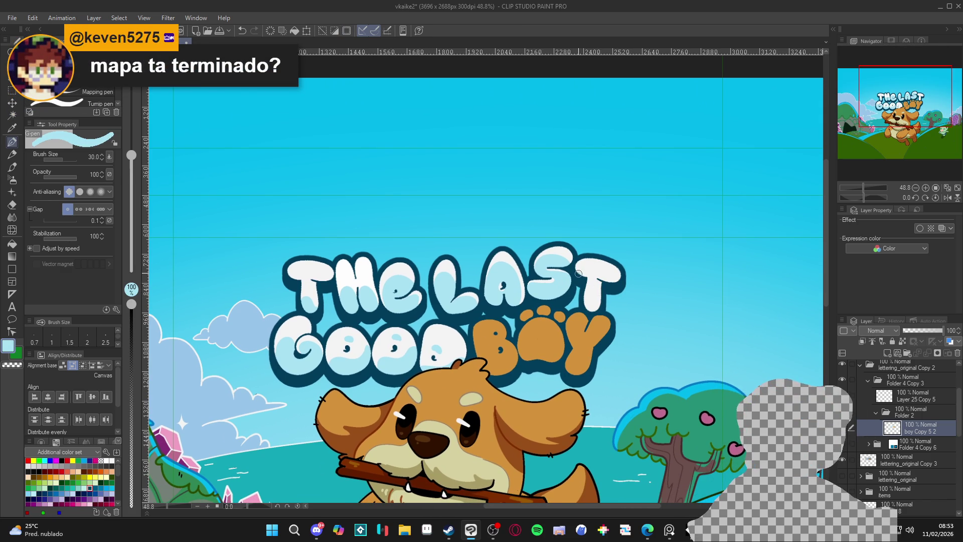
left_click(607, 262, "alt")
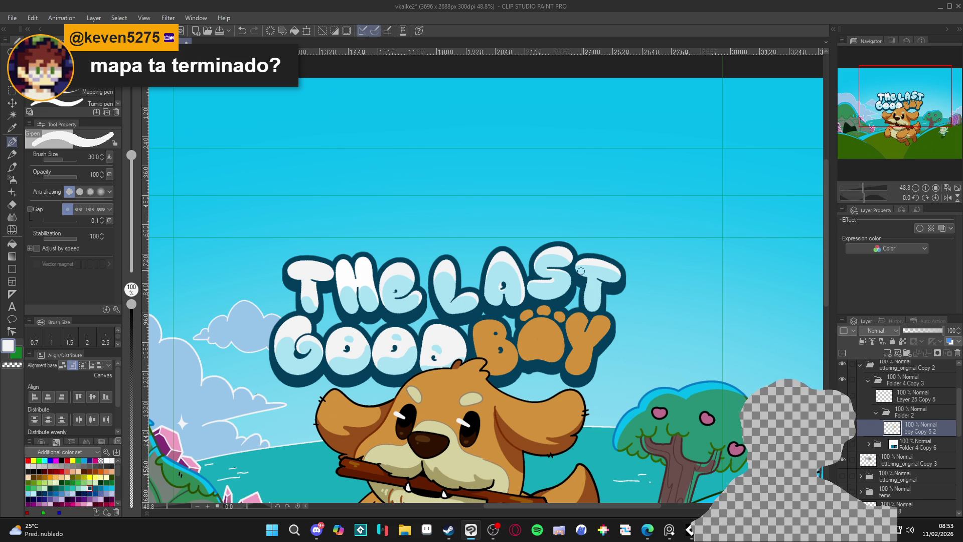
scroll(581, 271, "down", 4)
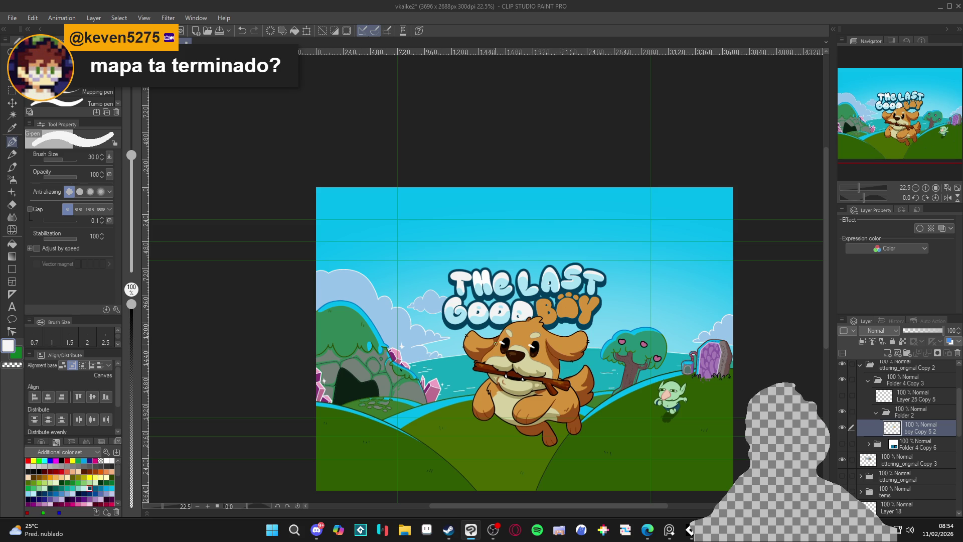
scroll(506, 325, "up", 2)
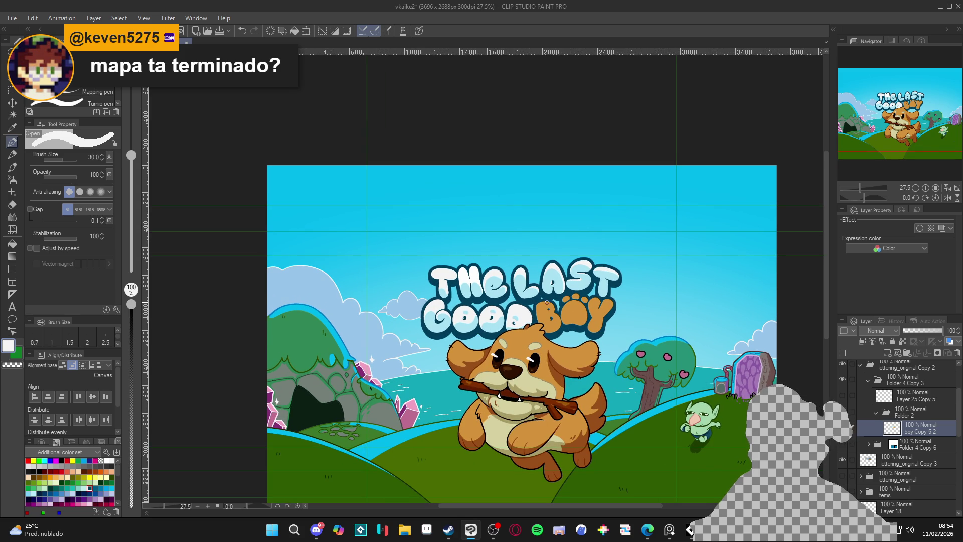
scroll(547, 302, "up", 2)
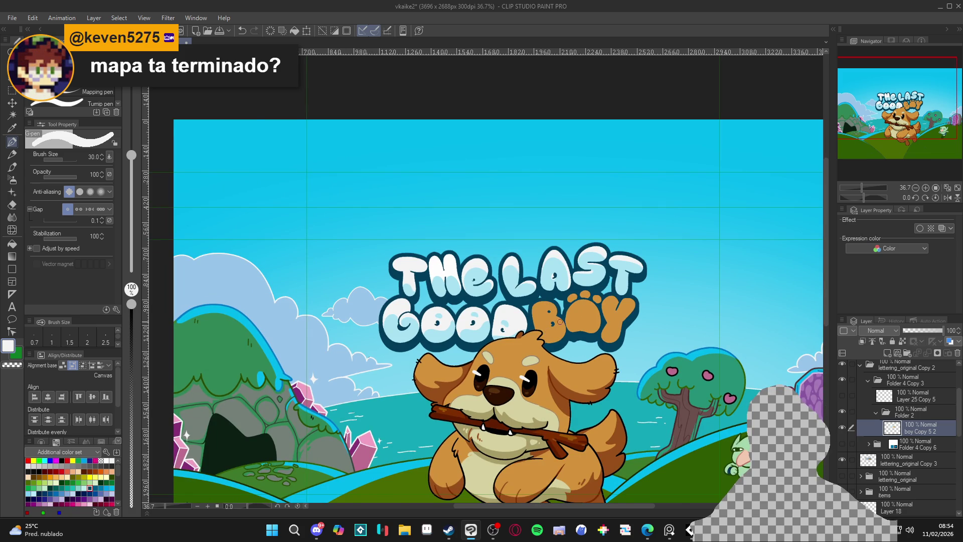
scroll(557, 323, "up", 1)
key("w")
left_click(520, 286)
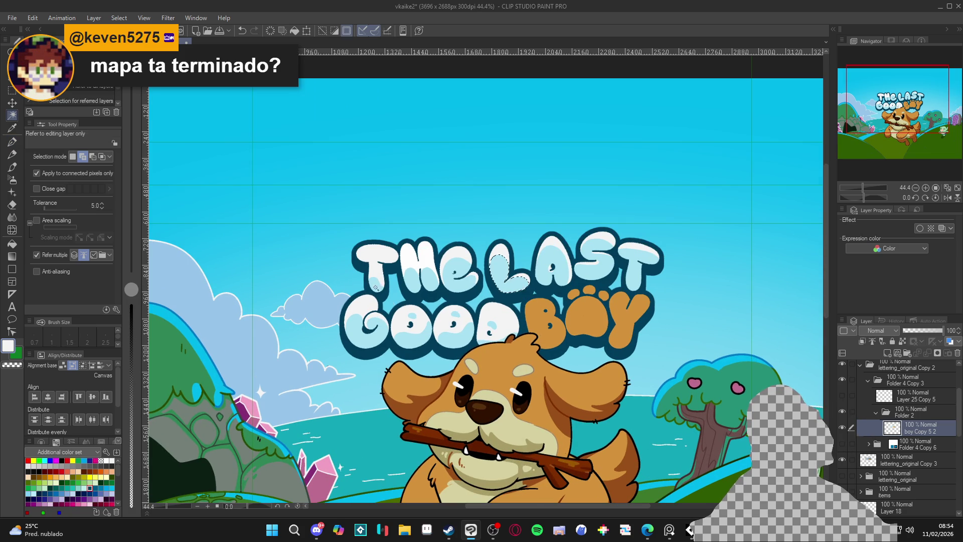
key("ctrl+d")
scroll(458, 303, "down", 3)
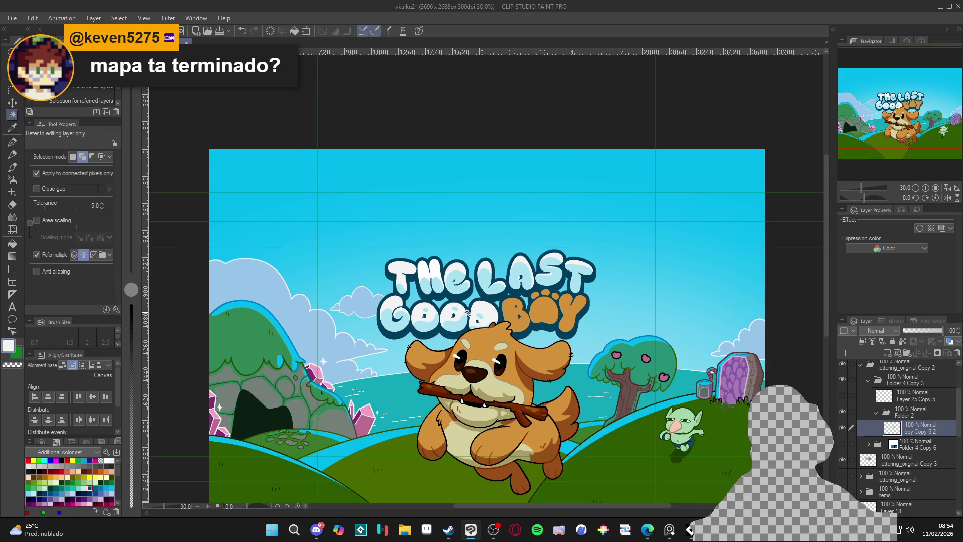
scroll(519, 278, "up", 3)
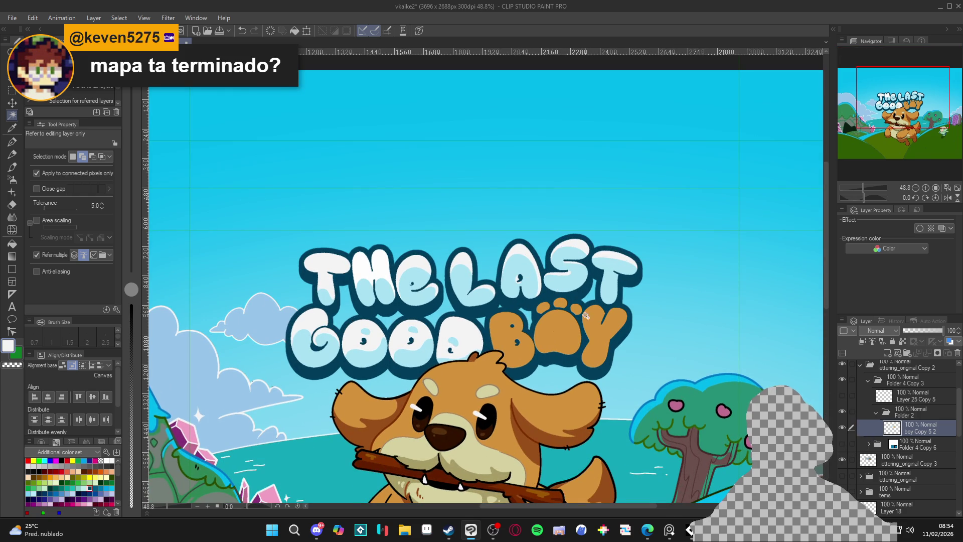
- Auto Select the white letters of LAST, then deselect and enlarge the G-pen for broad shading
left_click(562, 302)
left_click(521, 279)
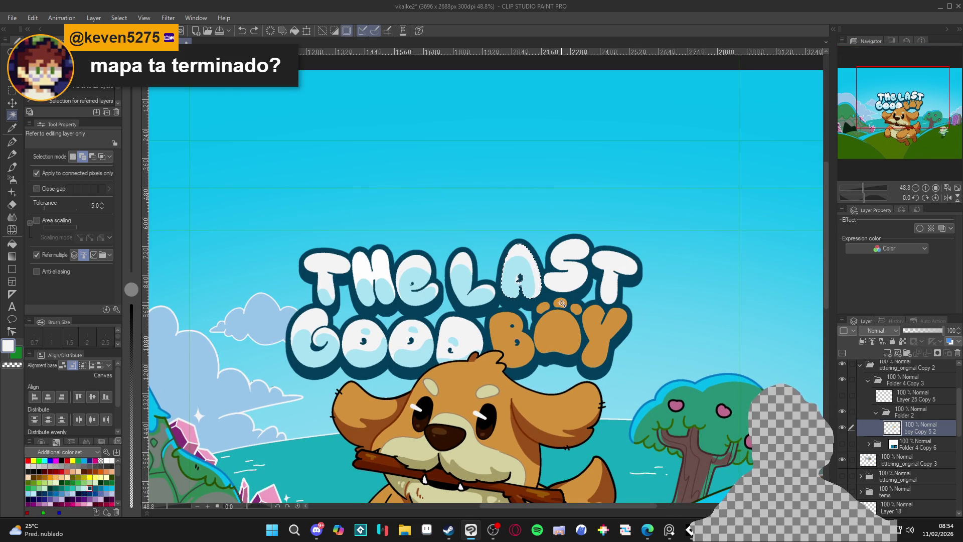
left_click(466, 281)
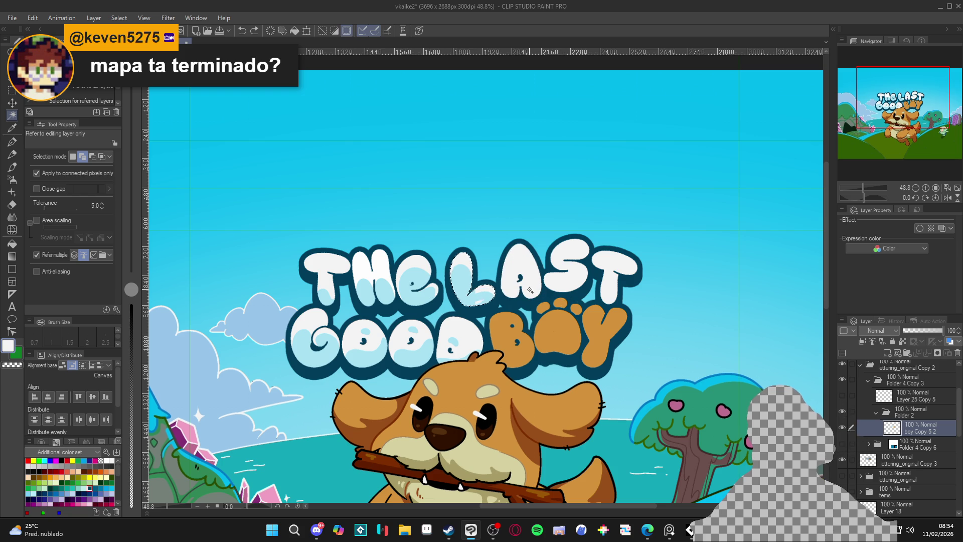
left_click(493, 299)
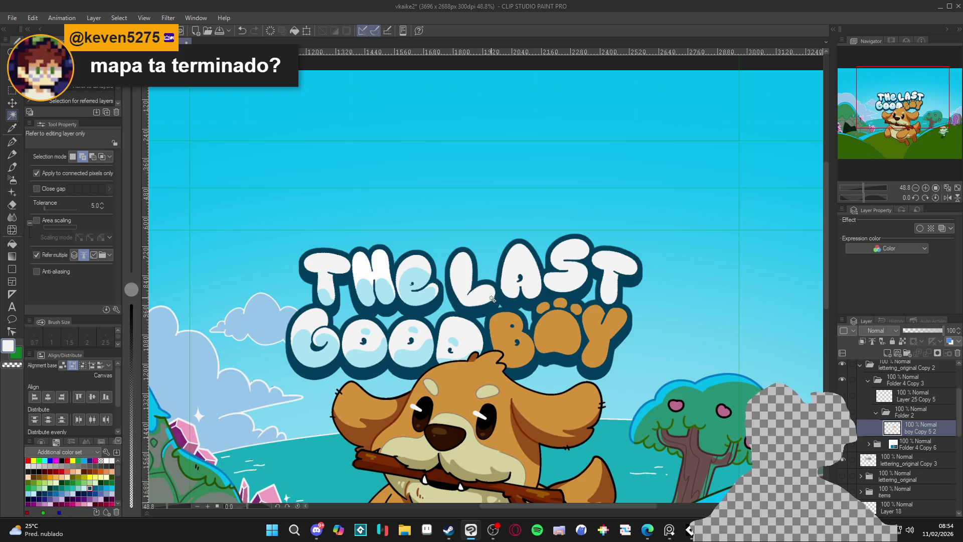
left_click(491, 299)
left_click(522, 287)
left_click(558, 280)
left_click(615, 293)
key("ctrl+d")
key("p")
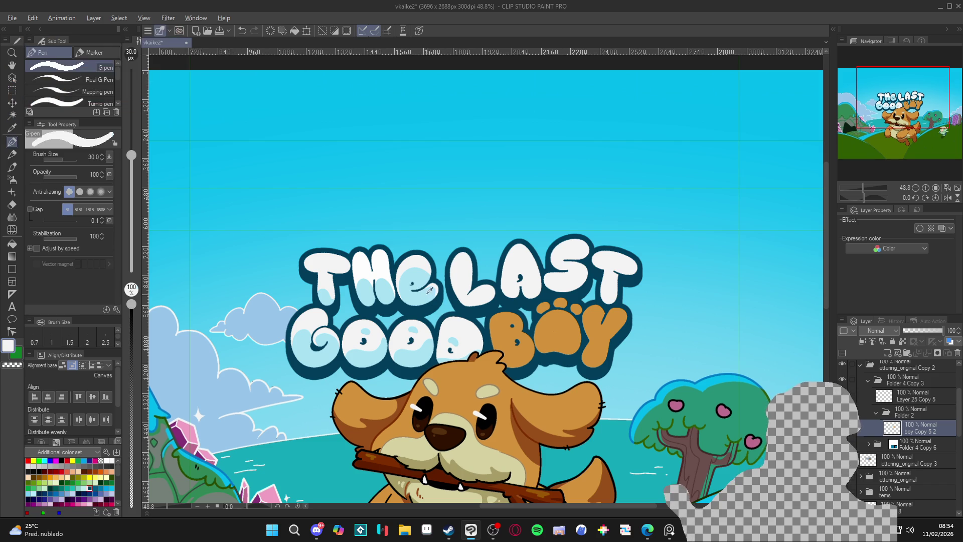
key("bracketright")
key("bracketright")
key("bracketright")
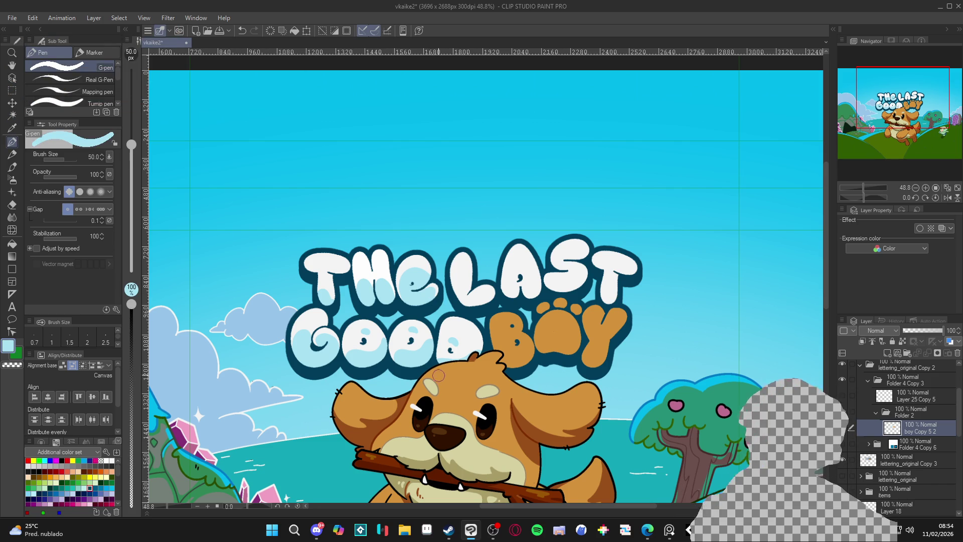
- Paint light-blue shading into the L, the A and the top curve of the S
mouse_move(461, 298)
left_mouse_down()
mouse_move(459, 279)
mouse_move(474, 304)
mouse_move(507, 297)
mouse_move(514, 265)
mouse_move(526, 281)
mouse_move(511, 298)
left_mouse_up()
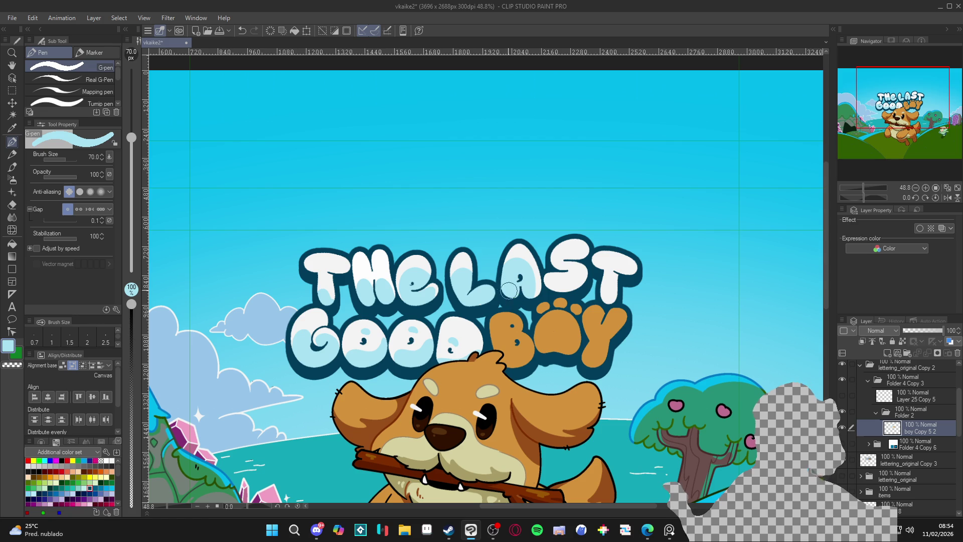
left_click(466, 262, "alt")
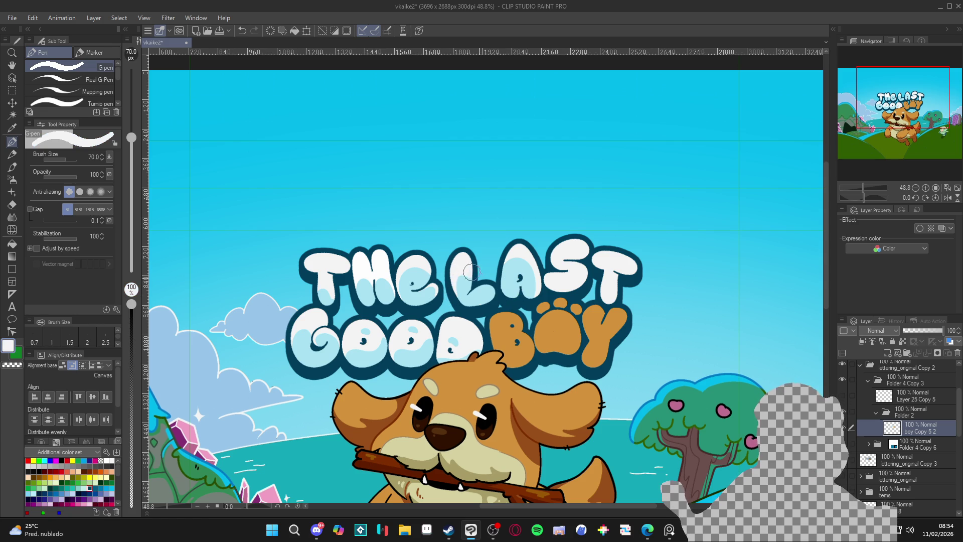
left_click(487, 278, "alt")
key("bracketleft")
key("bracketleft")
key("bracketleft")
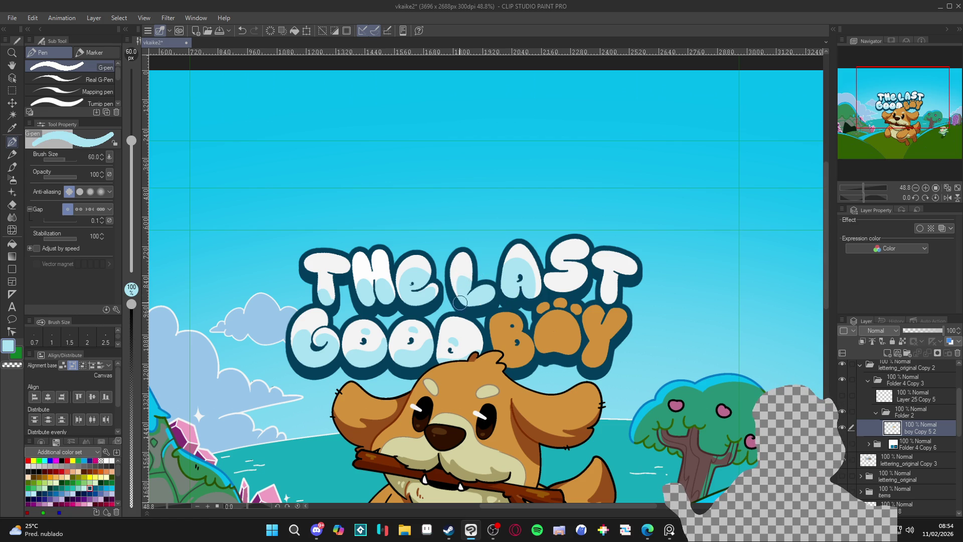
left_click(522, 251, "alt")
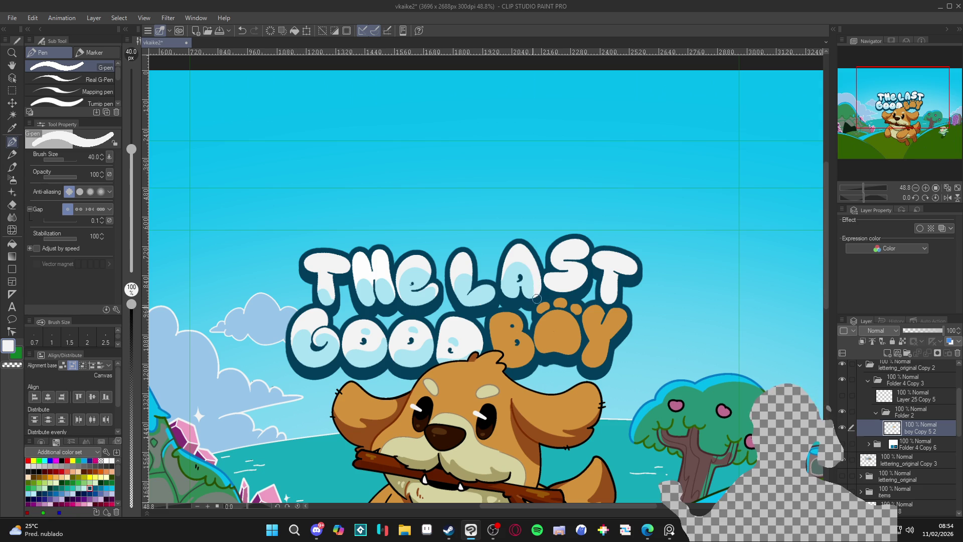
left_click(521, 288, "alt")
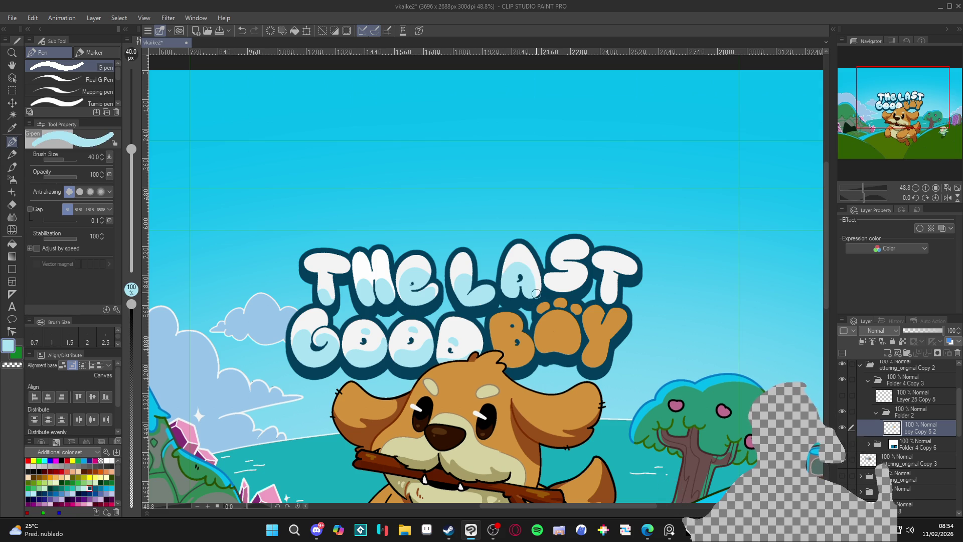
mouse_move(552, 268)
left_mouse_down()
mouse_move(571, 256)
mouse_move(584, 268)
mouse_move(626, 271)
left_mouse_up()
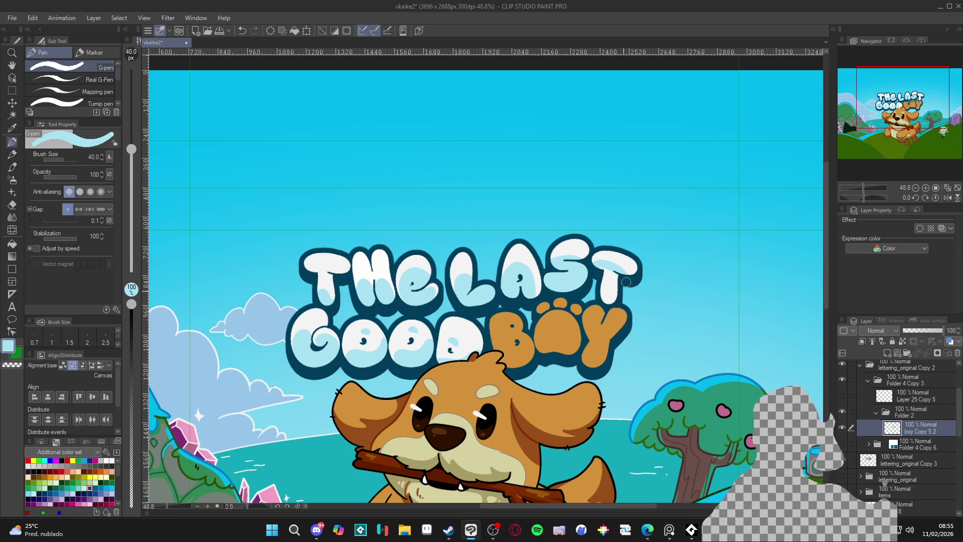
left_click(629, 258, "alt")
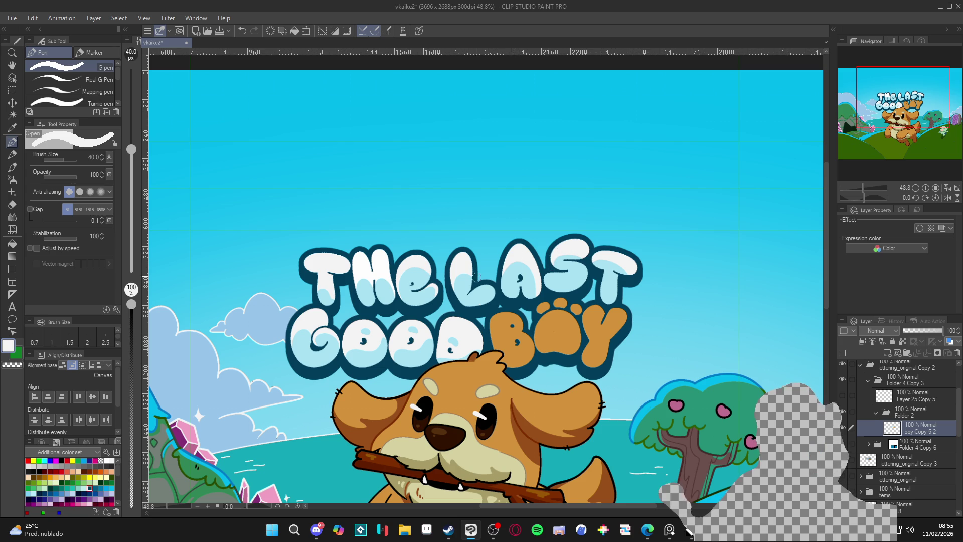
key("bracketleft")
key("bracketleft")
key("bracketleft")
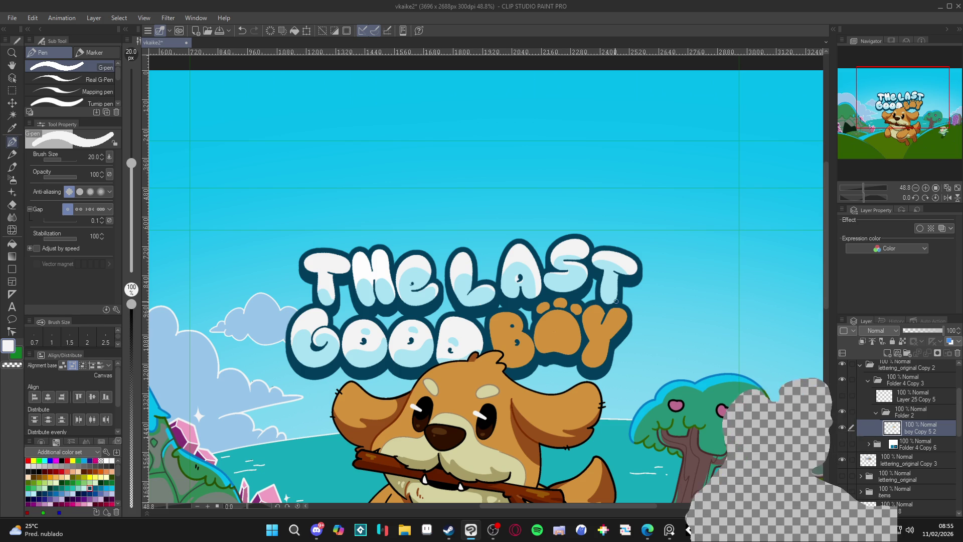
- Save the cover with Ctrl+S
scroll(616, 301, "down", 3)
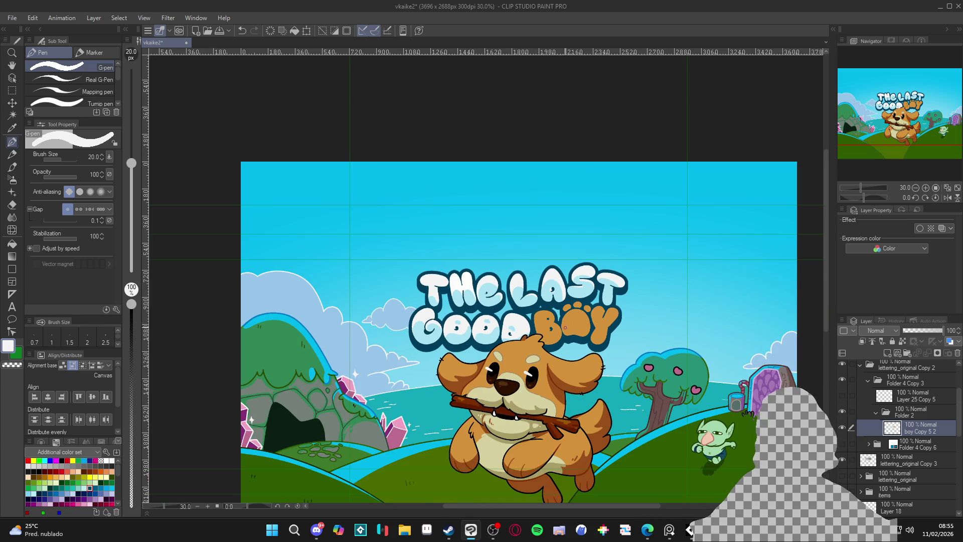
key("ctrl+s")
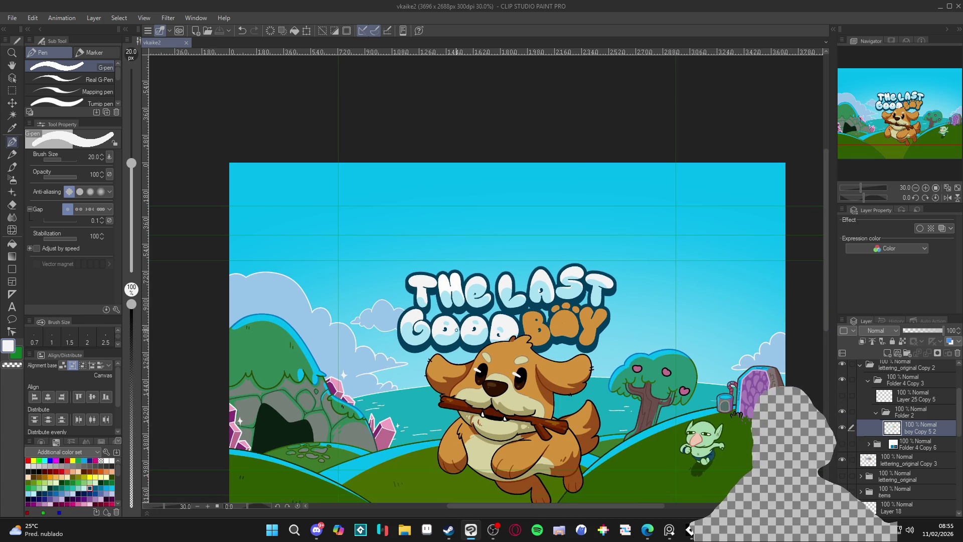
scroll(449, 338, "up", 3)
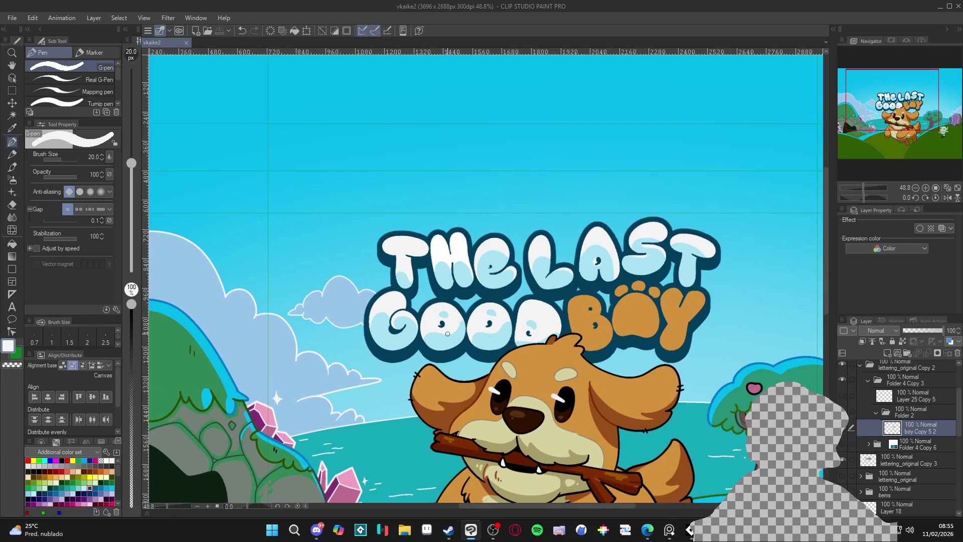
- Auto Select both O's and the D of GOOD and cover the old shading with white
key("w")
left_click(447, 326)
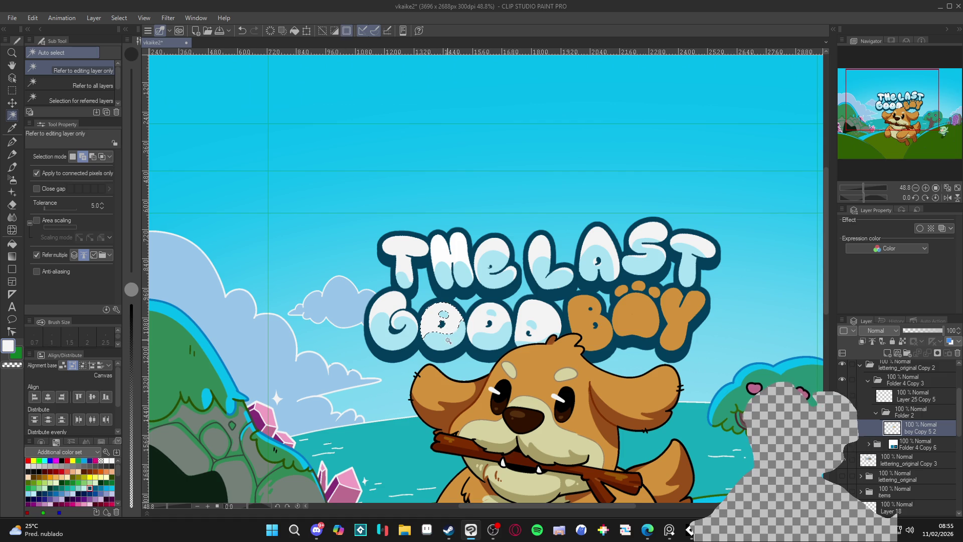
left_click(479, 340)
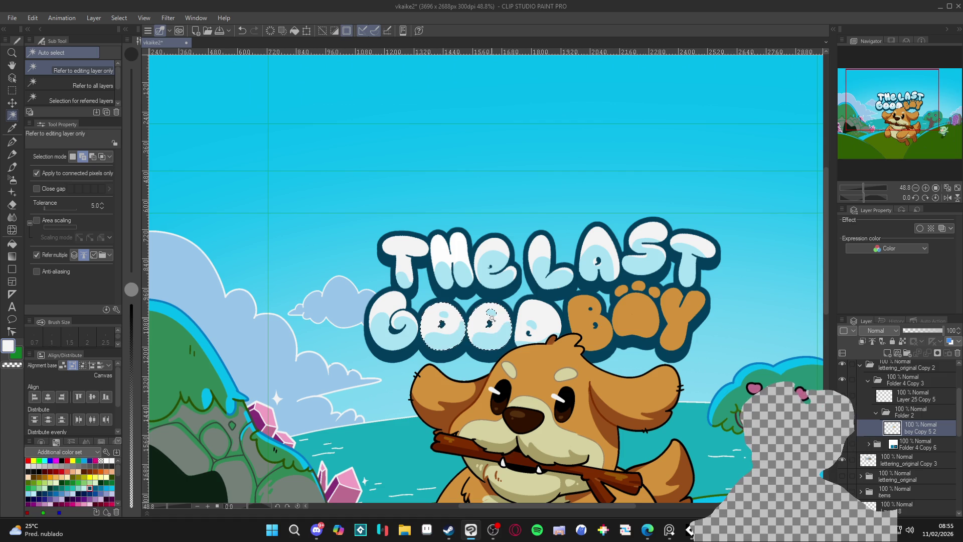
left_click(523, 336)
key("p")
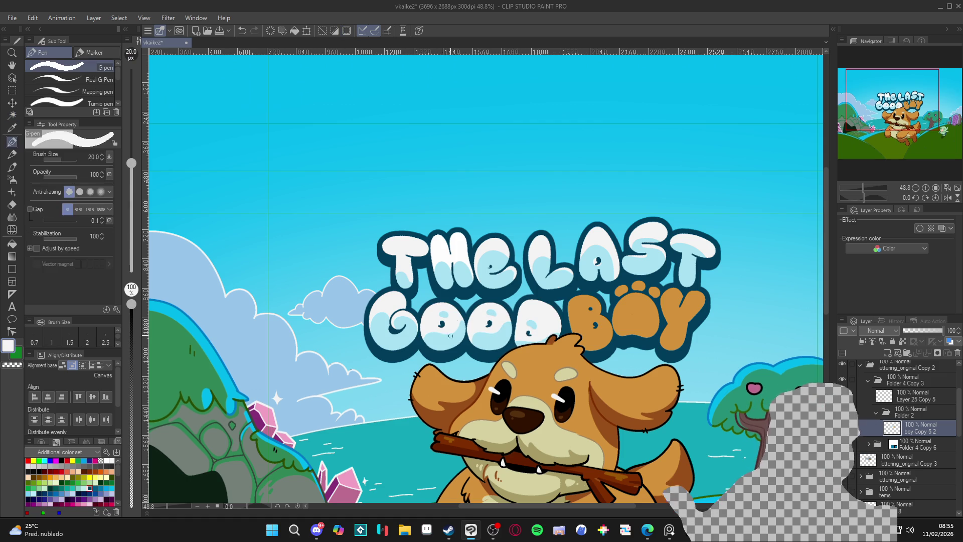
key("bracketright")
key("bracketright")
key("bracketright")
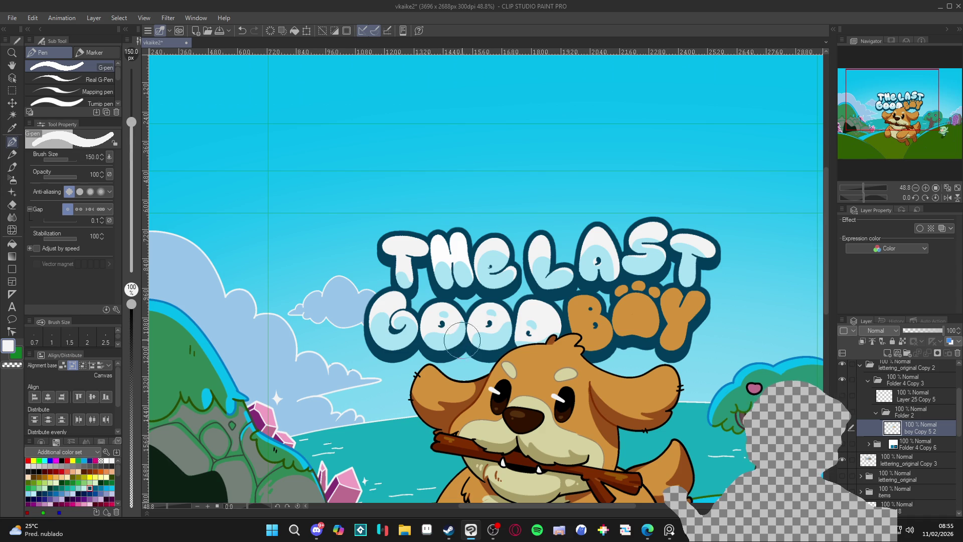
mouse_move(430, 304)
left_mouse_down()
mouse_move(502, 296)
mouse_move(502, 331)
mouse_move(532, 326)
mouse_move(533, 371)
left_mouse_up()
- Repaint light-blue shading inside both O's of GOOD and save the cover
left_click(492, 279, "alt")
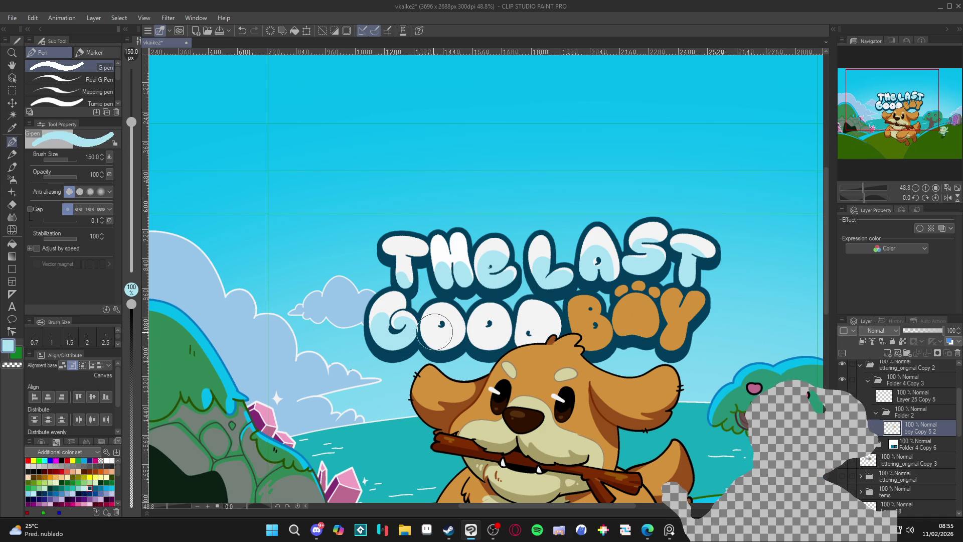
key("bracketleft")
key("bracketleft")
key("bracketleft")
key("bracketleft")
mouse_move(436, 351)
left_mouse_down()
mouse_move(426, 323)
mouse_move(455, 342)
mouse_move(435, 344)
mouse_move(446, 335)
mouse_move(445, 353)
left_mouse_up()
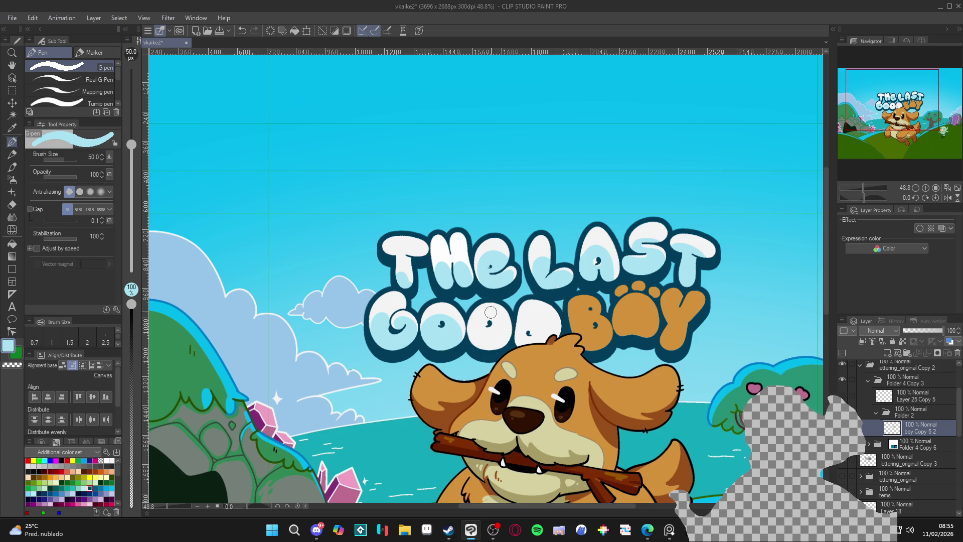
mouse_move(491, 353)
left_mouse_down()
mouse_move(469, 334)
mouse_move(497, 324)
mouse_move(485, 354)
mouse_move(496, 326)
mouse_move(484, 352)
mouse_move(528, 316)
left_mouse_up()
key("alt")
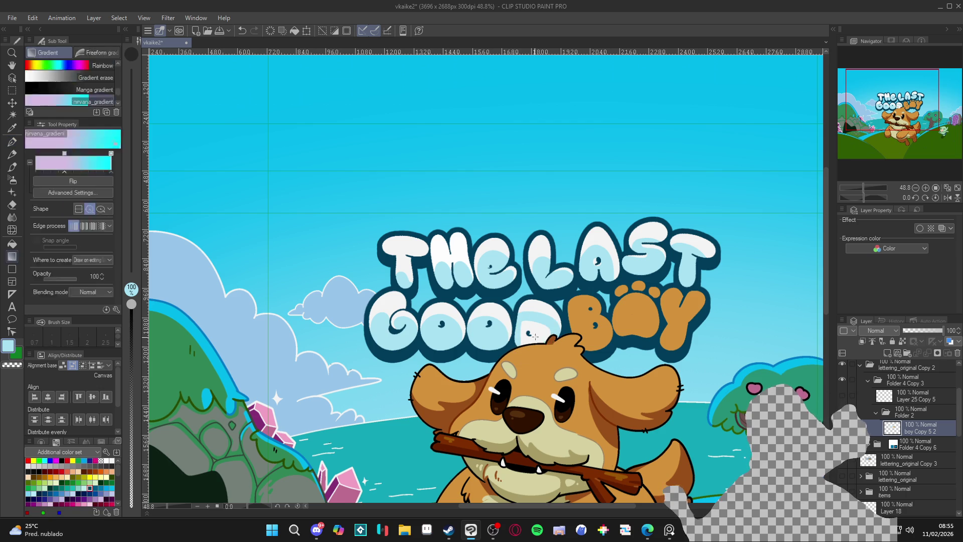
left_click(550, 307, "alt")
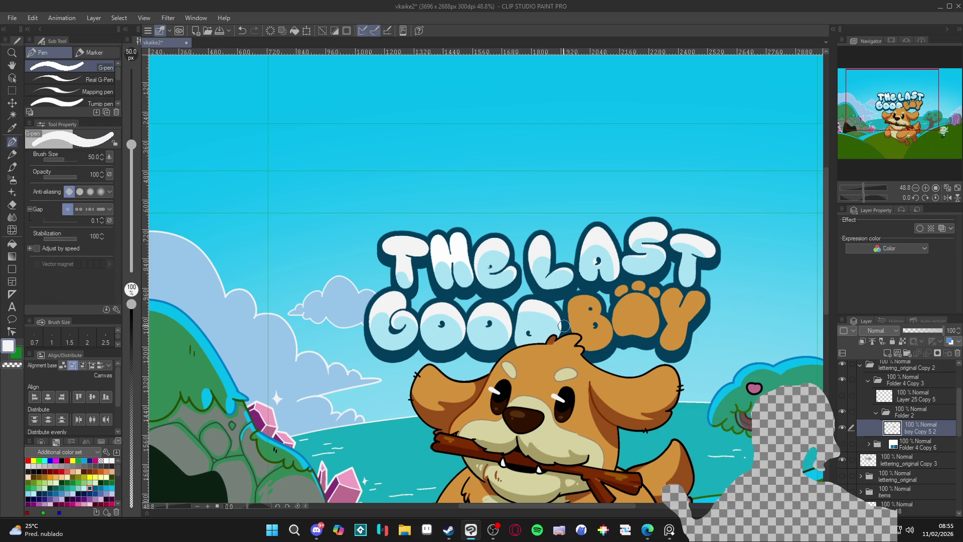
key("bracketleft")
key("bracketleft")
key("bracketleft")
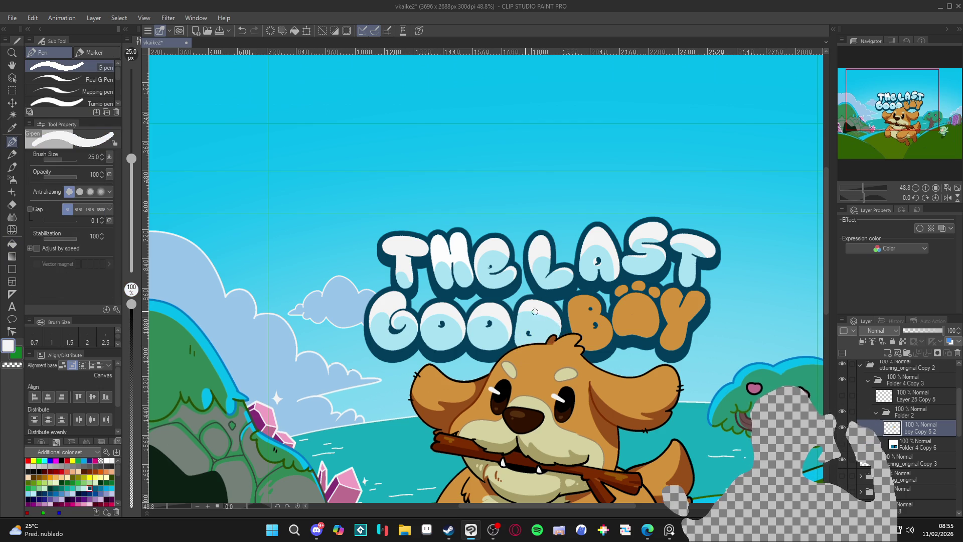
left_click(524, 336, "alt")
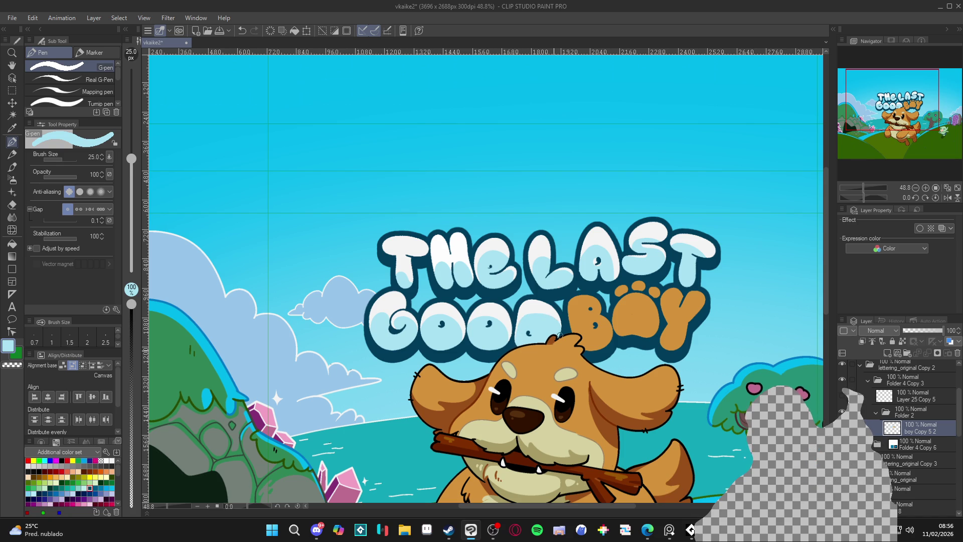
left_click(540, 312, "alt")
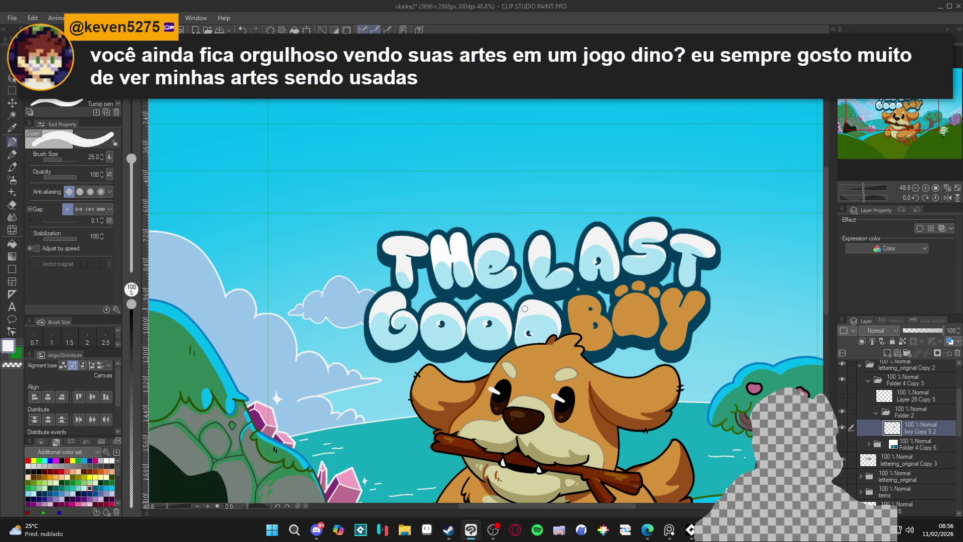
key("ctrl+s")
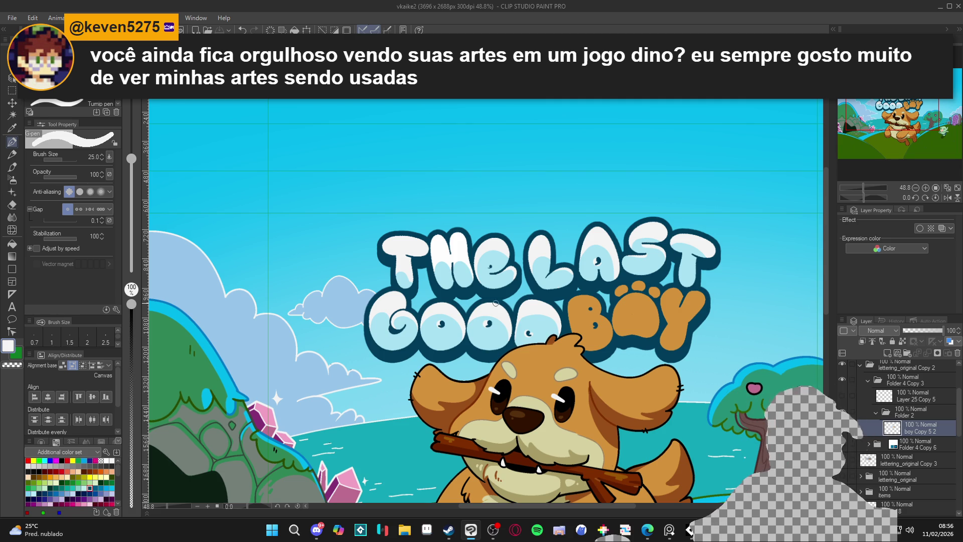
- Fill the O of BOY with the dog's light beige using the Fill tool
scroll(525, 308, "down", 3)
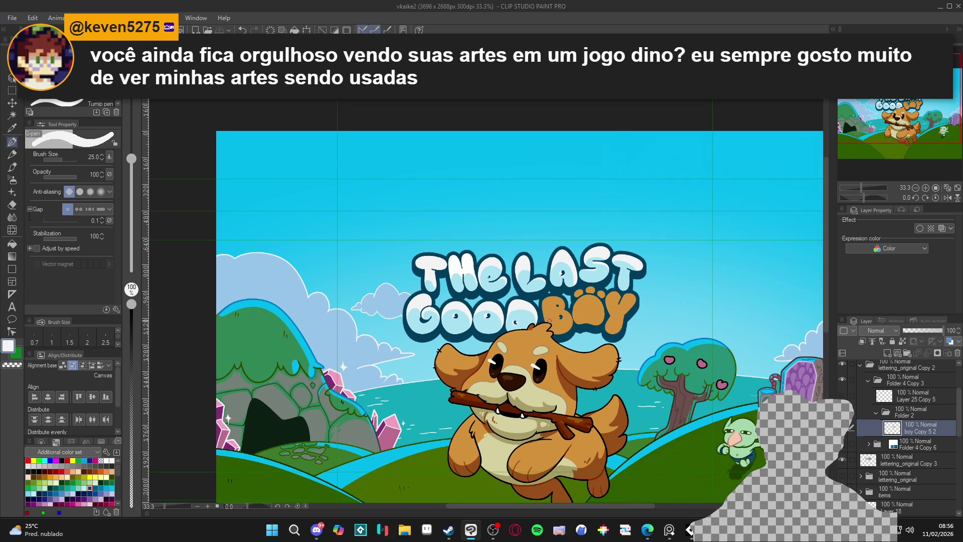
scroll(555, 320, "up", 1)
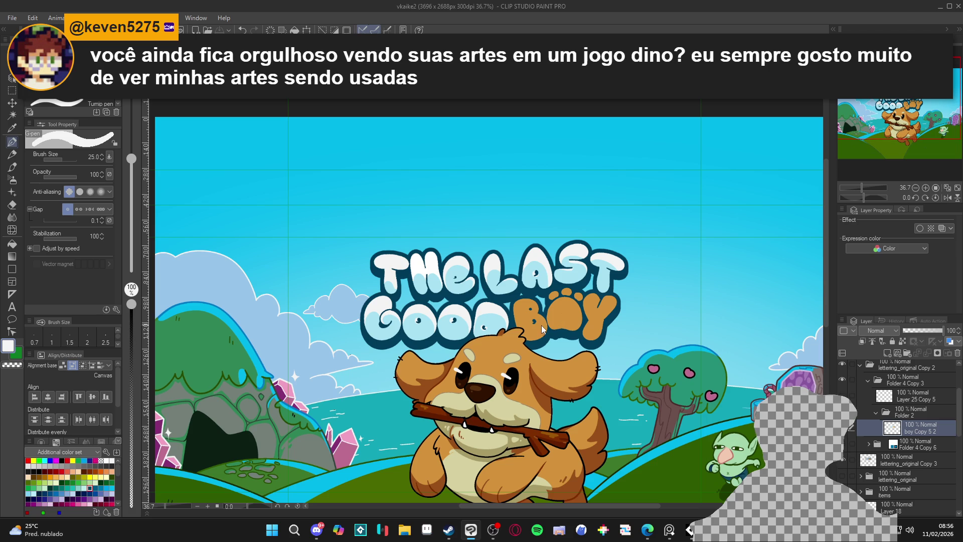
key("w")
left_click(535, 328)
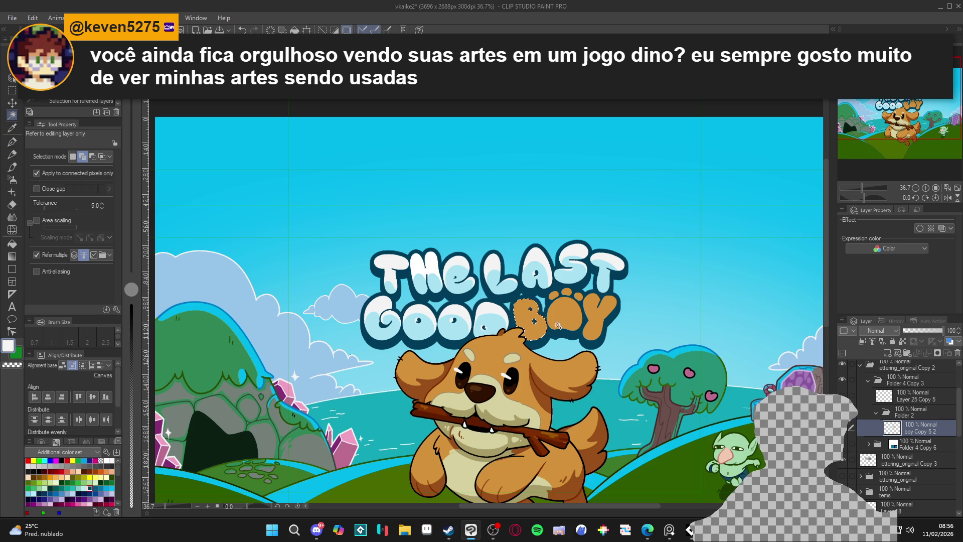
key("ctrl+d")
key("g")
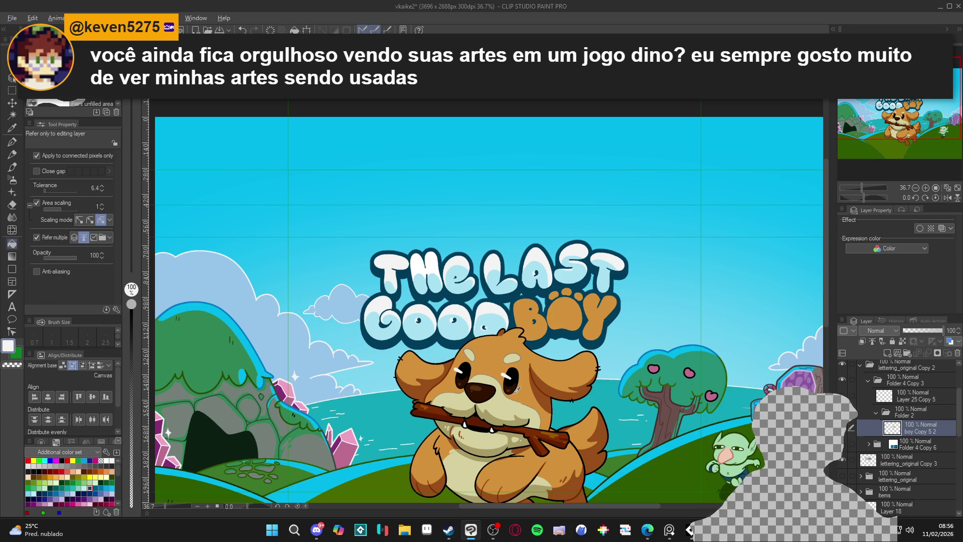
left_click(510, 399, "alt")
left_click(570, 317)
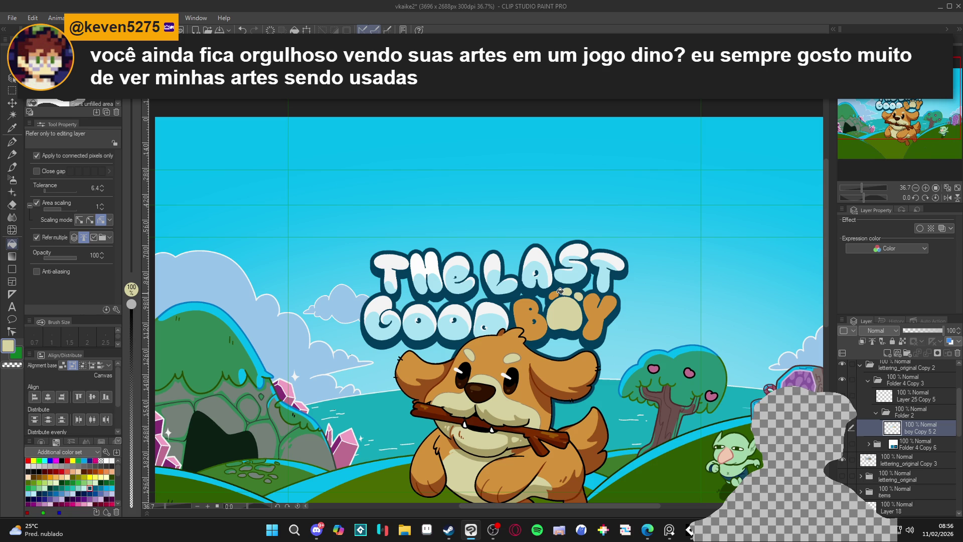
scroll(593, 326, "down", 2)
left_click(868, 434)
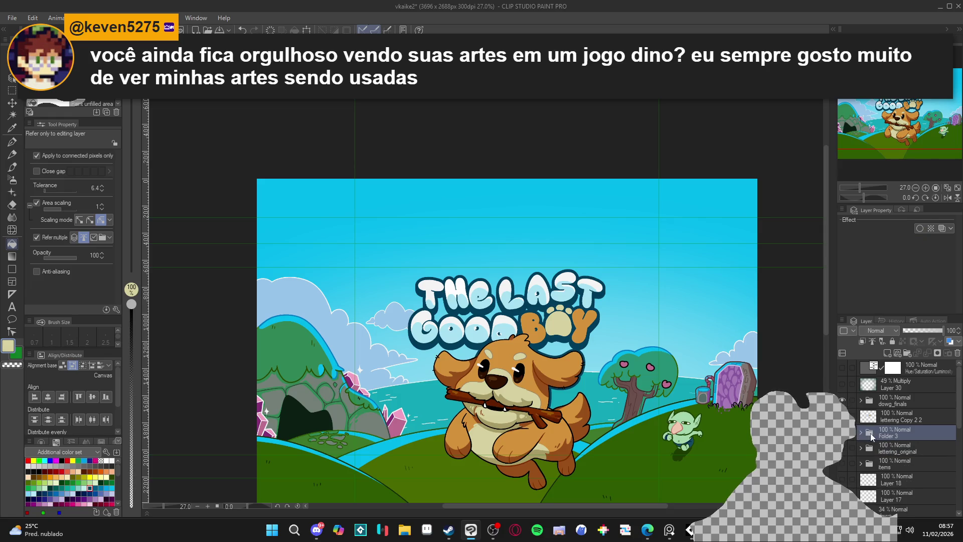
- Duplicate the lettering_original Copy 2 folder via Duplicate Layer
right_click(879, 439)
left_click(936, 250)
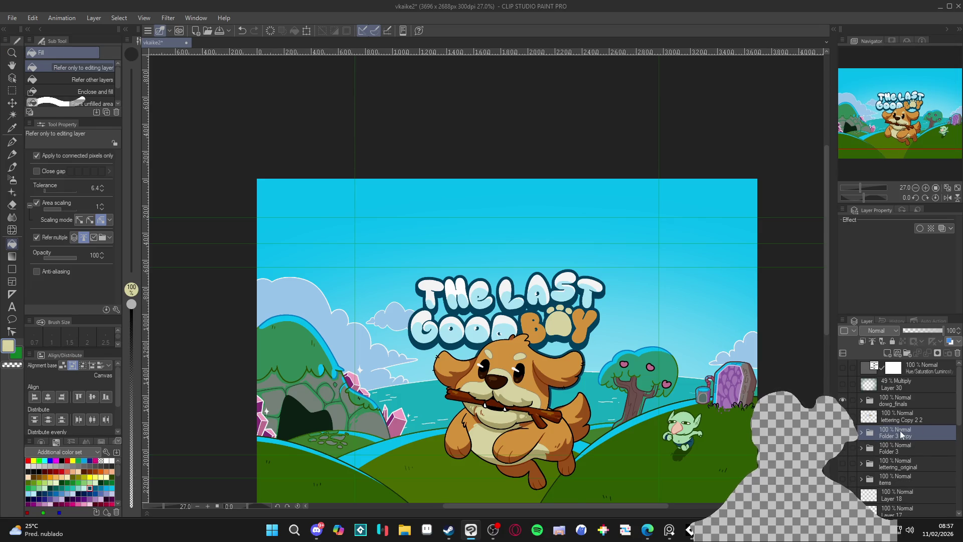
scroll(559, 357, "up", 2)
scroll(625, 365, "down", 1)
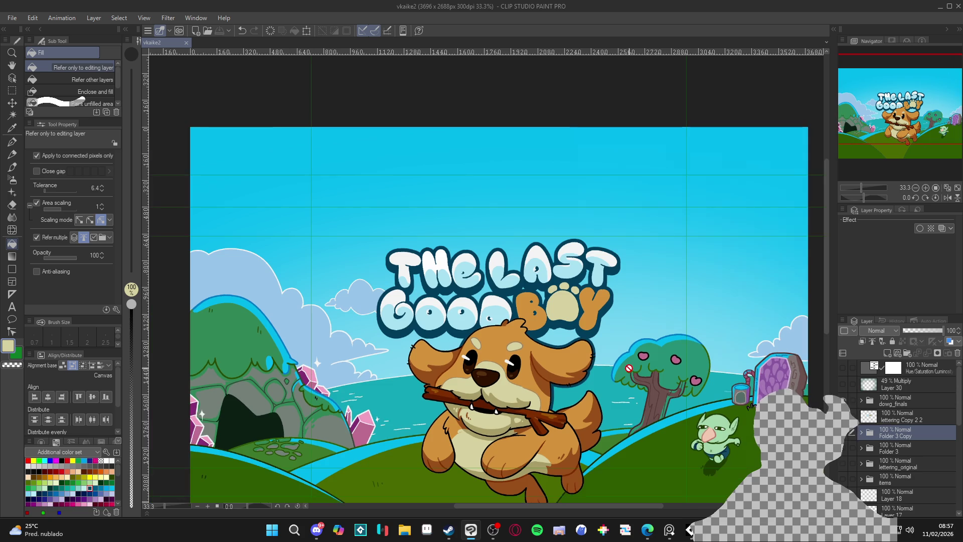
scroll(628, 367, "down", 1)
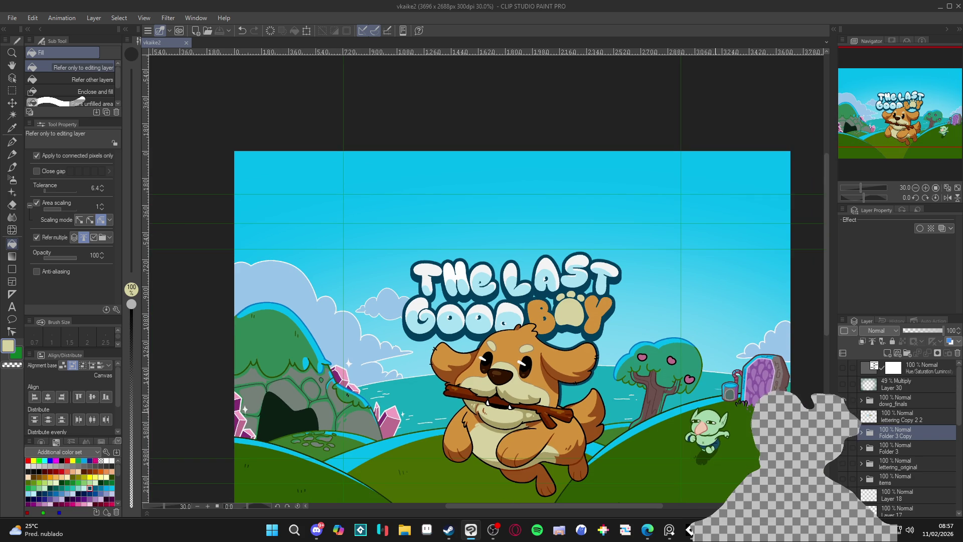
key("ctrl+z")
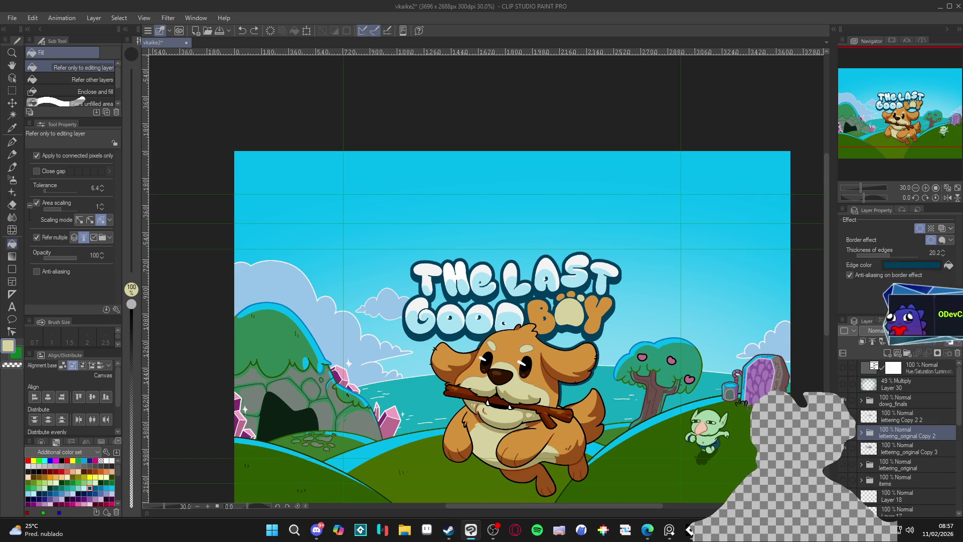
- Toggle the title shading layers on and off to compare, then move the copied lettering up-right
left_click(845, 433)
left_click(845, 433)
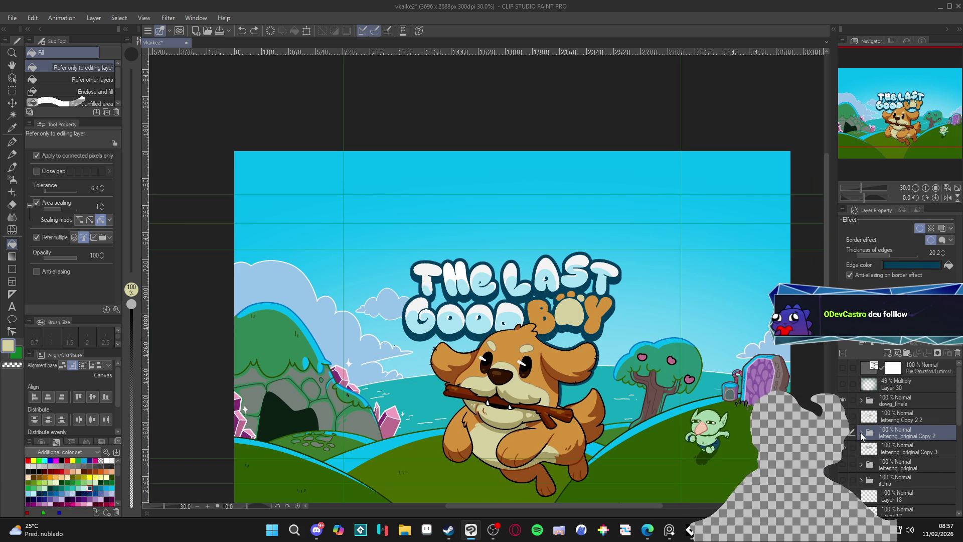
left_click(861, 432)
left_click(844, 464)
left_click(843, 463)
left_click(844, 447)
left_click(844, 447)
left_click(844, 447)
left_click(844, 447)
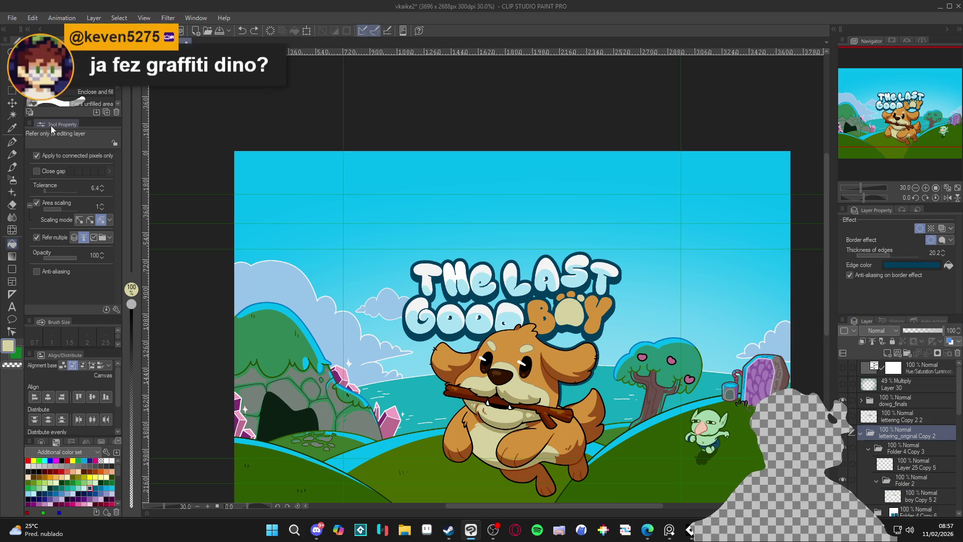
key("k")
mouse_move(473, 292)
left_mouse_down()
mouse_move(475, 231)
mouse_move(493, 201)
mouse_move(509, 216)
left_mouse_up()
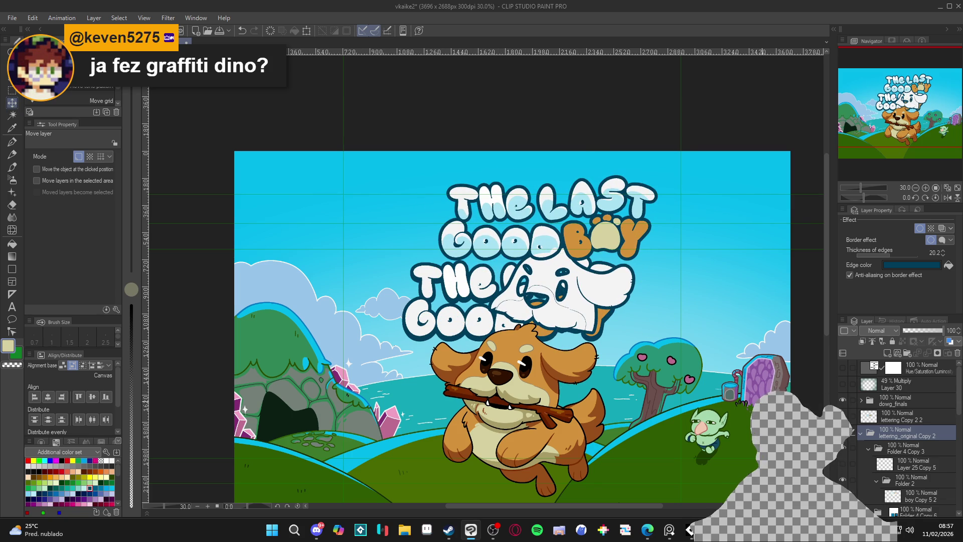
- Undo the move, delete the white dog silhouette on boy Copy 5 2, and save
key("ctrl+z")
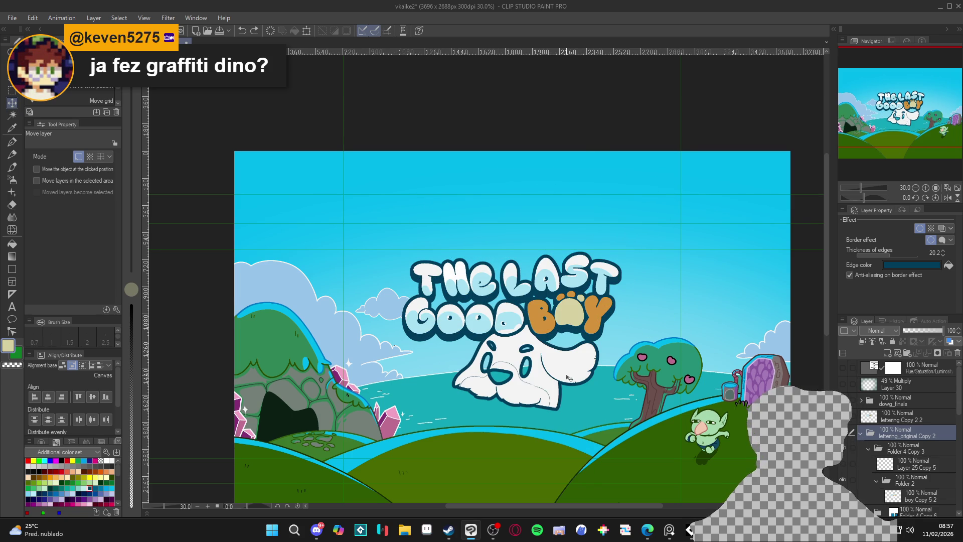
scroll(575, 380, "up", 1)
left_click(595, 376, "ctrl+shift")
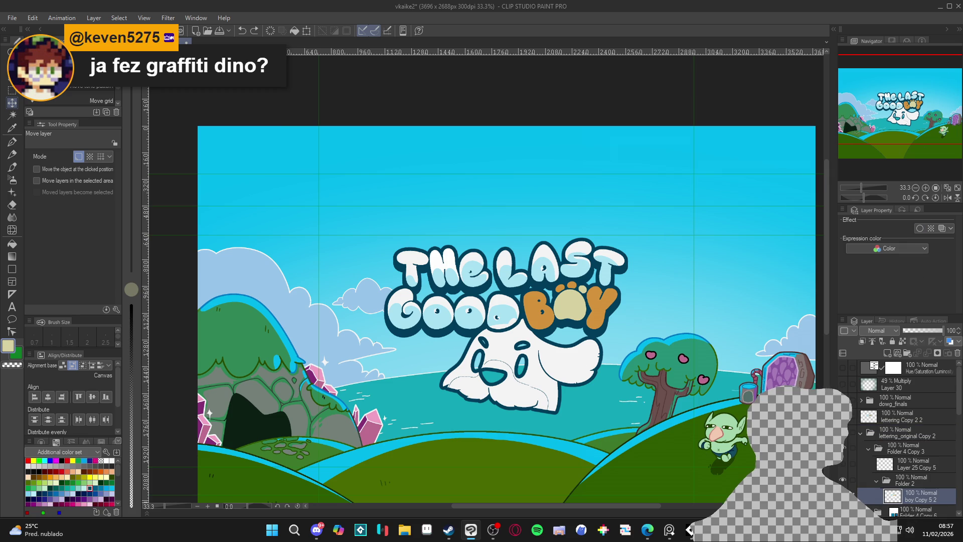
key("w")
left_click(586, 377)
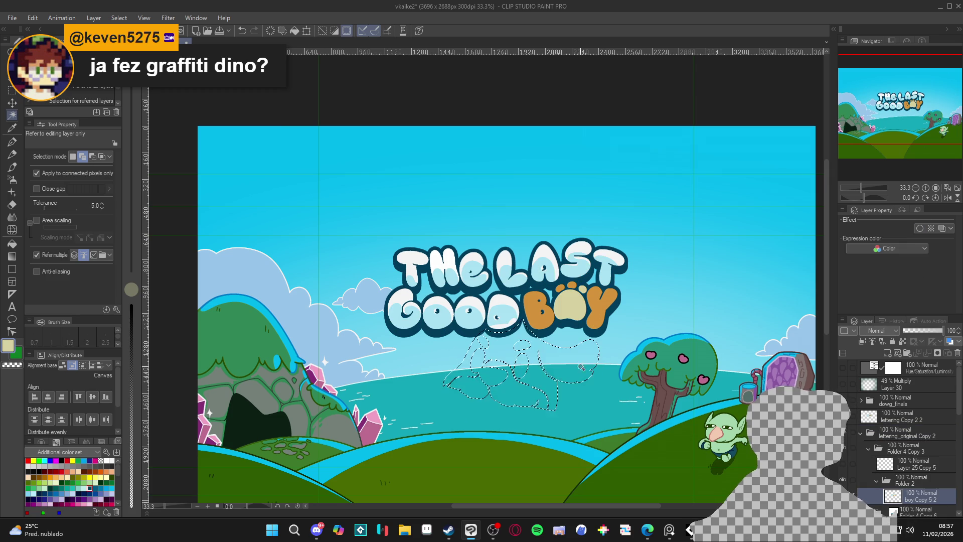
key("ctrl+d")
key("ctrl+s")
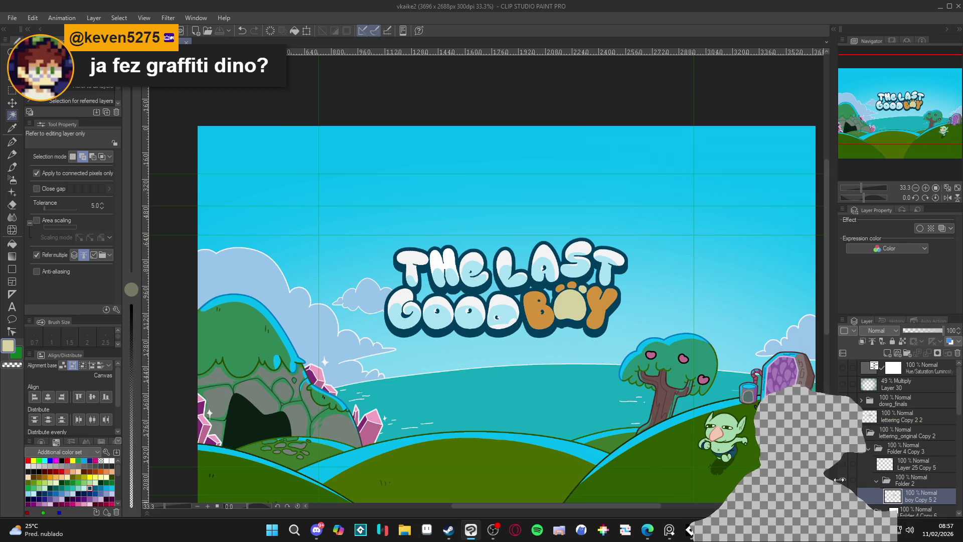
- Check Layer 25 Copy 5's visibility and make the running dog visible again
left_click(843, 466)
left_click(844, 466)
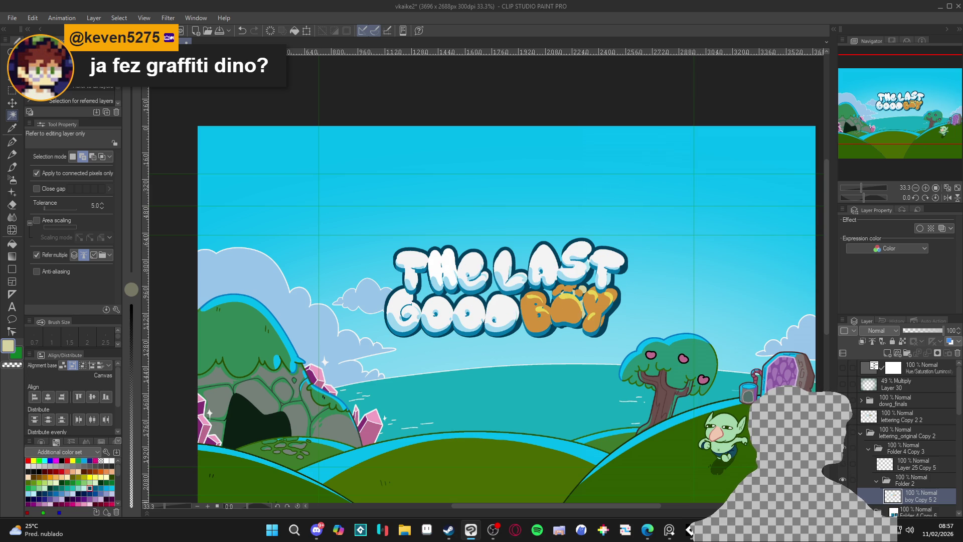
left_click(843, 400)
scroll(596, 337, "down", 2)
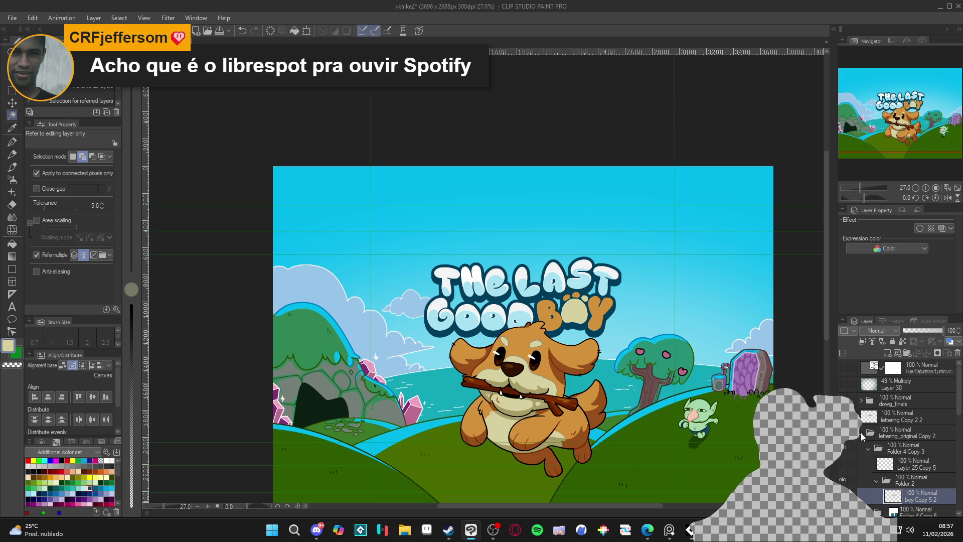
- Collapse Folder 4 Copy 3, duplicate lettering_original Copy 2, and expand the new lettering_original Copy
left_click(870, 448)
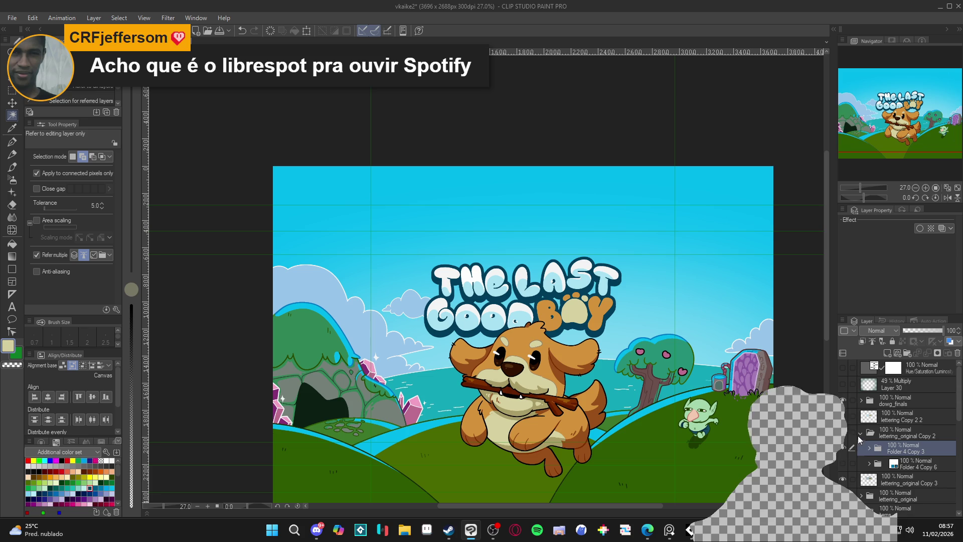
left_click(860, 434)
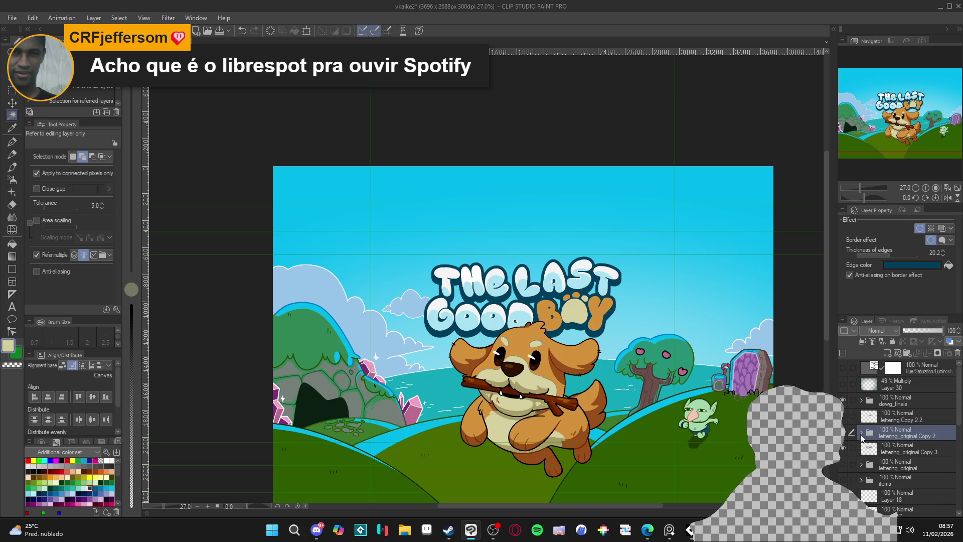
left_click(861, 435)
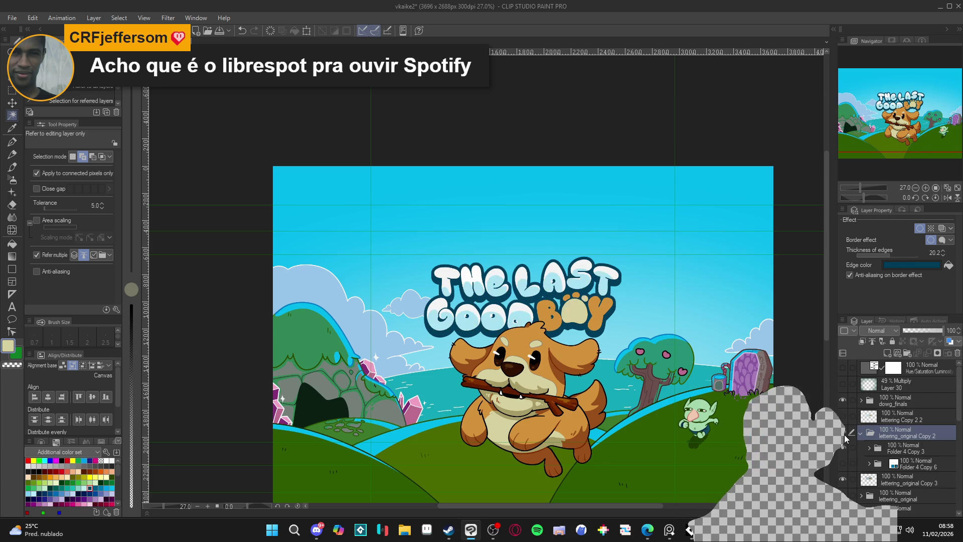
left_click(861, 432)
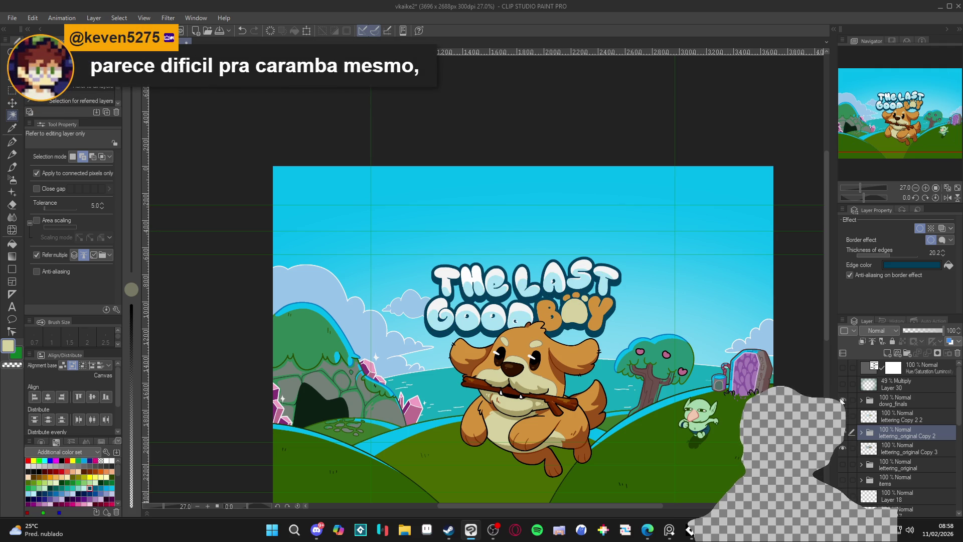
right_click(889, 433)
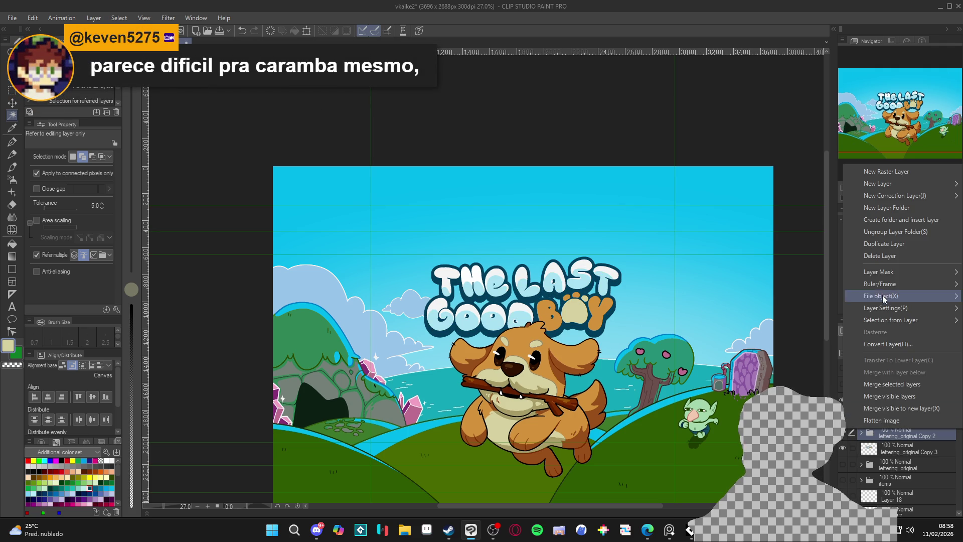
left_click(893, 244)
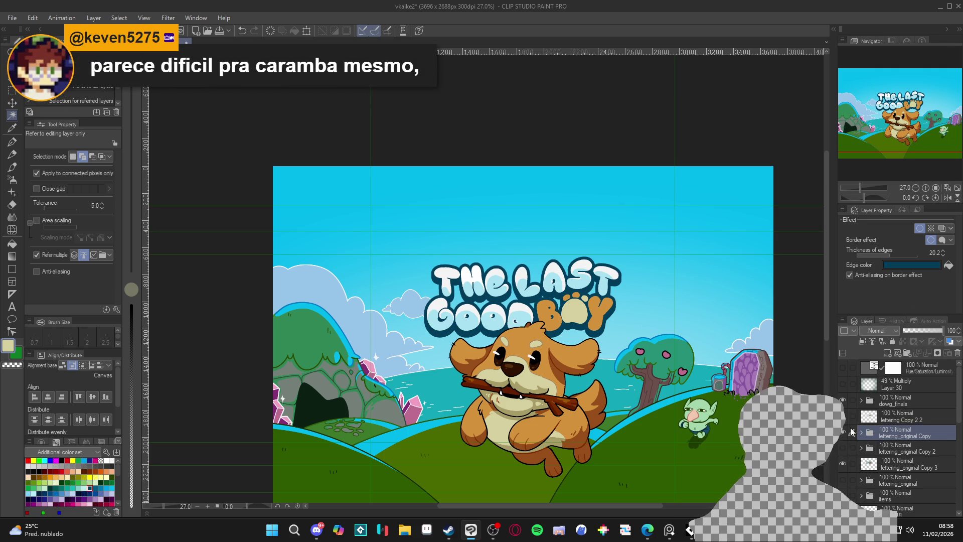
left_click(862, 432)
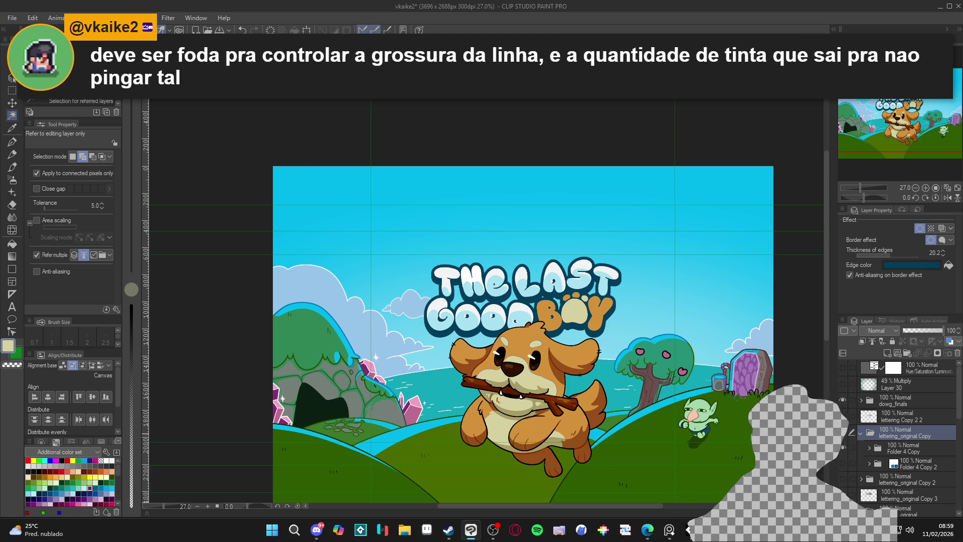
- Recentre the cover and briefly preview the apple, pickaxe and popsicle item icons
scroll(608, 391, "down", 1)
left_click_drag(608, 391, 585, 366)
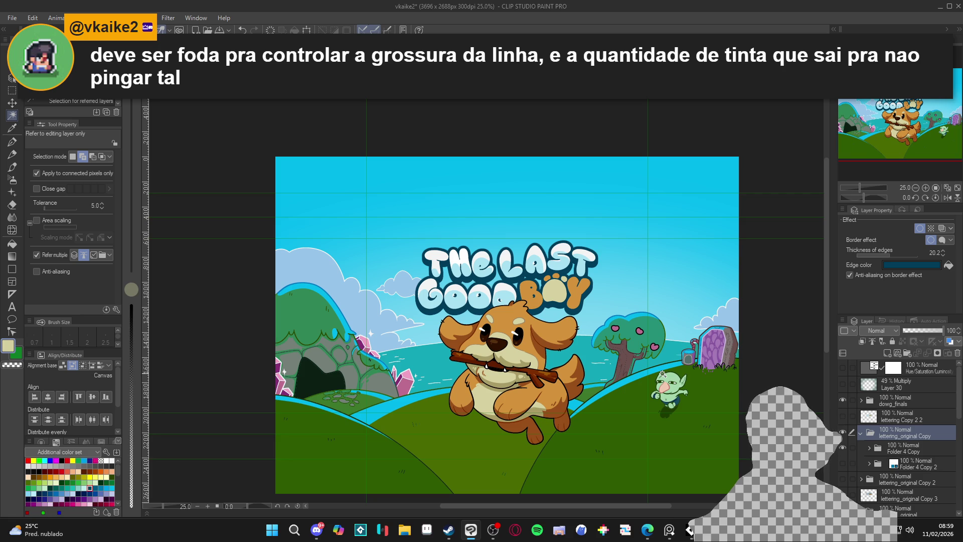
left_click_drag(658, 407, 647, 398)
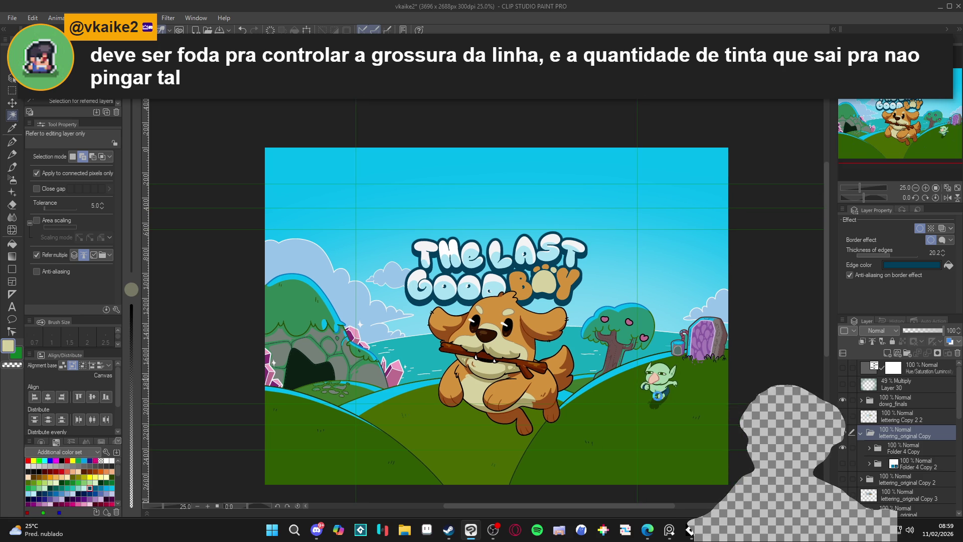
scroll(591, 399, "up", 1)
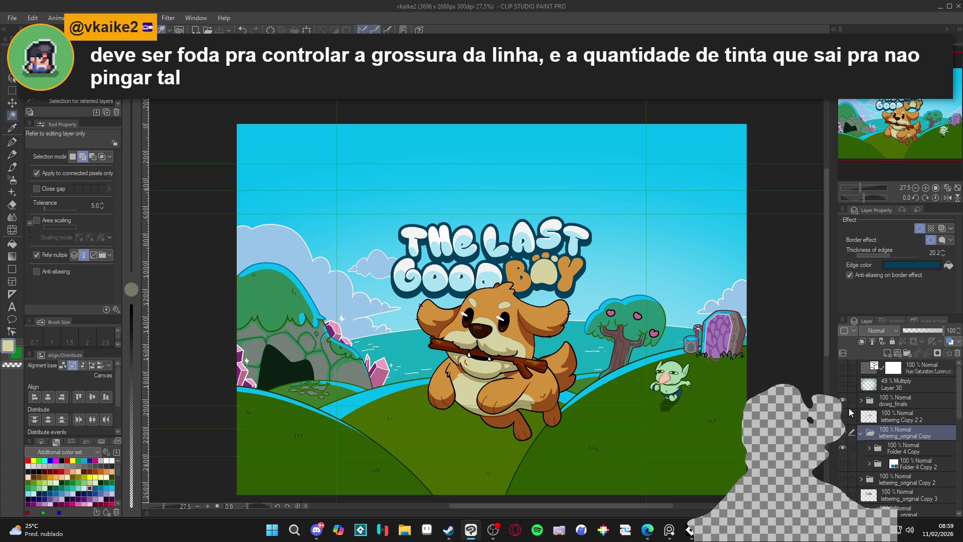
scroll(845, 451, "down", 2)
scroll(843, 453, "down", 5)
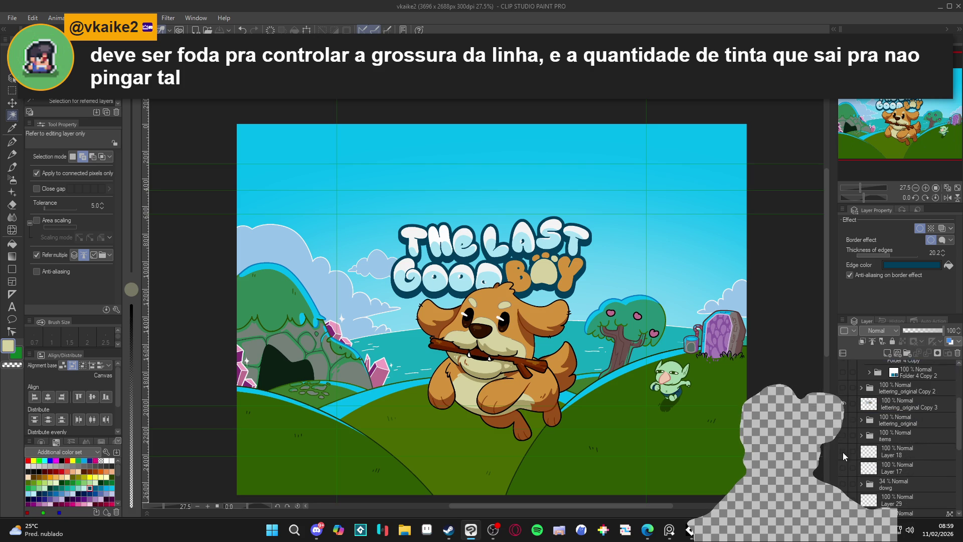
left_click(843, 435)
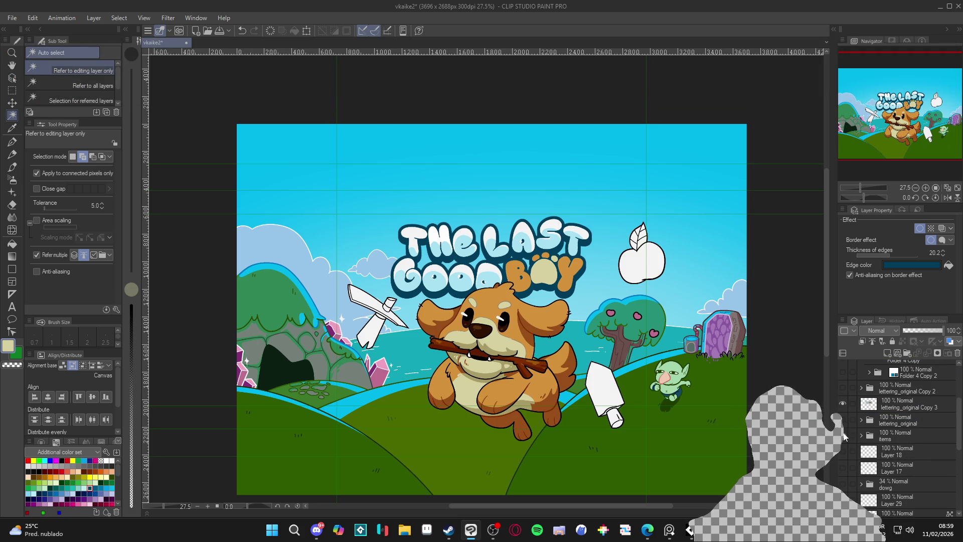
left_click(844, 435)
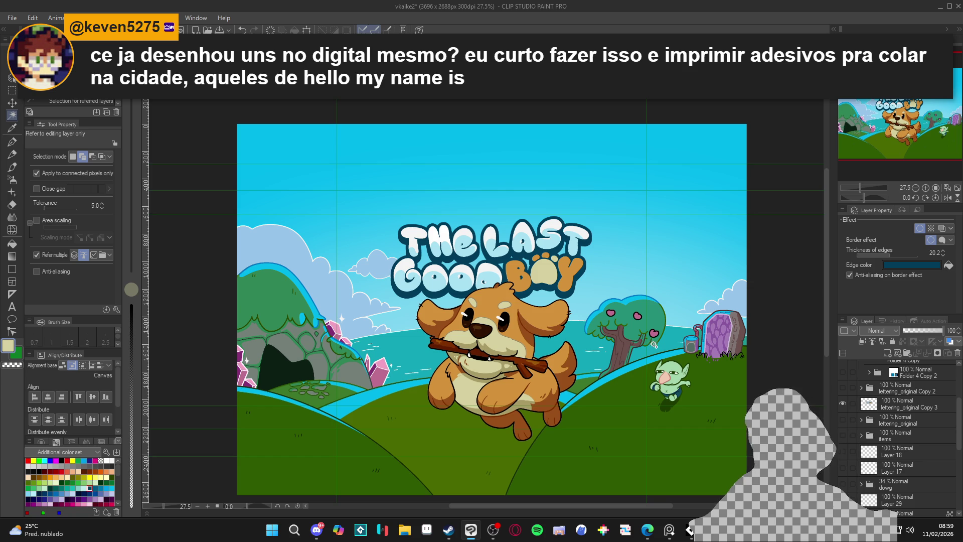
- Show Folder 4 Copy and lettering_original Copy 3, then move Copy 3 above lettering_original Copy 2
scroll(841, 419, "up", 1)
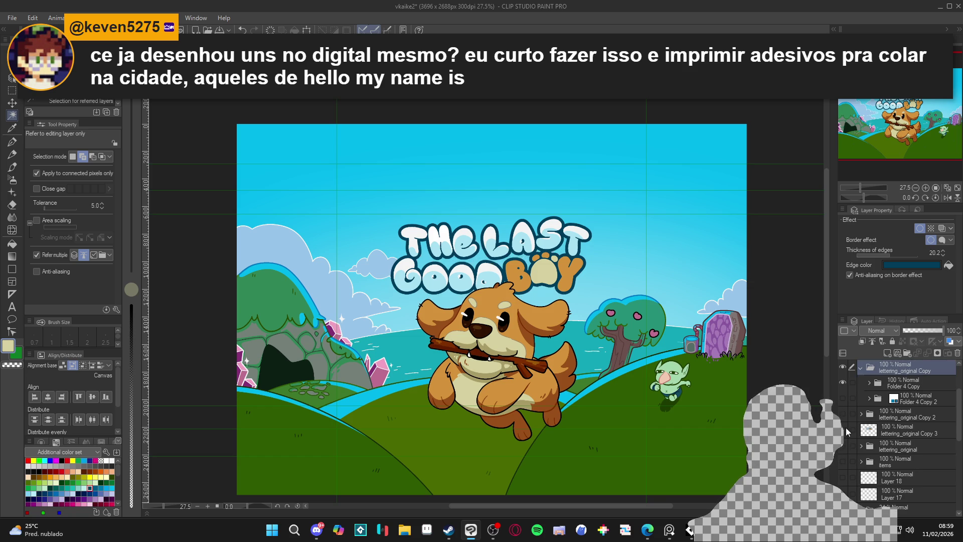
left_click(842, 382)
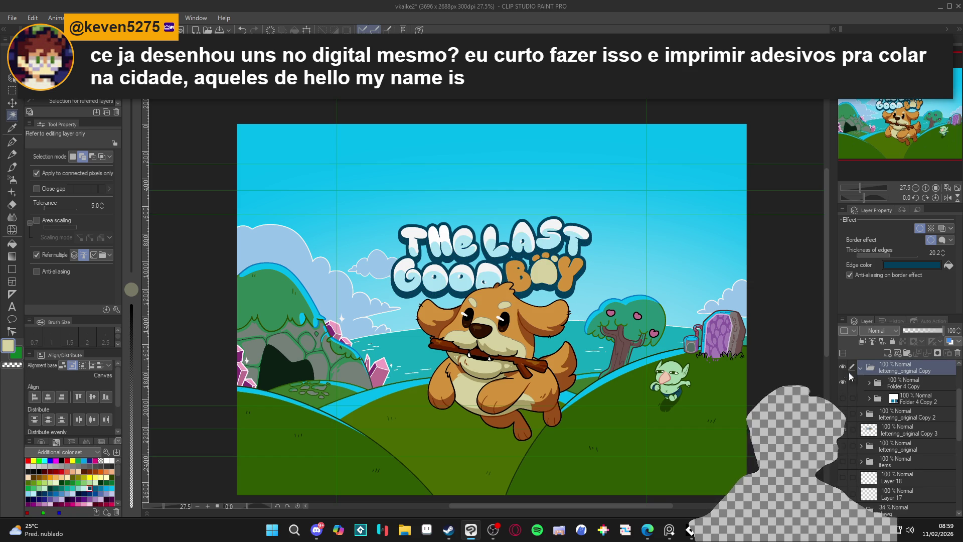
left_click(860, 367)
left_click(843, 450)
left_click(843, 420)
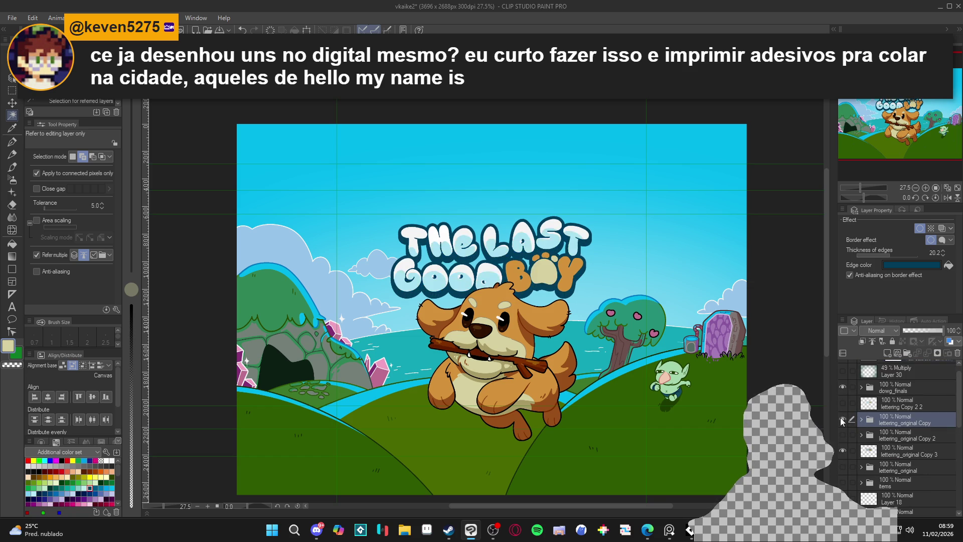
left_click(843, 450)
left_click(843, 451)
left_click(842, 451)
left_click(843, 451)
left_click(843, 451)
left_click_drag(888, 451, 880, 427)
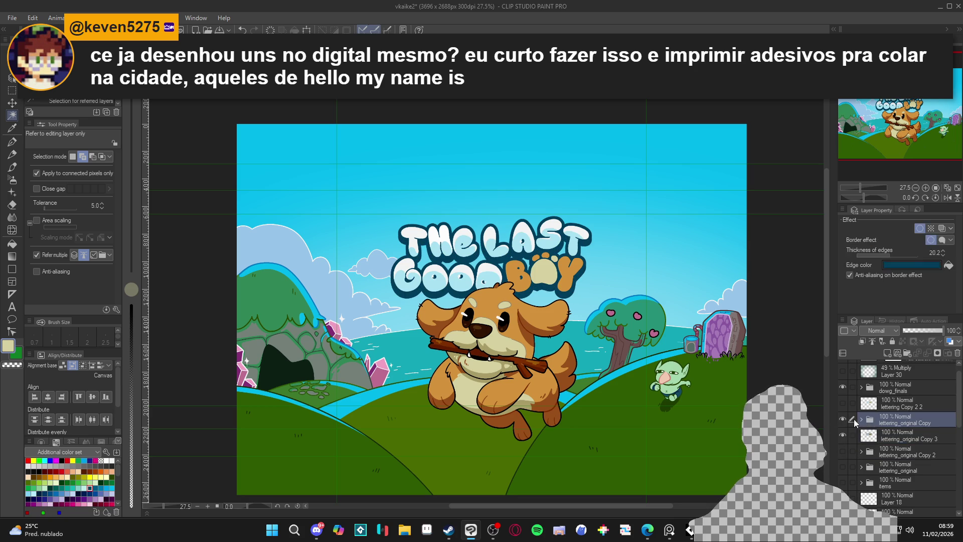
- Make lettering_original Copy 3 visible and compare the title lettering layers
right_click(896, 422)
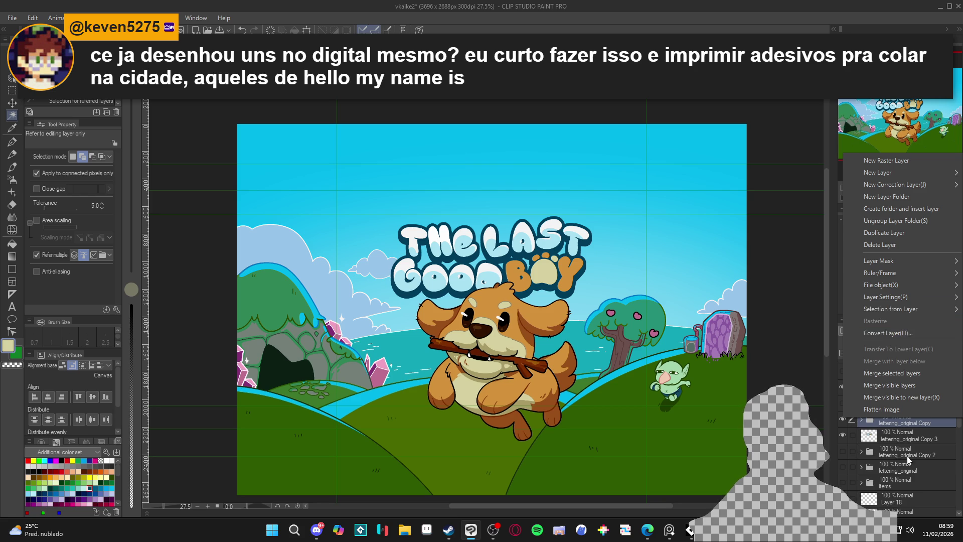
left_click(864, 424)
right_click(891, 421)
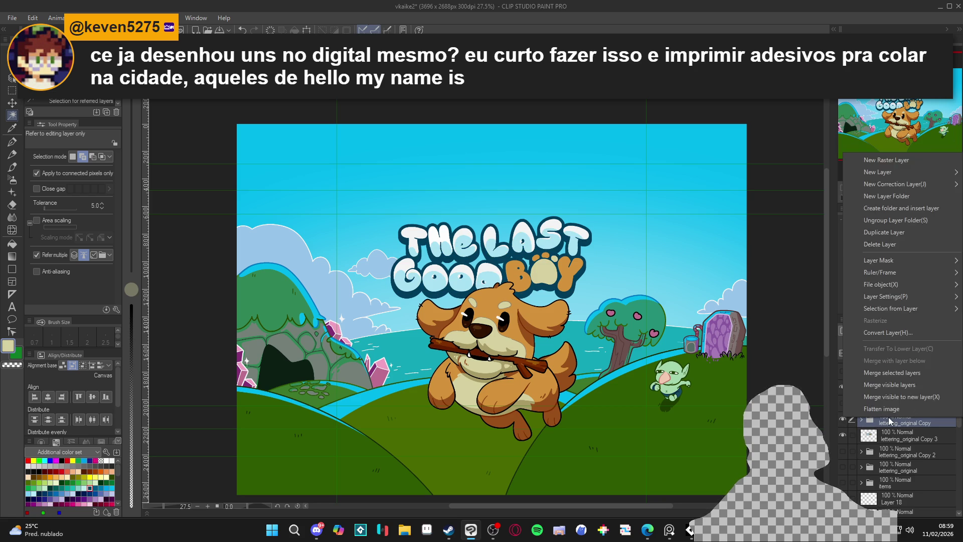
left_click(896, 434)
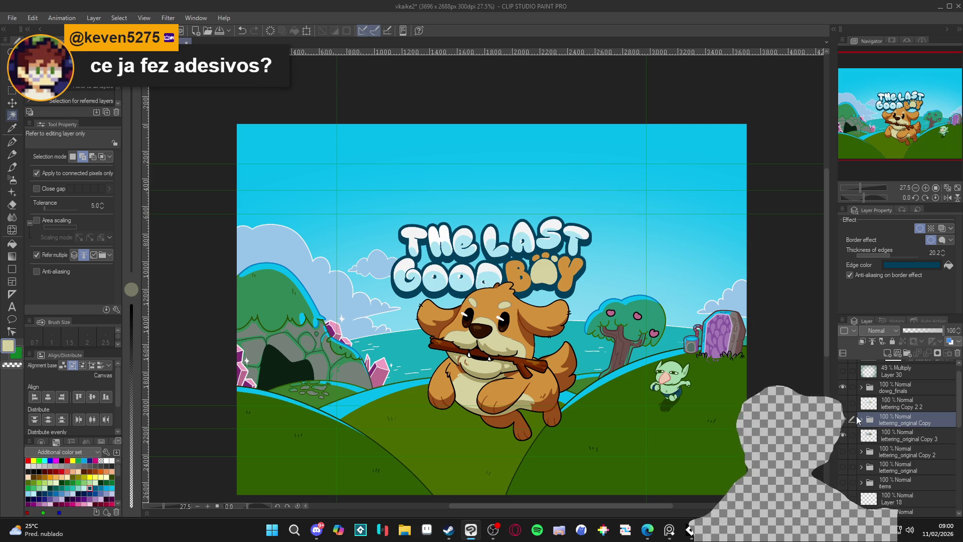
left_click(843, 435)
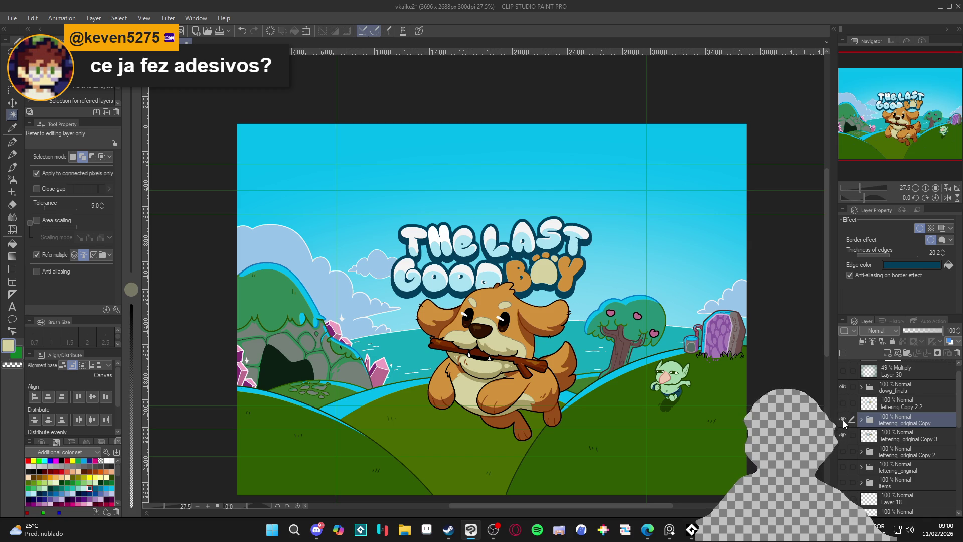
double_click(843, 420)
right_click(862, 424)
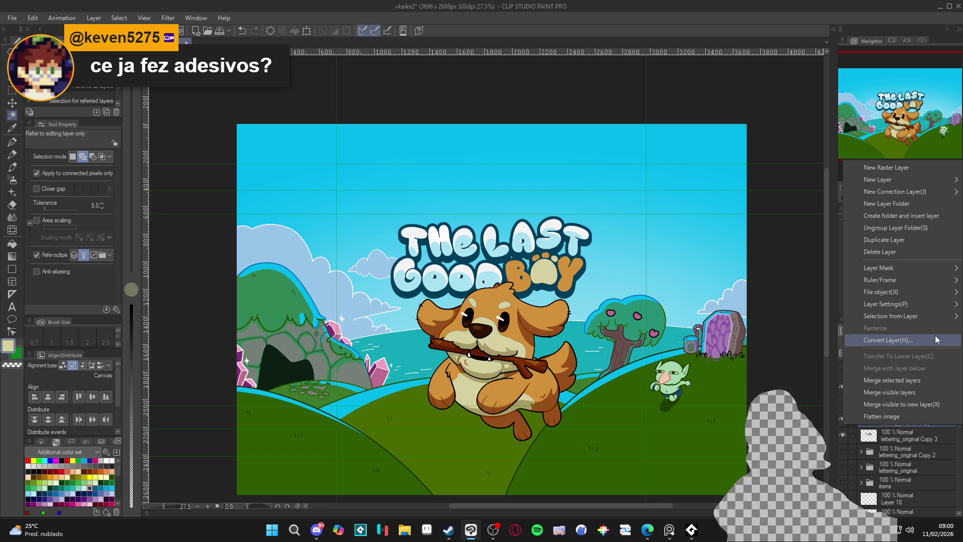
key("Escape")
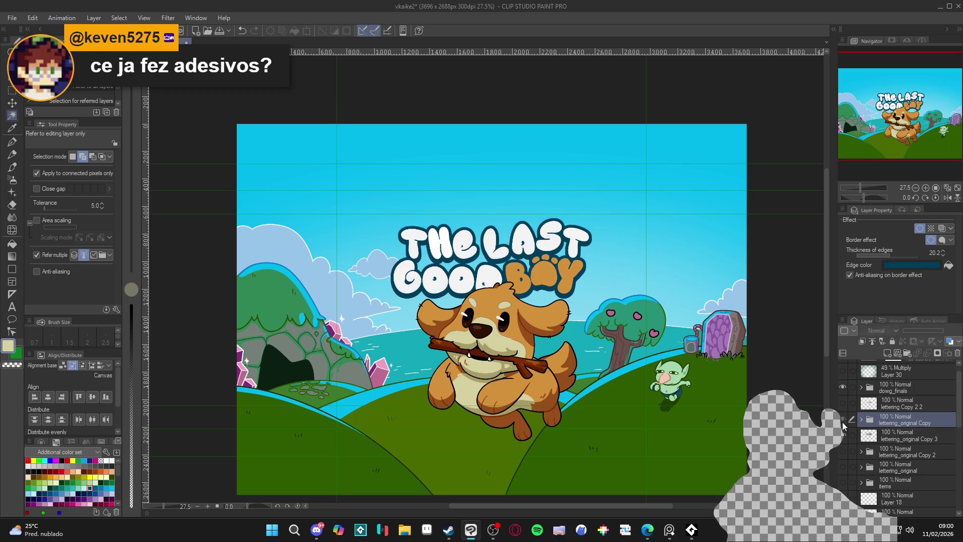
right_click(889, 424)
key("Escape")
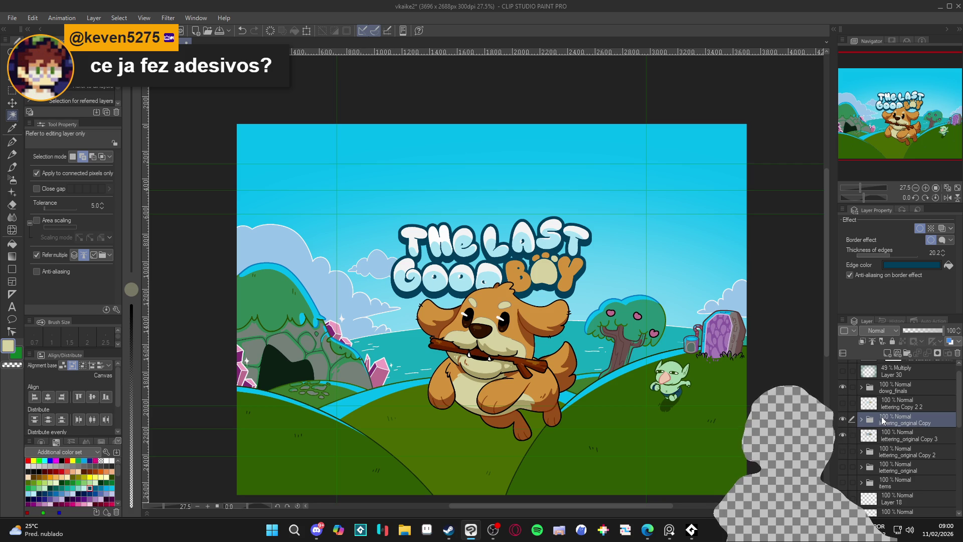
left_click(843, 419)
left_click(843, 419)
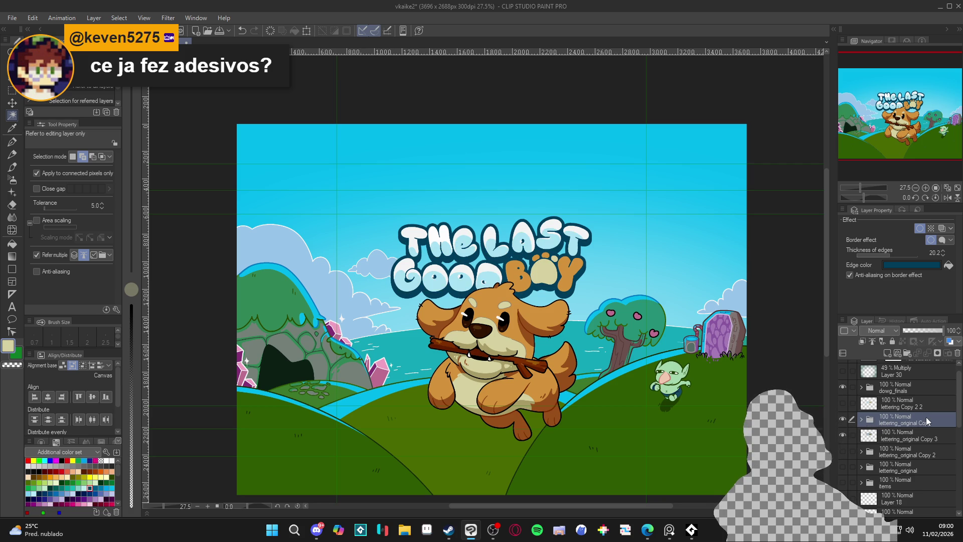
- Convert the lettering_original Copy folder to raster, merge it down, and select the title lettering
right_click(926, 417)
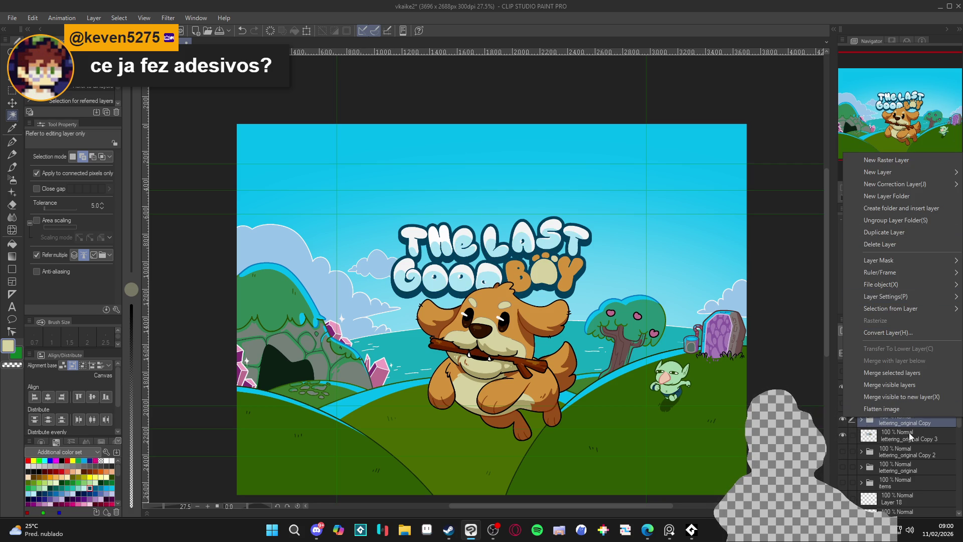
left_click(911, 333)
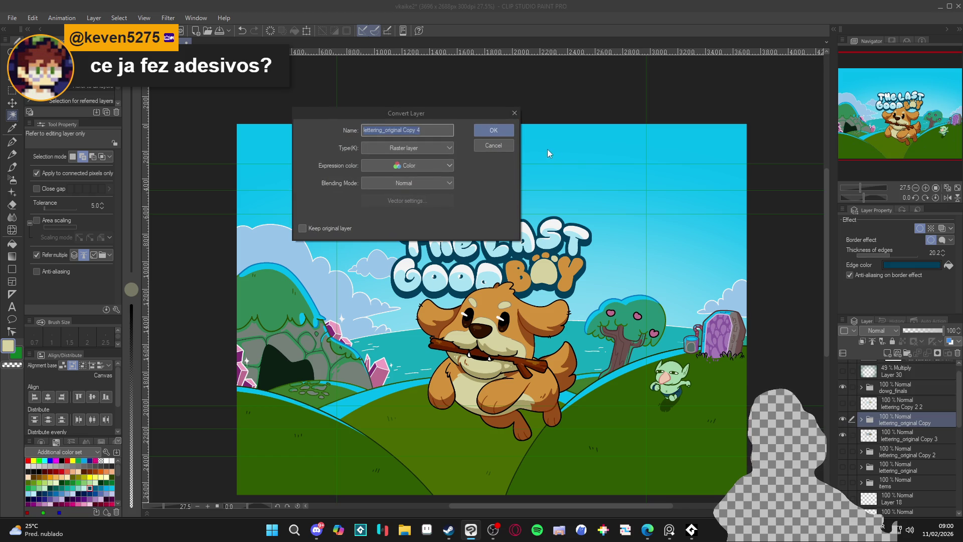
left_click(497, 130)
left_click(845, 436)
left_click(846, 436)
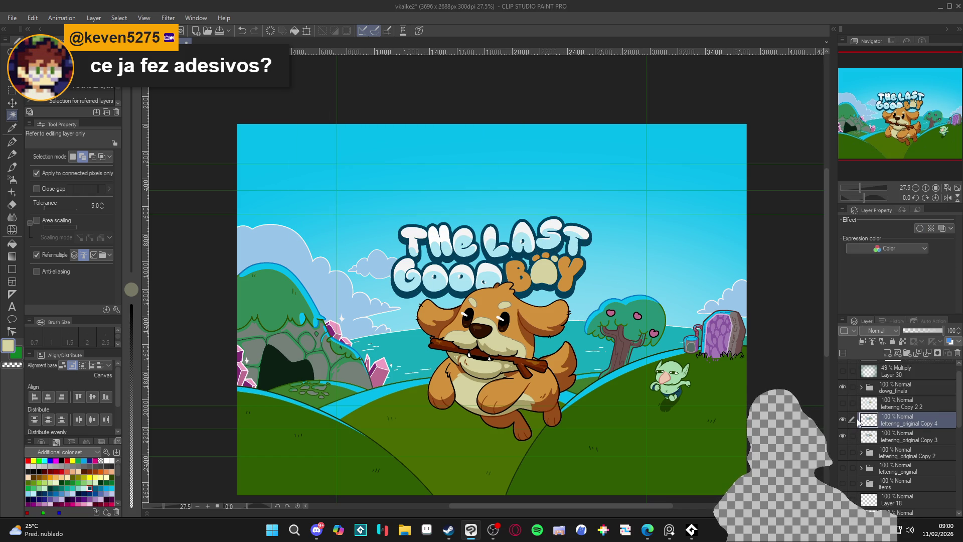
key("ctrl+e")
left_click(446, 293)
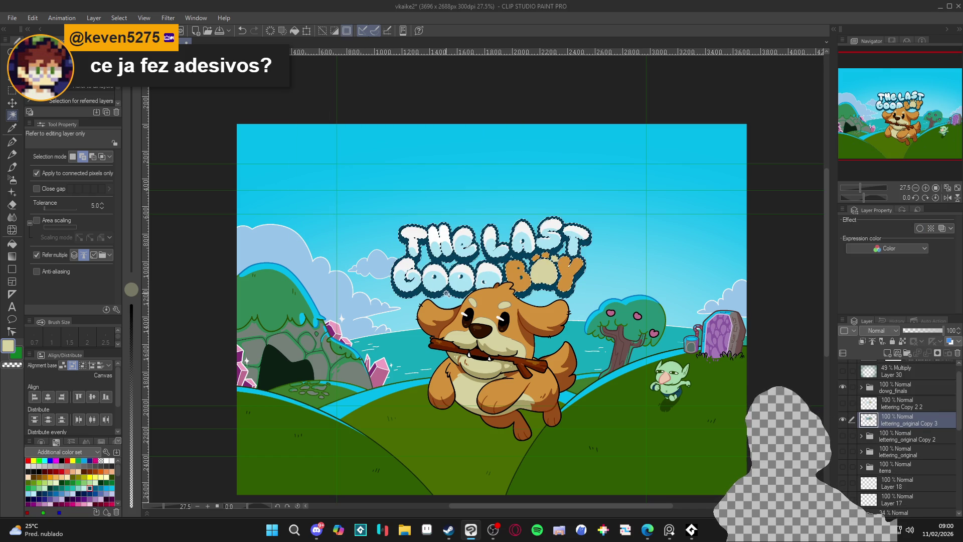
- Switch to the G-pen, zoom in, and try opacity 22 and size 50 before restoring 100% opacity
key("p")
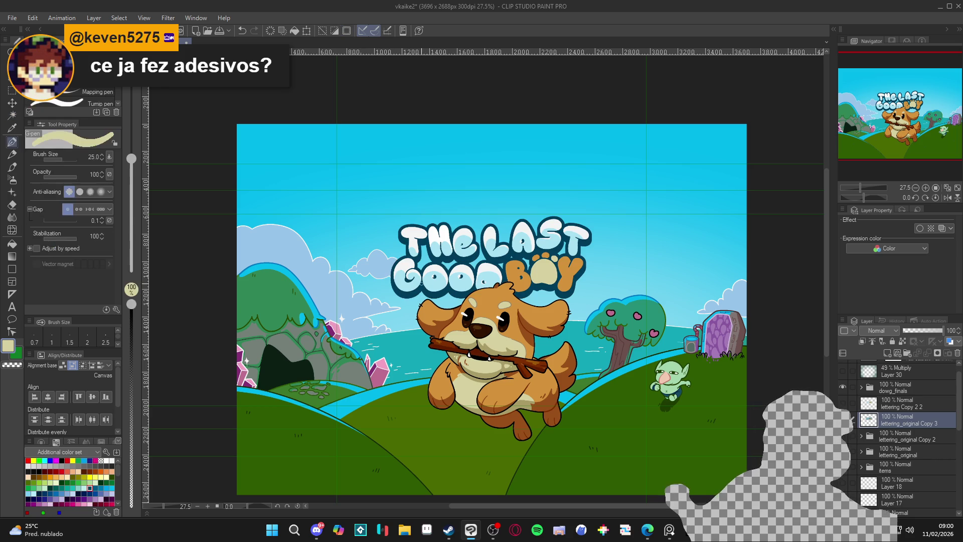
scroll(423, 293, "up", 2)
scroll(422, 293, "up", 1)
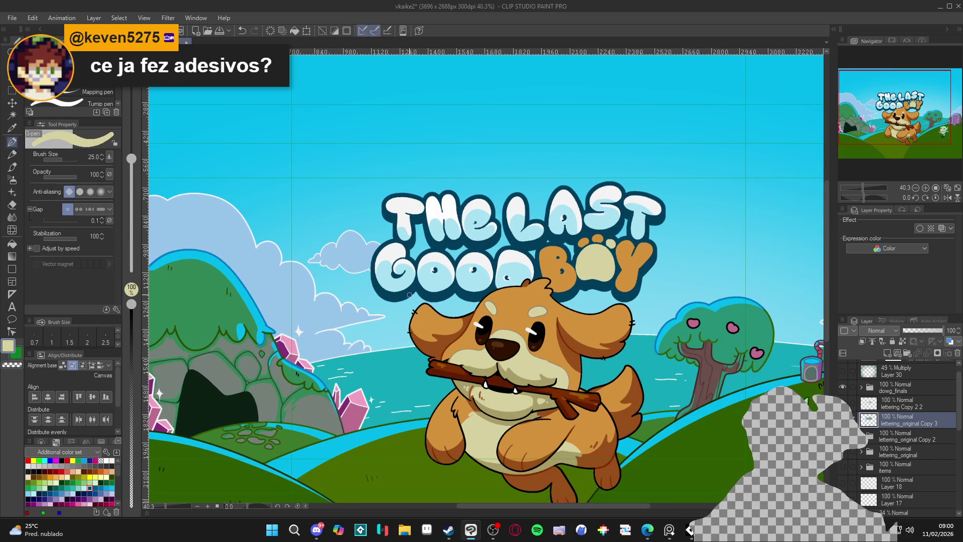
left_click(401, 292, "alt")
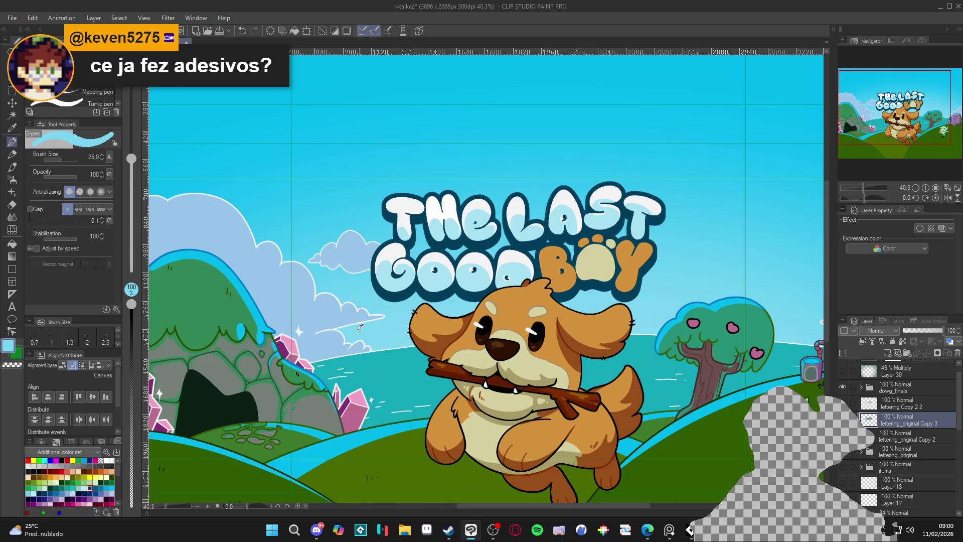
left_click(131, 464)
key("bracketright")
key("bracketright")
key("bracketright")
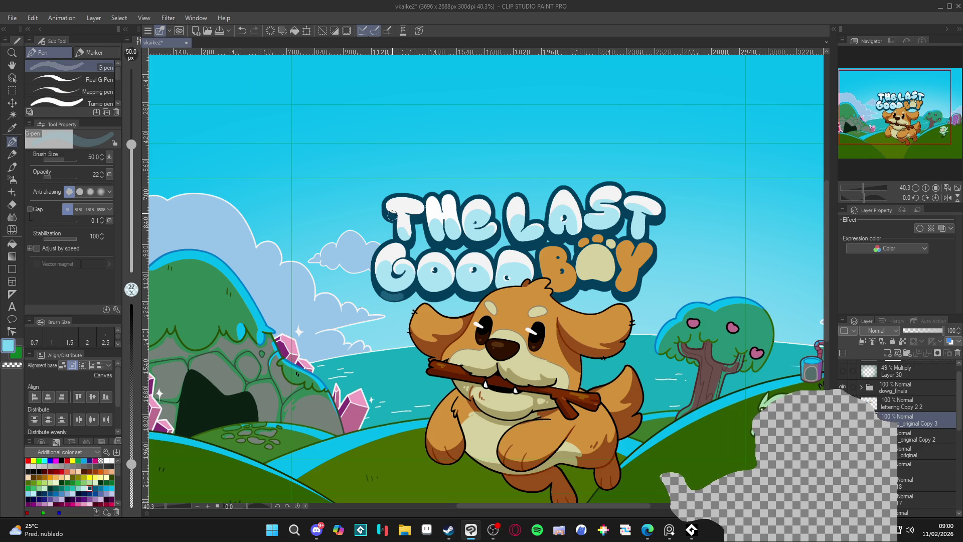
key("ctrl+z")
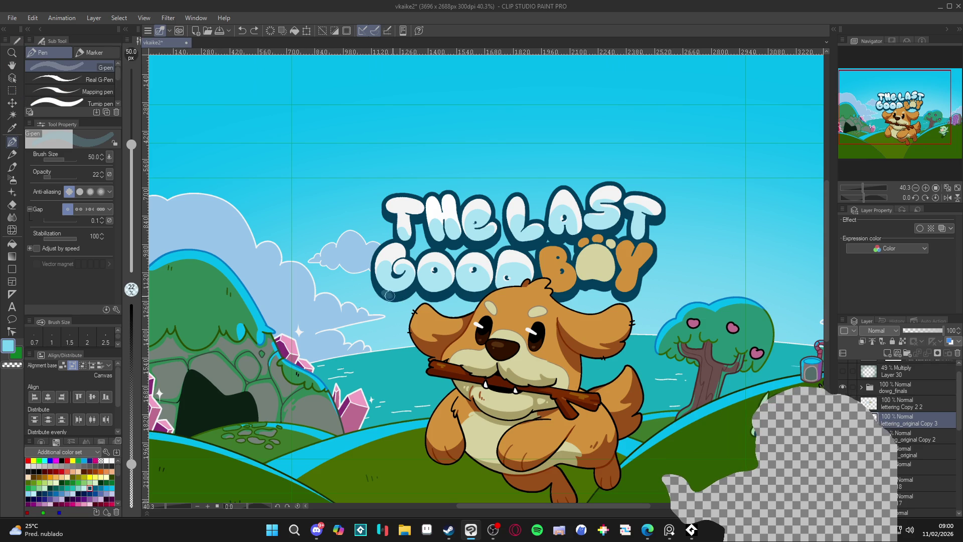
left_click(396, 291, "alt")
left_click_drag(131, 346, 131, 304)
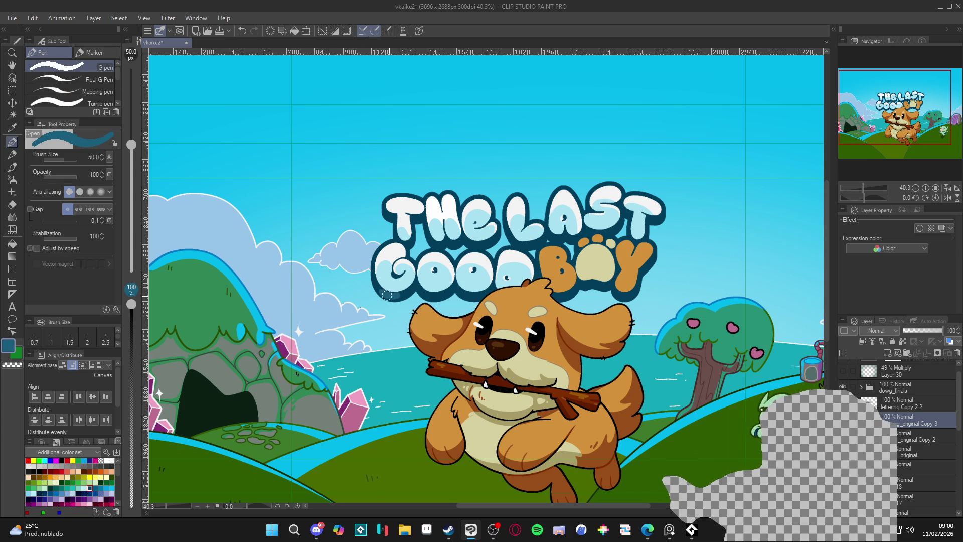
key("ctrl+z")
- Set the pen size to 25 and eyedrop the lettering's dark teal outline colour
left_click(381, 281)
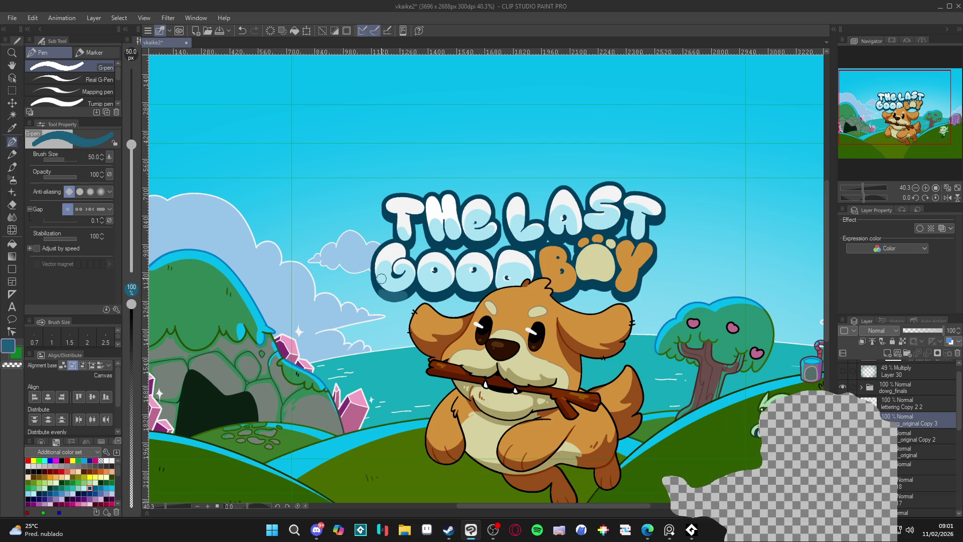
left_click(375, 275, "alt")
key("bracketleft")
key("bracketleft")
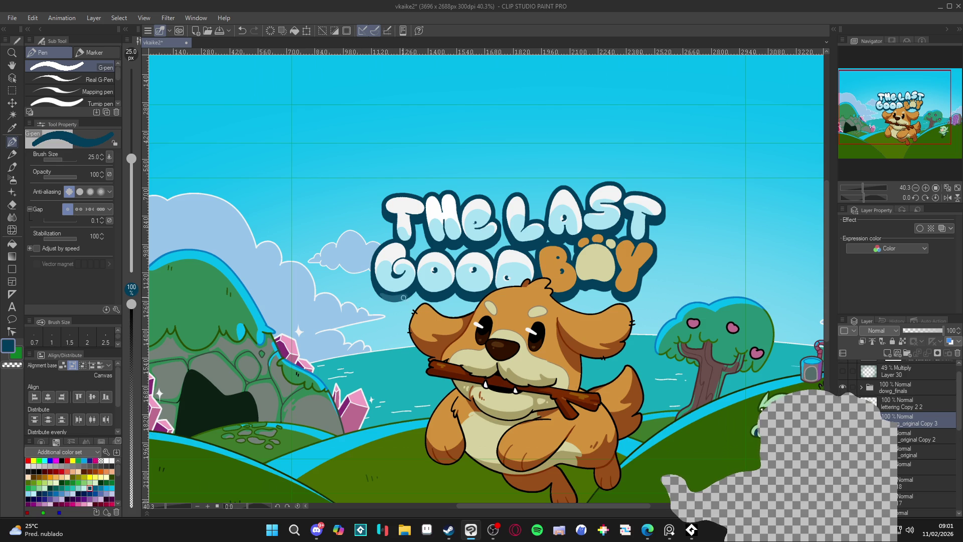
left_click(390, 299, "alt")
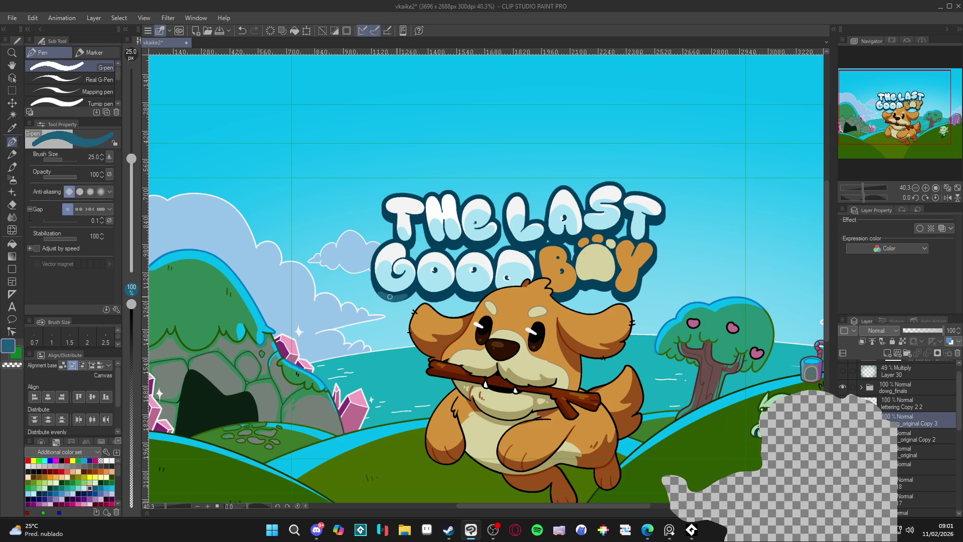
left_click(409, 289, "alt")
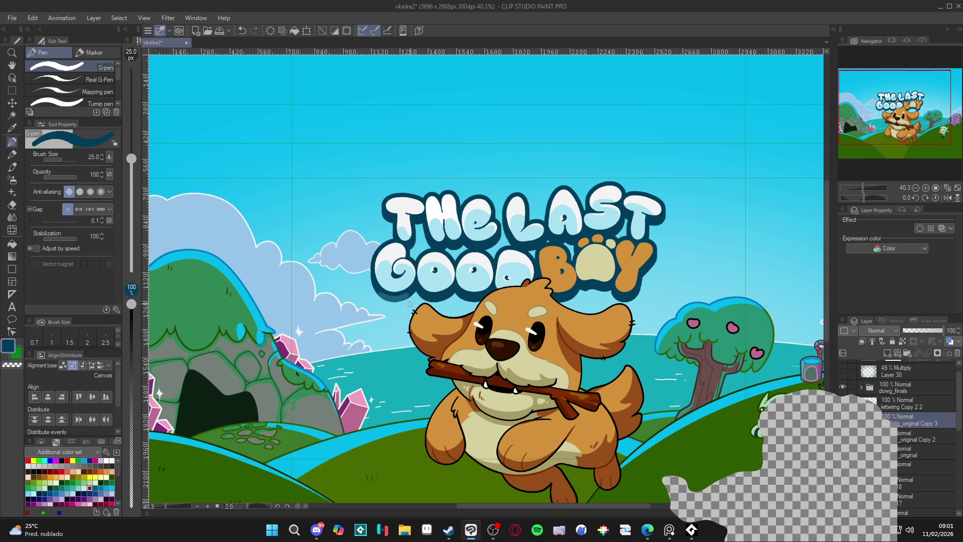
left_click(403, 295, "alt")
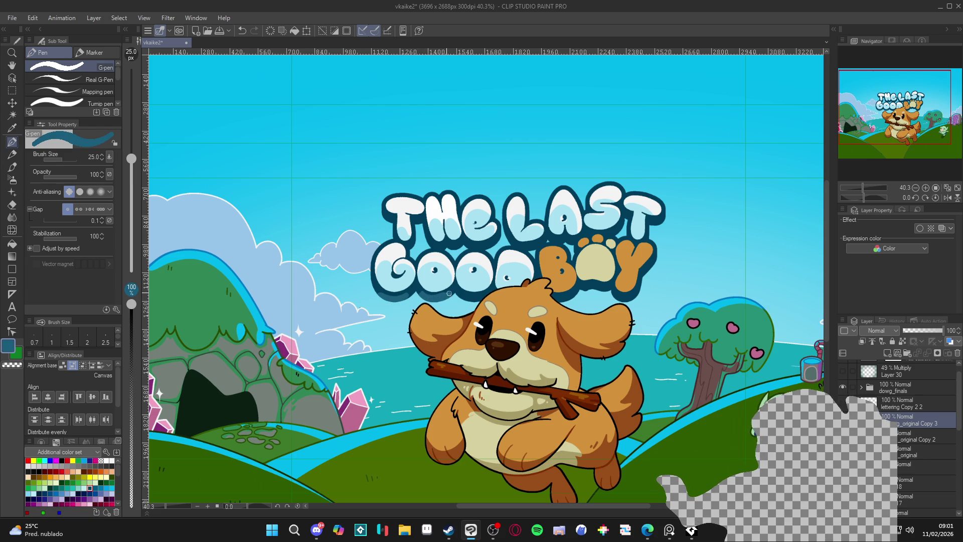
left_click(421, 285, "alt")
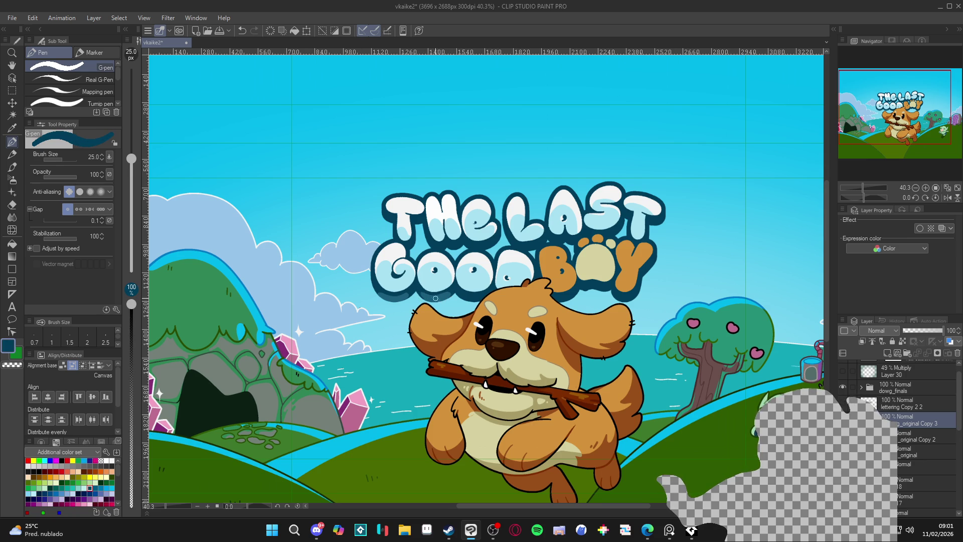
left_click(436, 299, "alt")
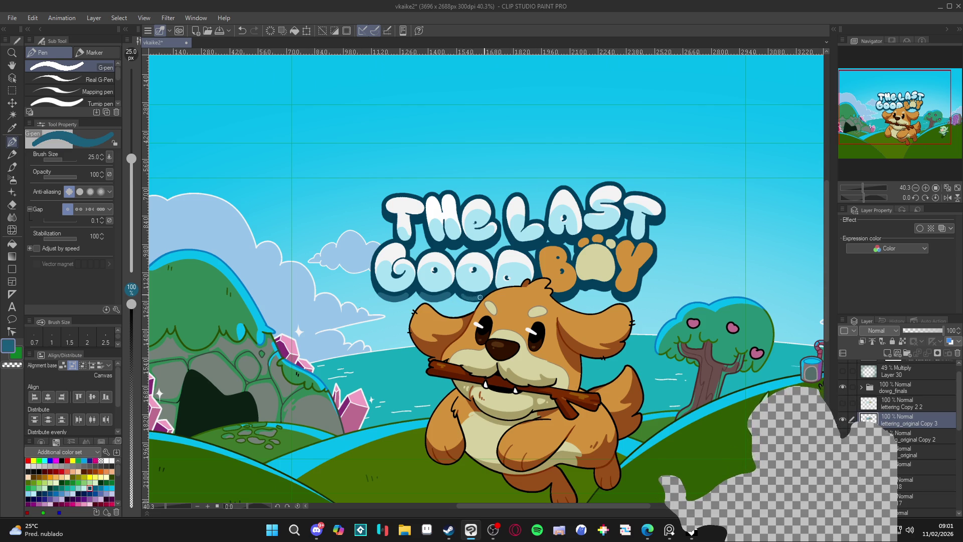
key("ctrl+z")
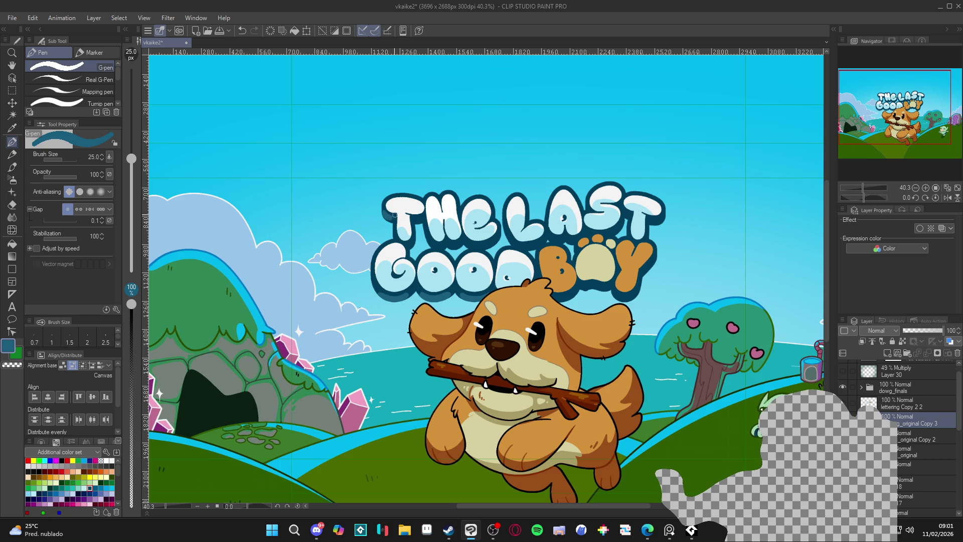
- Touch up the title's navy outline, then bring the cover window back into focus
left_click(394, 213, "alt")
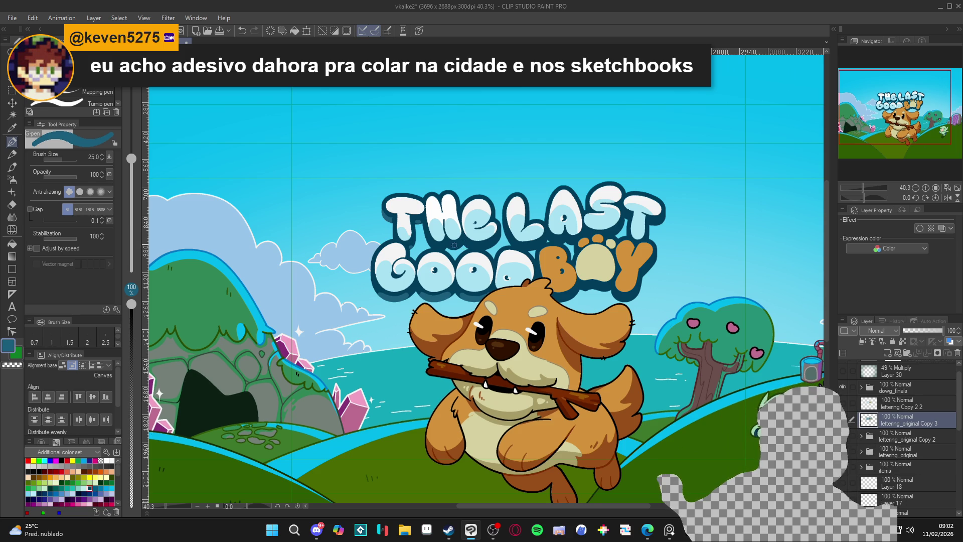
left_click(437, 249)
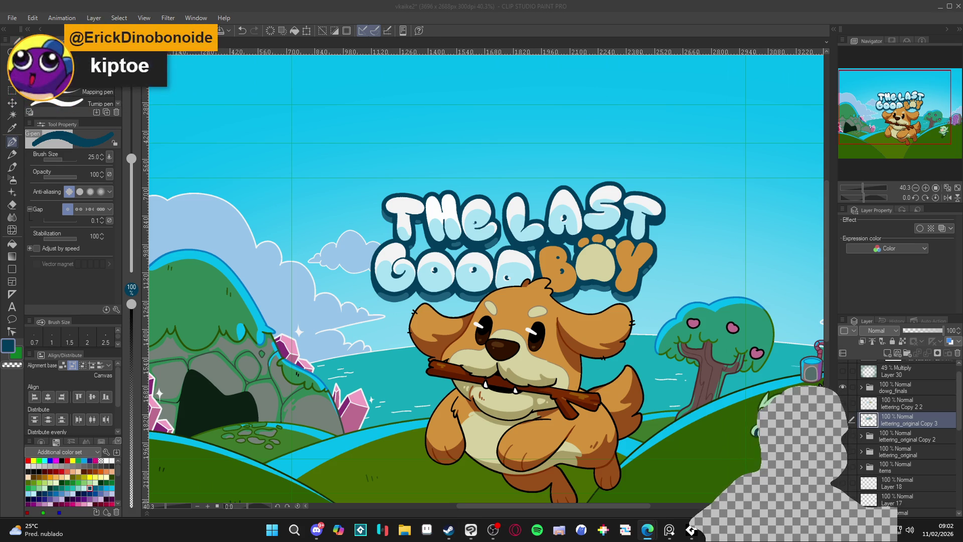
left_click(574, 296)
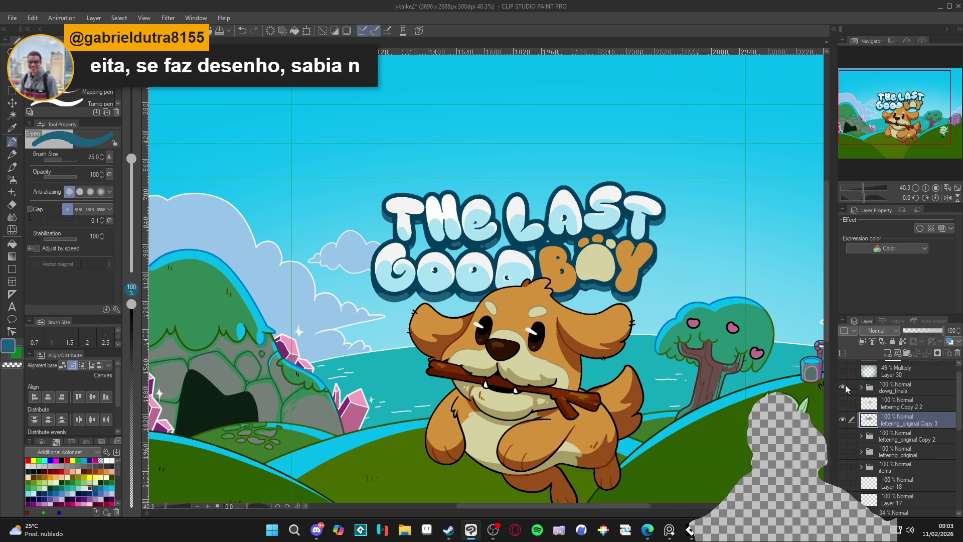
scroll(549, 364, "up", 2)
key("r")
left_click_drag(549, 364, 402, 341)
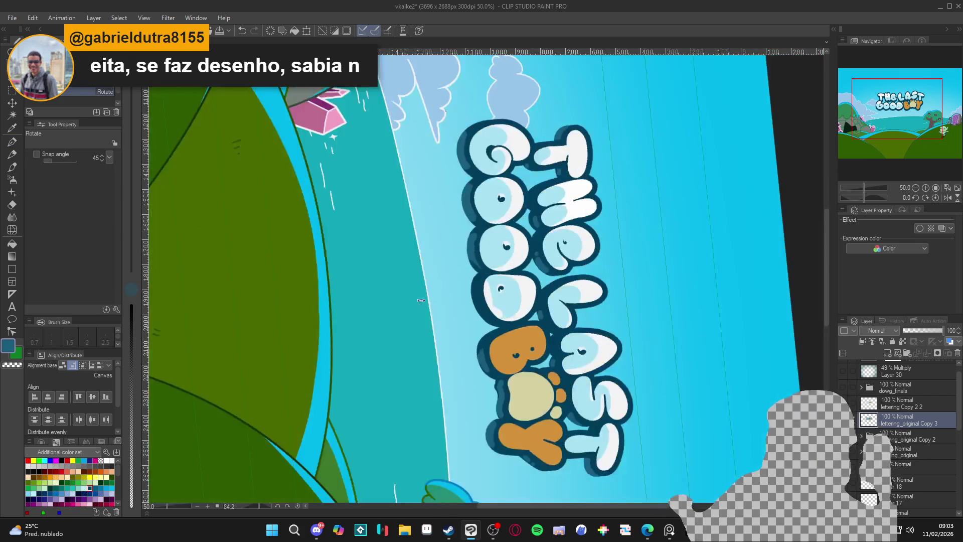
key("p")
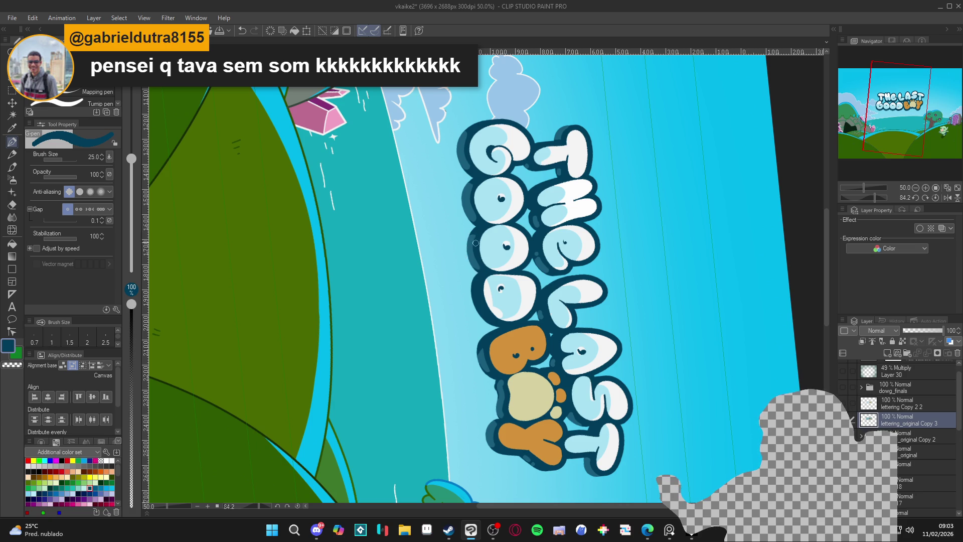
left_click(470, 240, "alt")
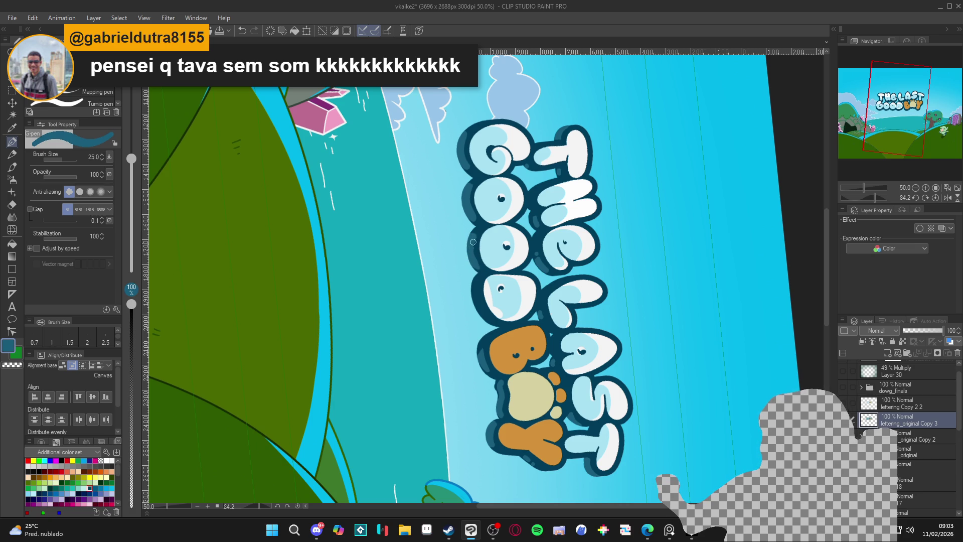
left_click(479, 239, "alt")
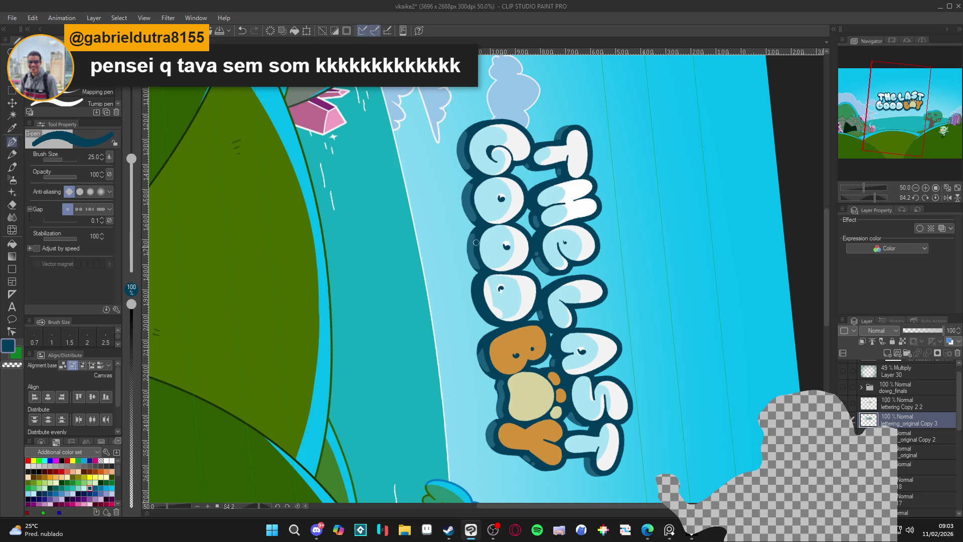
left_click(475, 264, "alt")
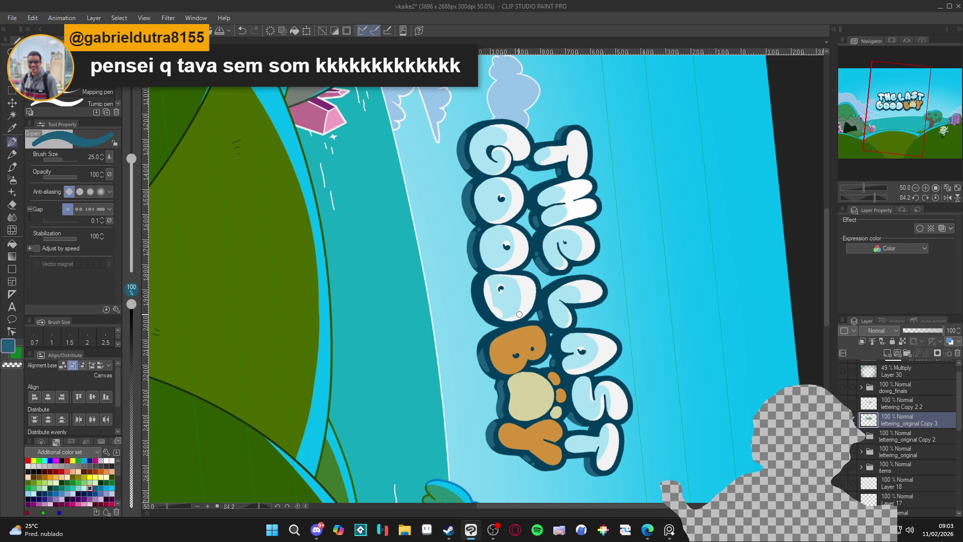
left_click_drag(518, 339, 508, 329)
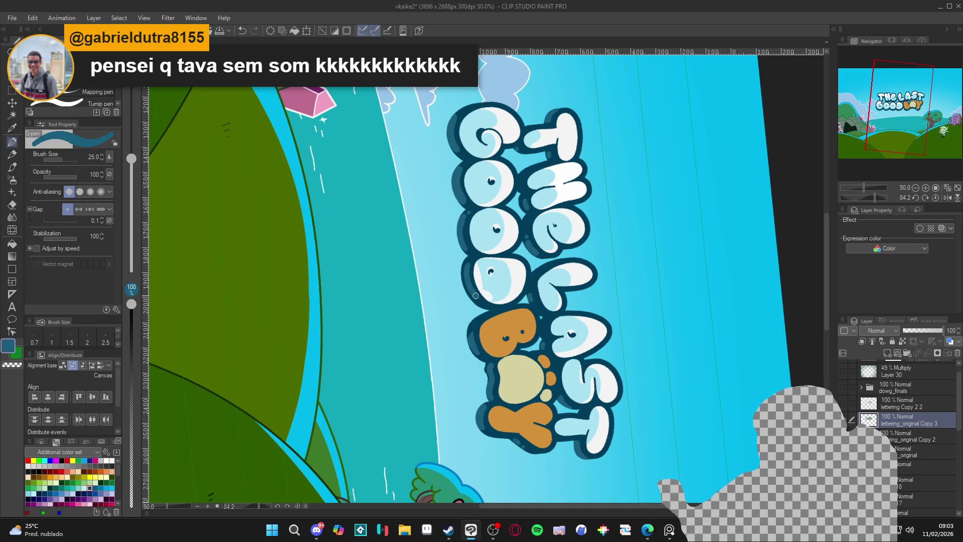
left_click(464, 263, "alt")
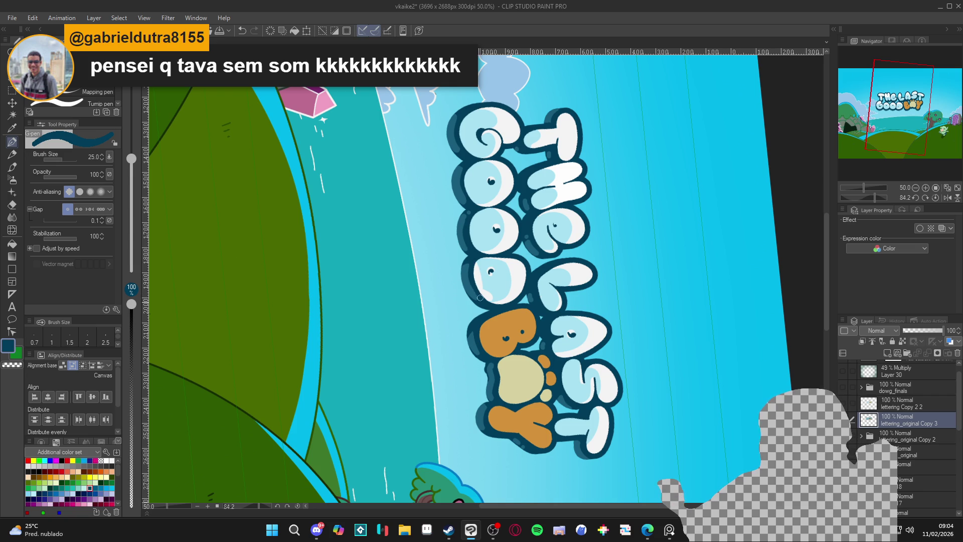
left_click(465, 284, "alt")
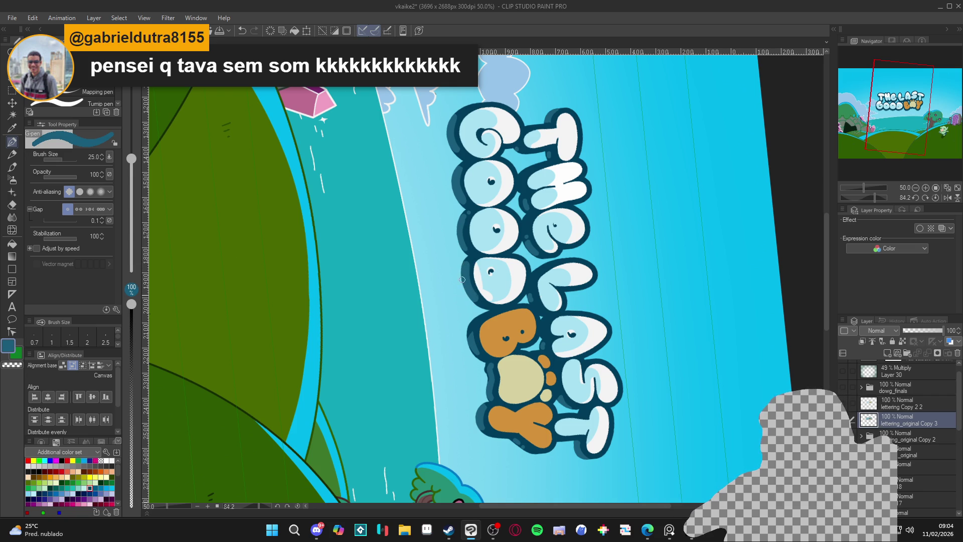
key("ctrl+shift+r")
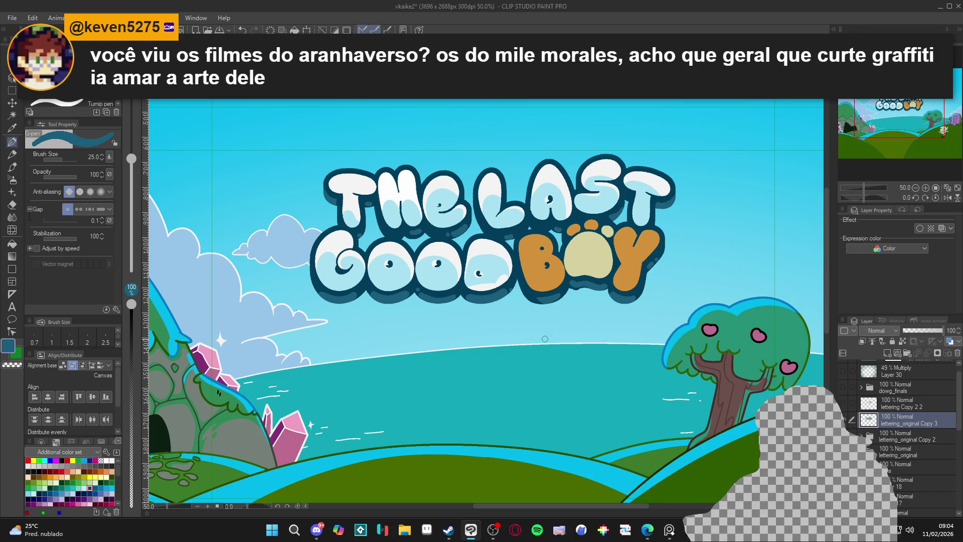
- Magic-wand select the D in GOOD, then eyedrop its light blue with the pen
scroll(545, 339, "down", 3)
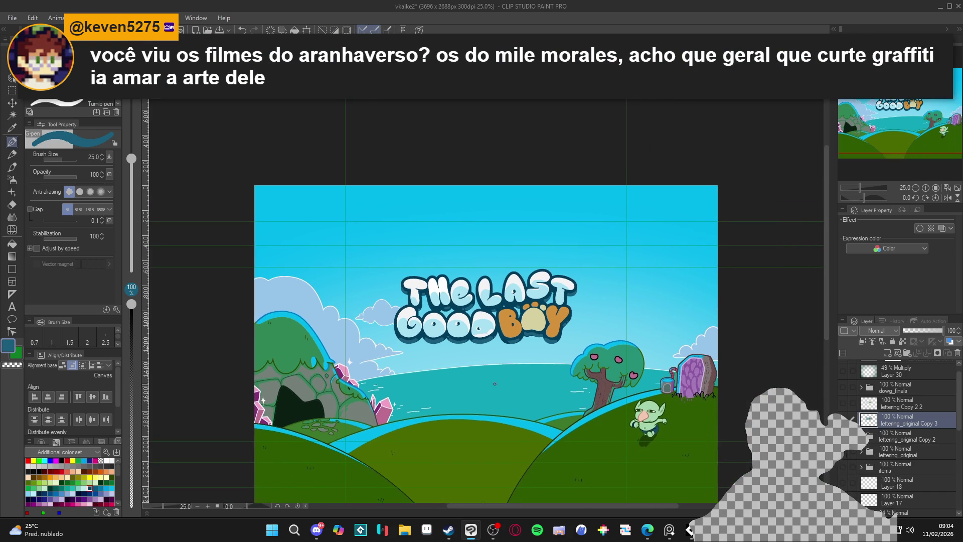
scroll(494, 382, "down", 1)
scroll(524, 335, "up", 2)
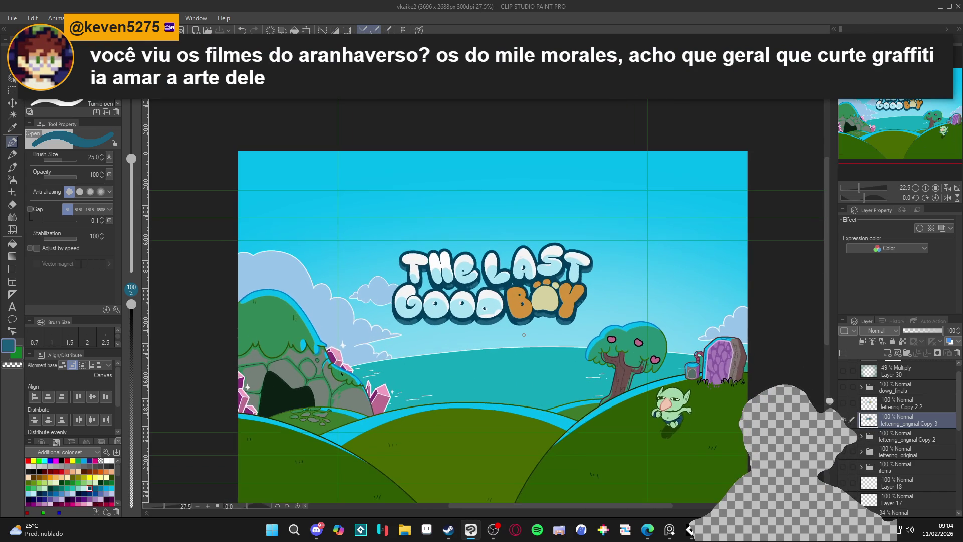
scroll(523, 335, "down", 1)
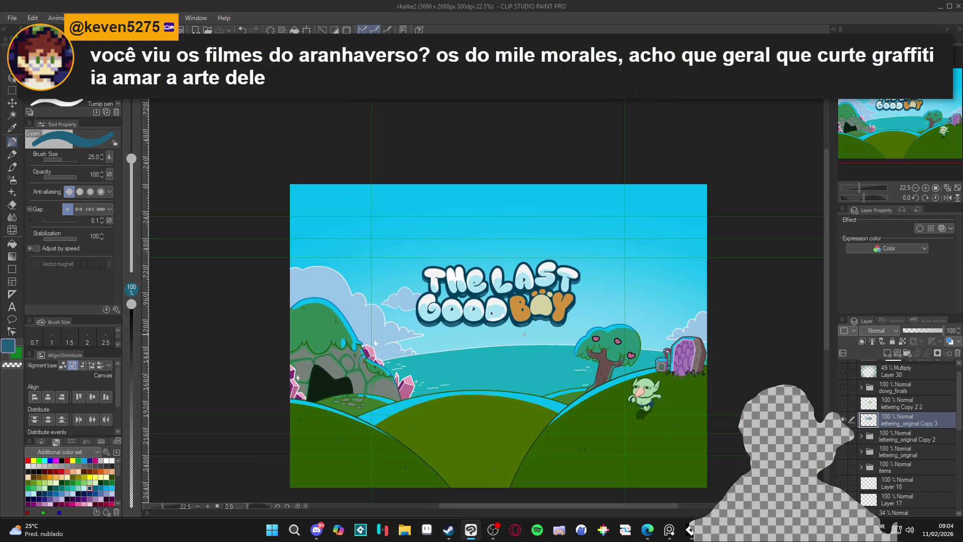
scroll(518, 327, "up", 6)
key("w")
left_click(500, 325)
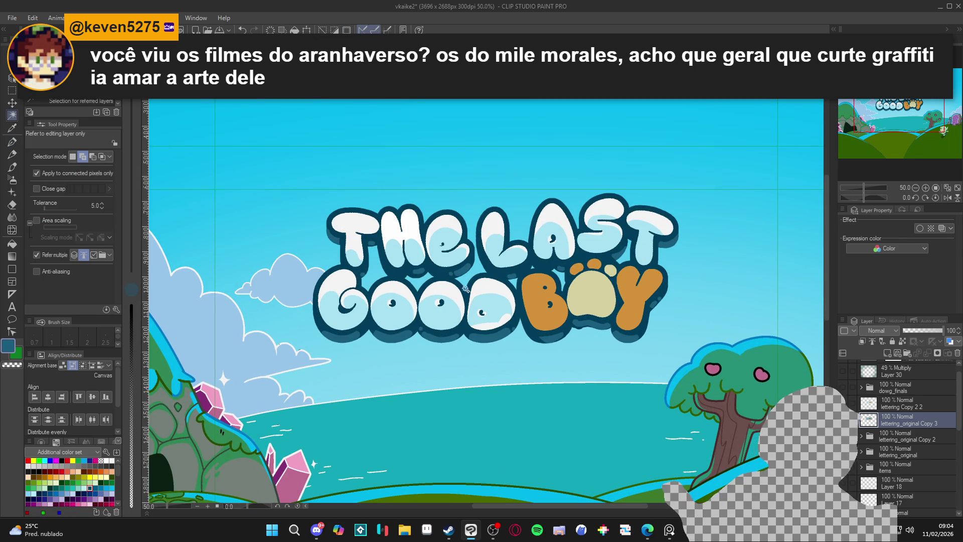
key("ctrl+d")
key("p")
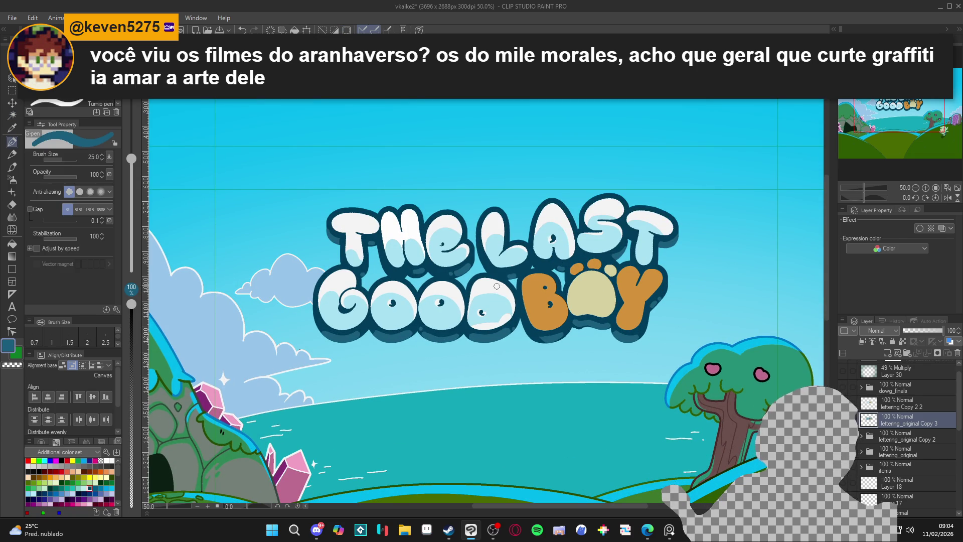
left_click(506, 309, "alt")
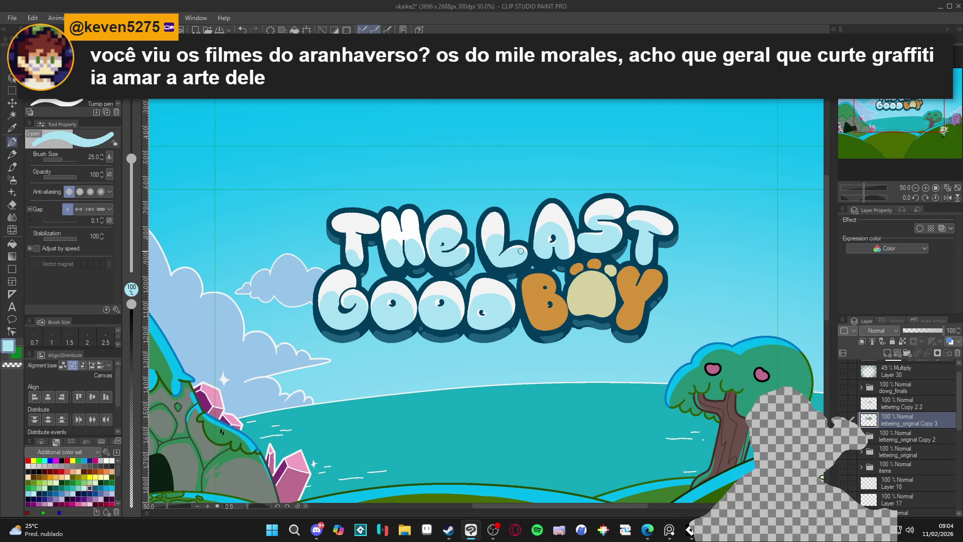
- Show the dowg_finals dog layer over the landscape
scroll(537, 281, "down", 1)
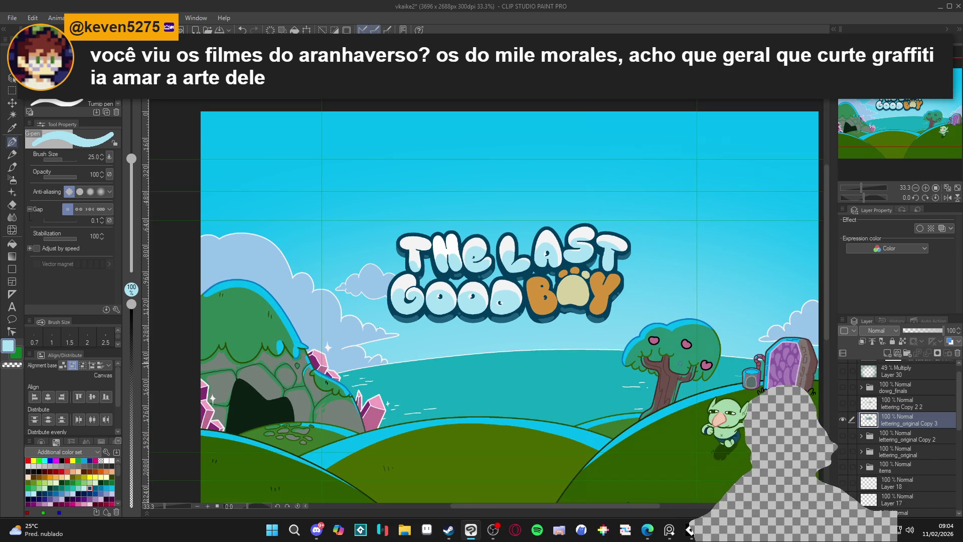
left_click(843, 404)
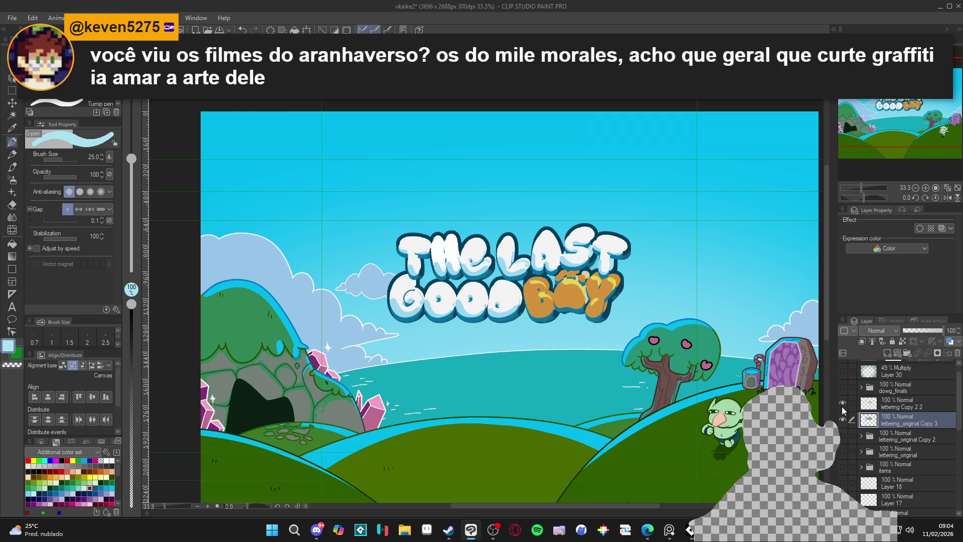
left_click(843, 403)
left_click(844, 389)
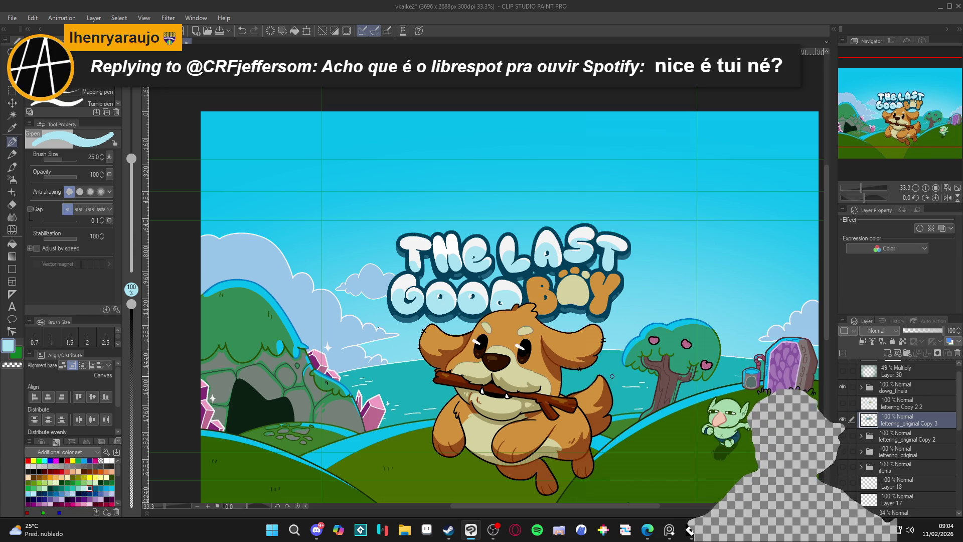
- Save the cover file
scroll(602, 386, "down", 1)
left_click_drag(599, 400, 597, 394)
key("ctrl+s")
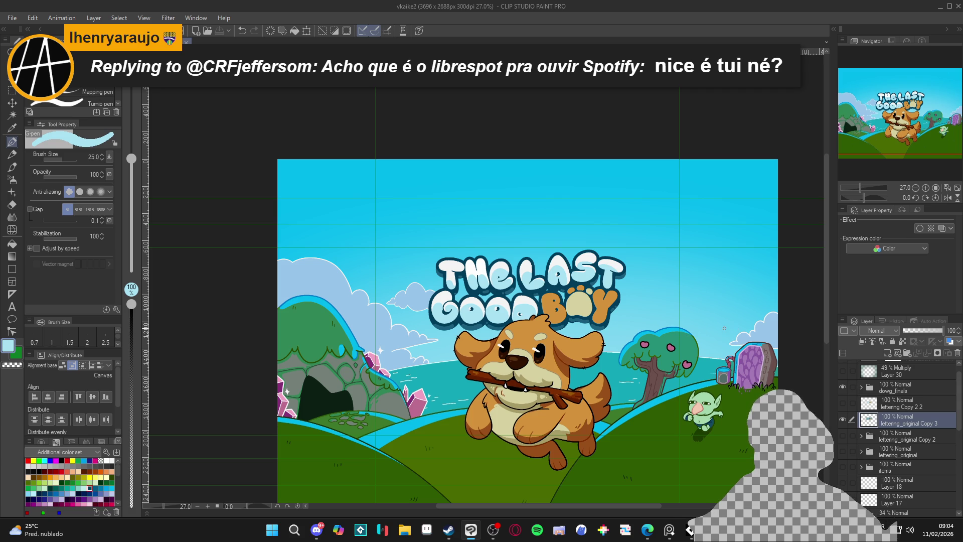
- Zoom out, show the white item icons layer and select it for editing
scroll(710, 339, "up", 1)
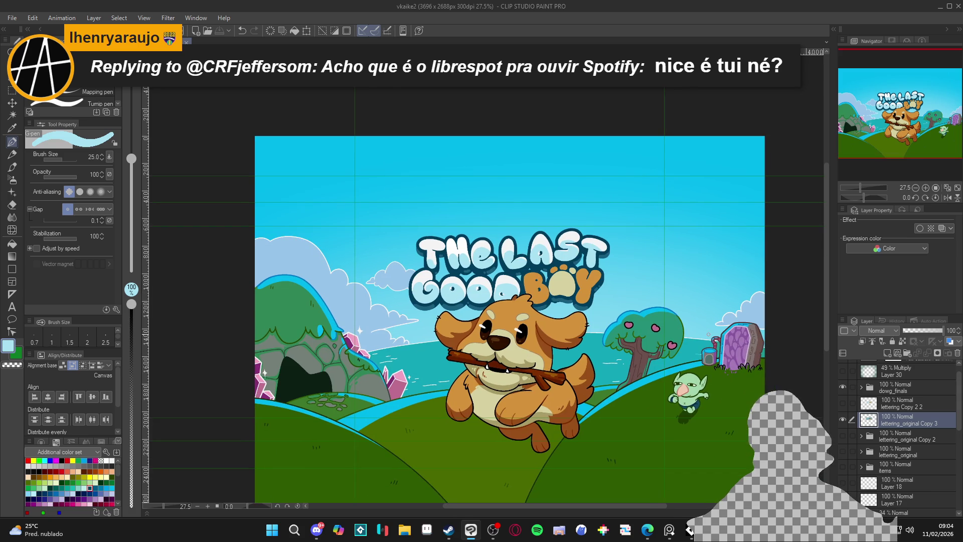
key("ctrl+minus")
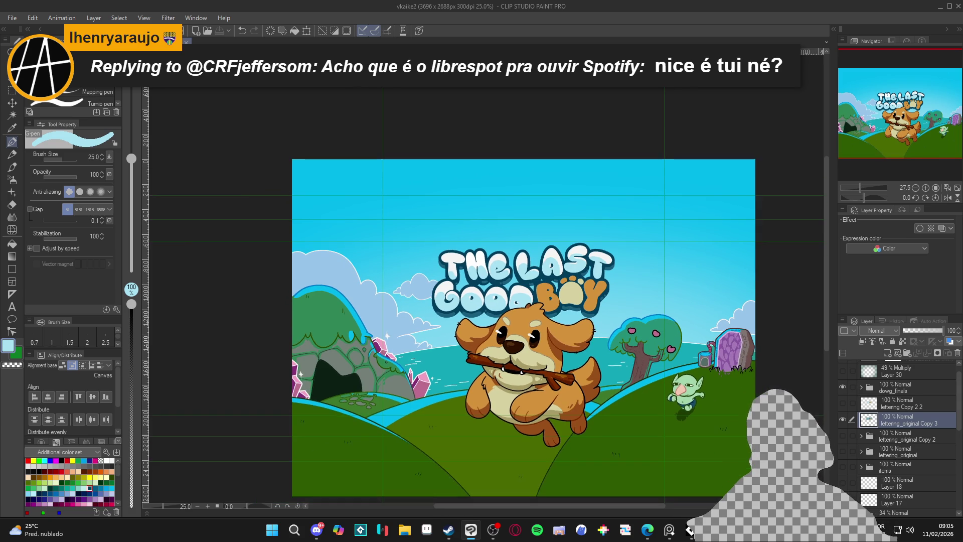
scroll(898, 439, "up", 1)
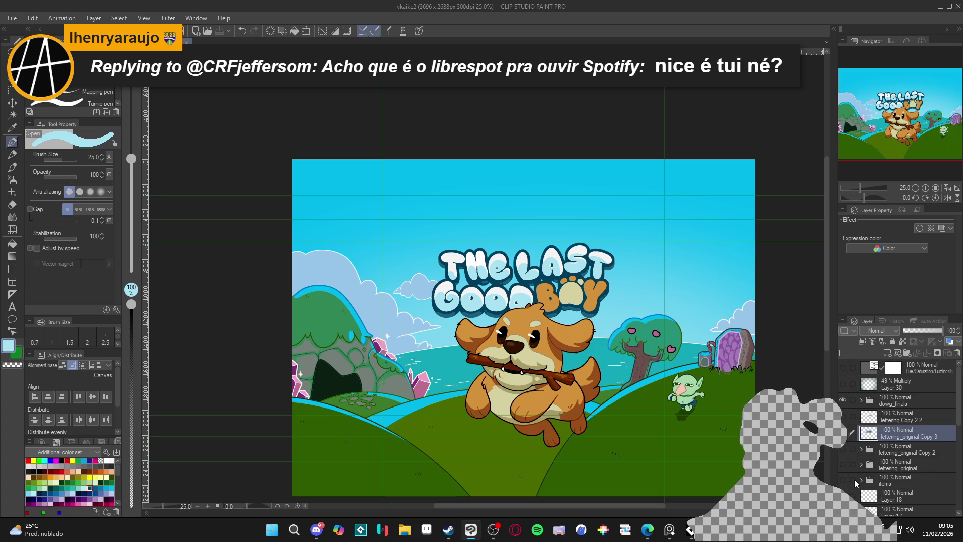
left_click(843, 481)
left_click(884, 483)
scroll(487, 365, "down", 1)
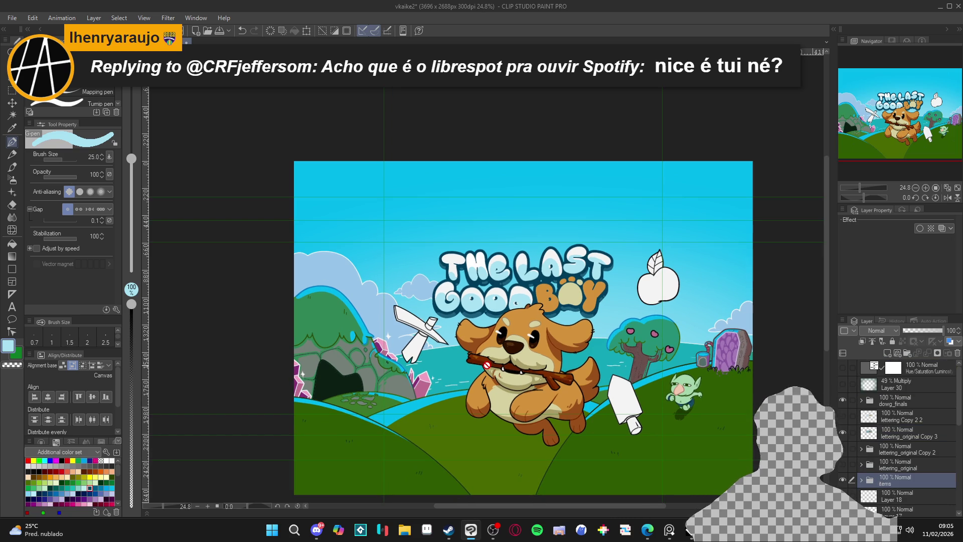
- With the Move layer tool, shift the pickaxe icon up-left above the cave
key("k")
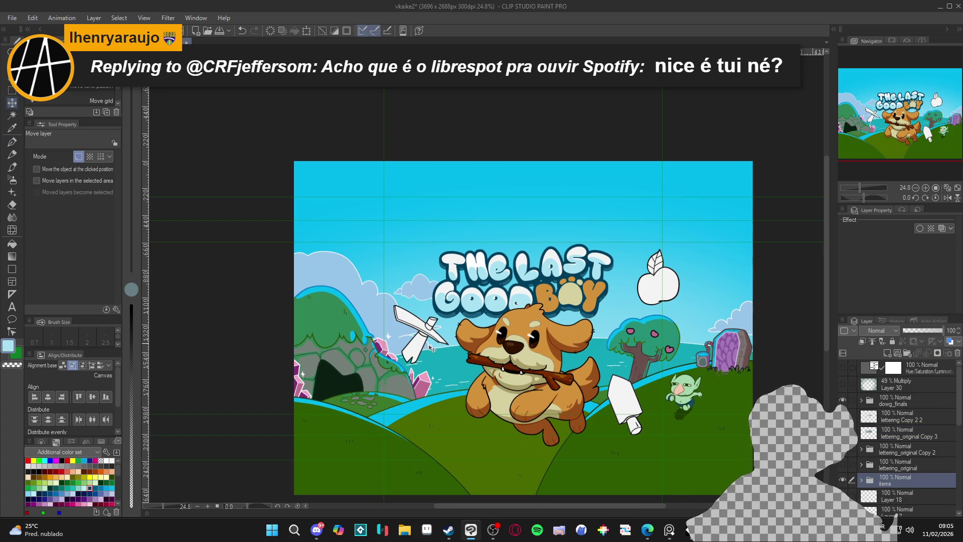
scroll(887, 494, "down", 3)
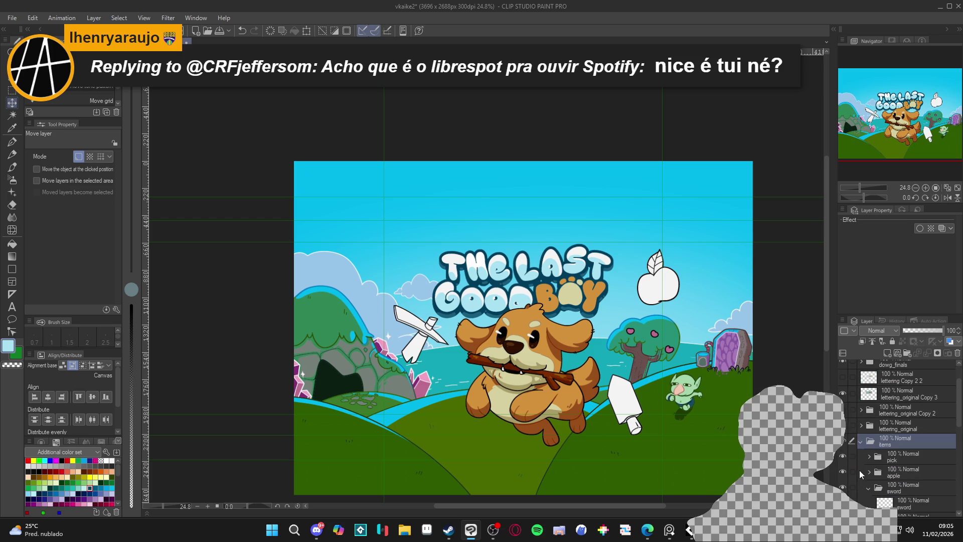
scroll(317, 303, "down", 1)
scroll(317, 303, "up", 2)
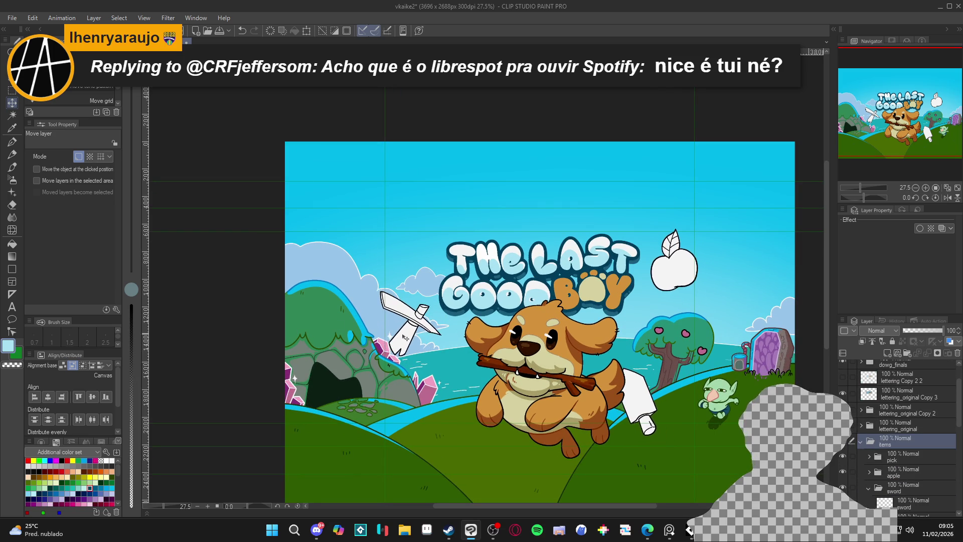
left_click(891, 462)
left_click_drag(433, 332, 414, 316)
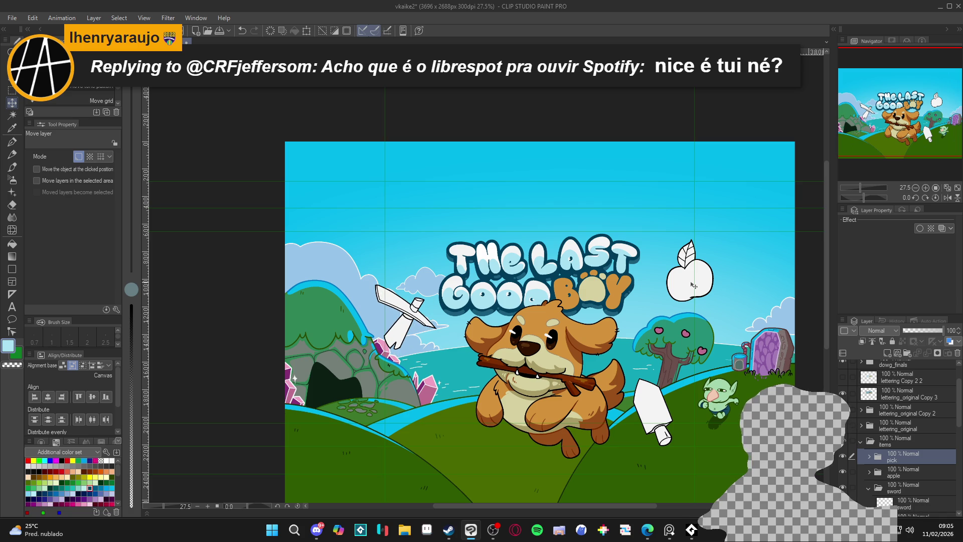
key("ctrl+z")
key("ctrl+z")
key("ctrl+z")
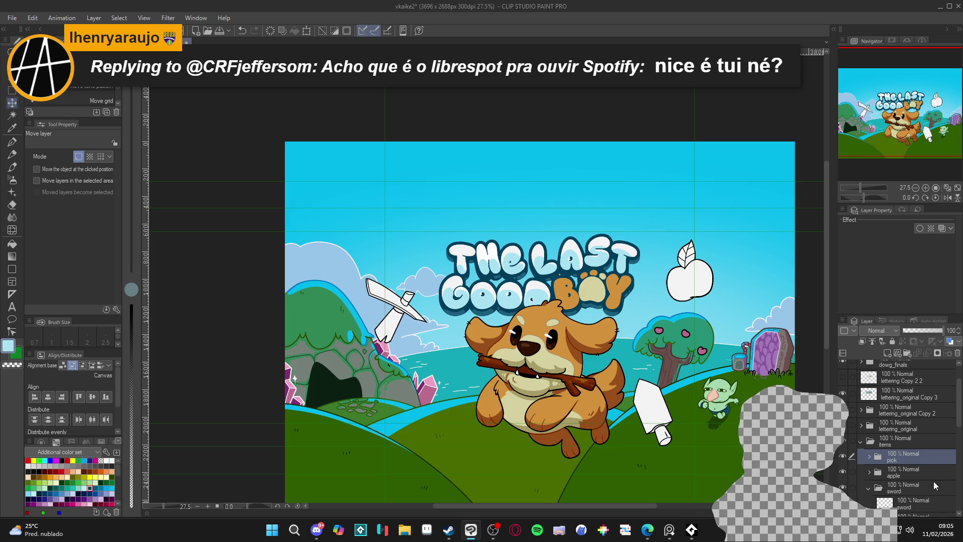
left_click(682, 282, "ctrl+shift")
left_click(896, 458)
left_click_drag(427, 329, 411, 313)
- Raise the apple icon slightly and nudge the sword icon down and right
left_click(889, 478)
mouse_move(695, 292)
left_mouse_down()
mouse_move(688, 266)
mouse_move(686, 275)
left_mouse_up()
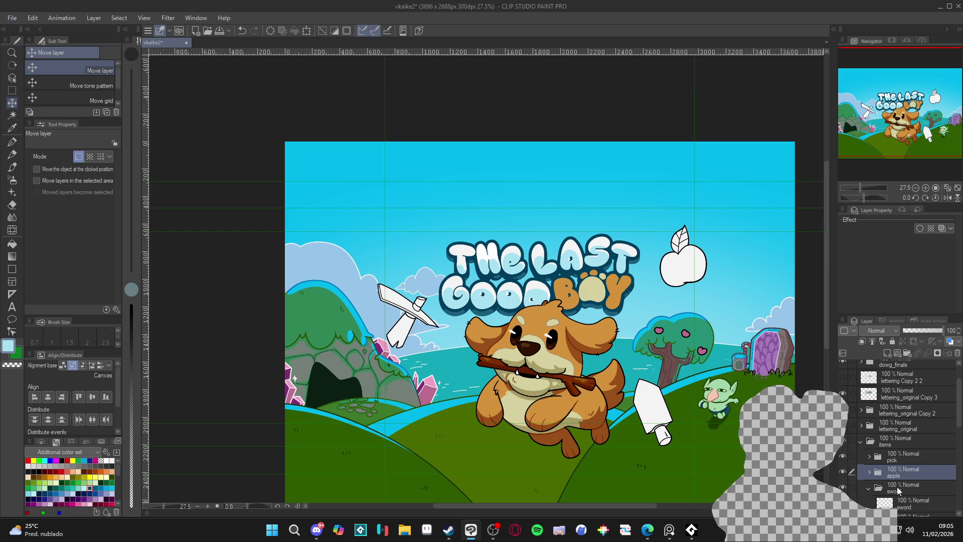
left_click(899, 491)
mouse_move(659, 415)
left_mouse_down()
mouse_move(669, 429)
mouse_move(447, 430)
mouse_move(513, 439)
mouse_move(649, 424)
mouse_move(659, 410)
mouse_move(456, 424)
mouse_move(453, 372)
mouse_move(680, 420)
mouse_move(665, 412)
left_mouse_up()
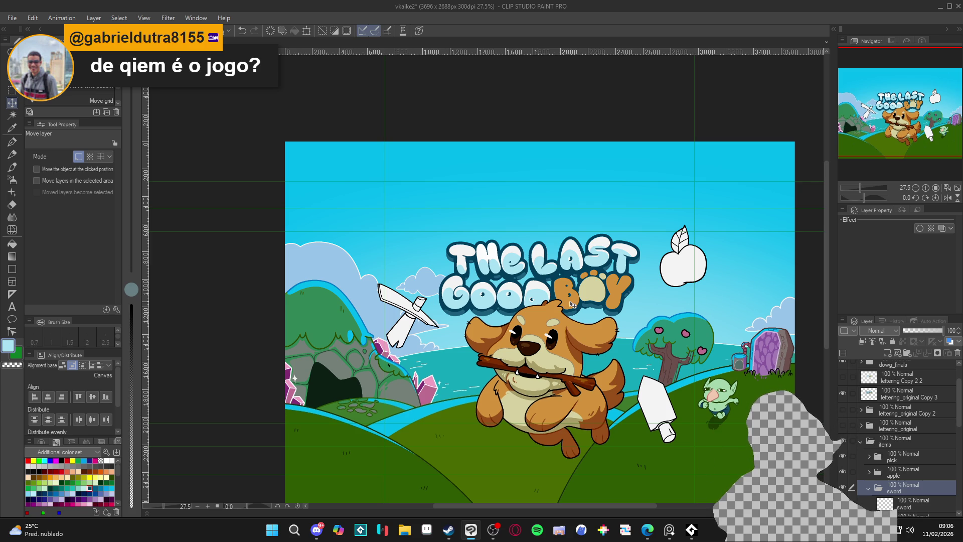
- Save the cover file
scroll(547, 304, "down", 1)
key("ctrl+s")
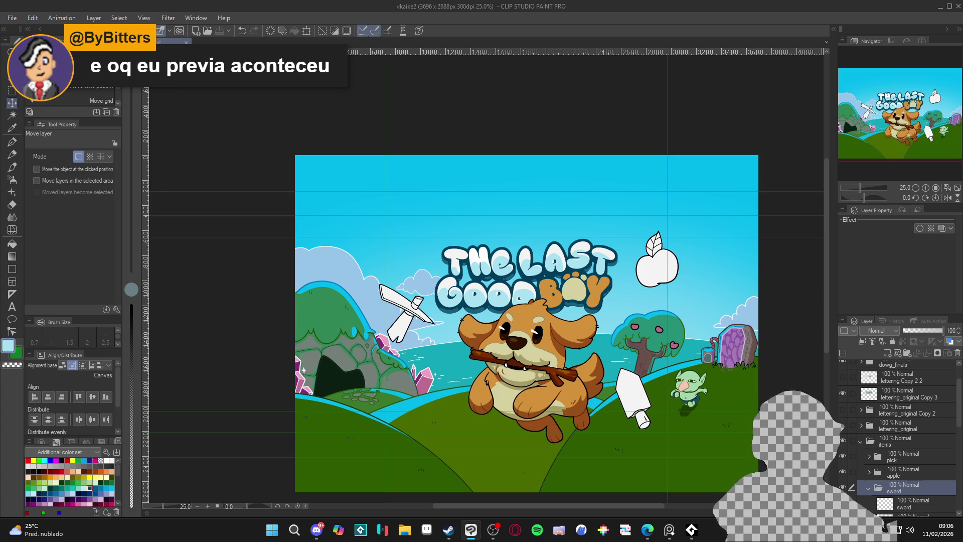
scroll(527, 384, "up", 1)
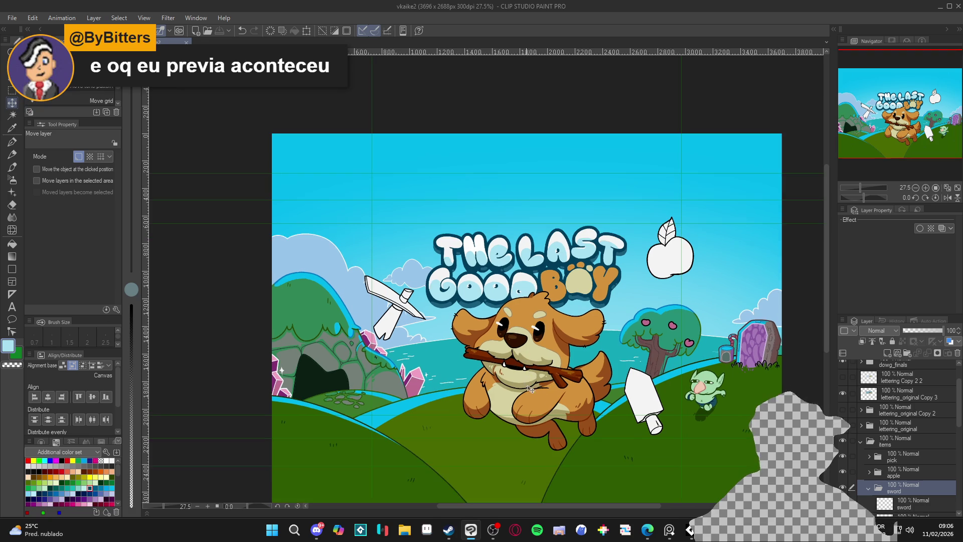
scroll(532, 386, "up", 1)
scroll(544, 389, "down", 2)
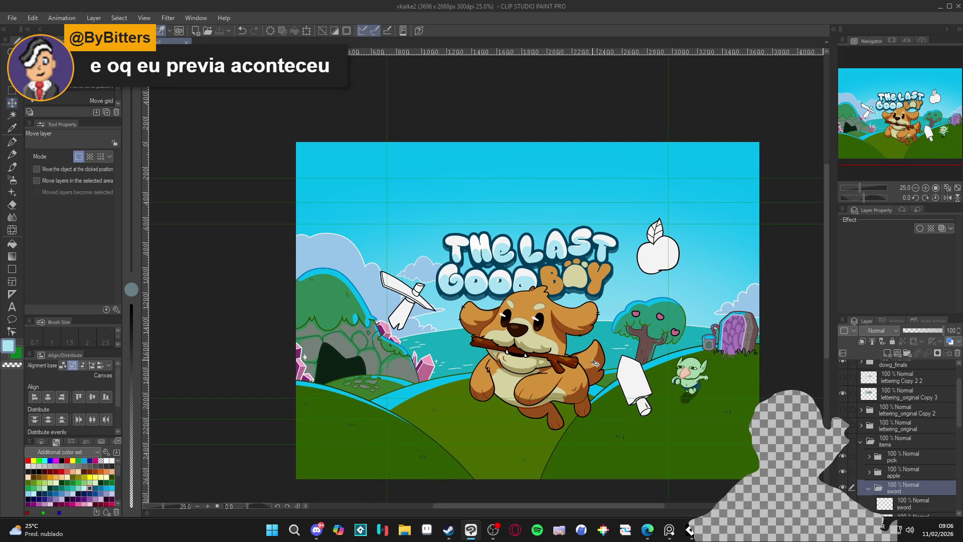
scroll(510, 350, "up", 1)
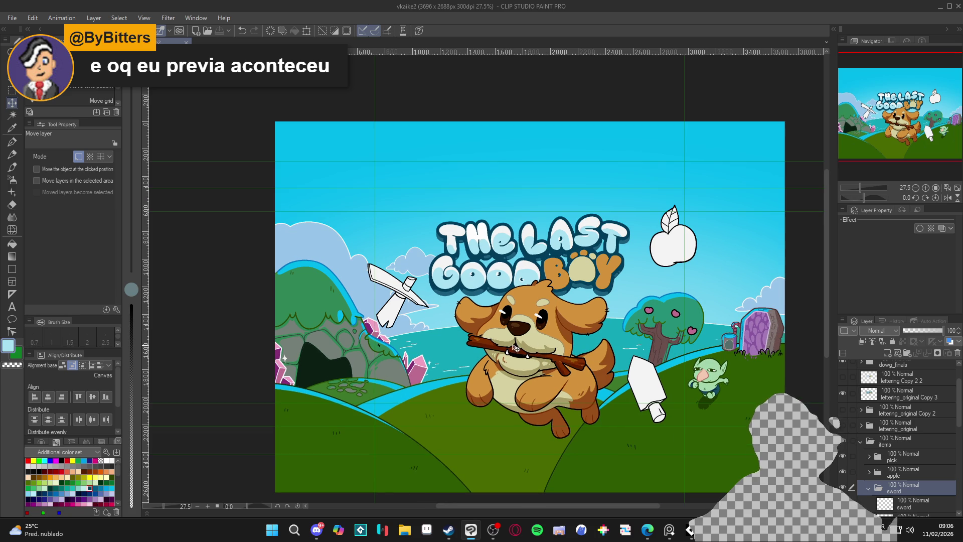
scroll(883, 442, "down", 2)
- Collapse the sword and items folders and switch to the Steam store page
left_click(869, 435)
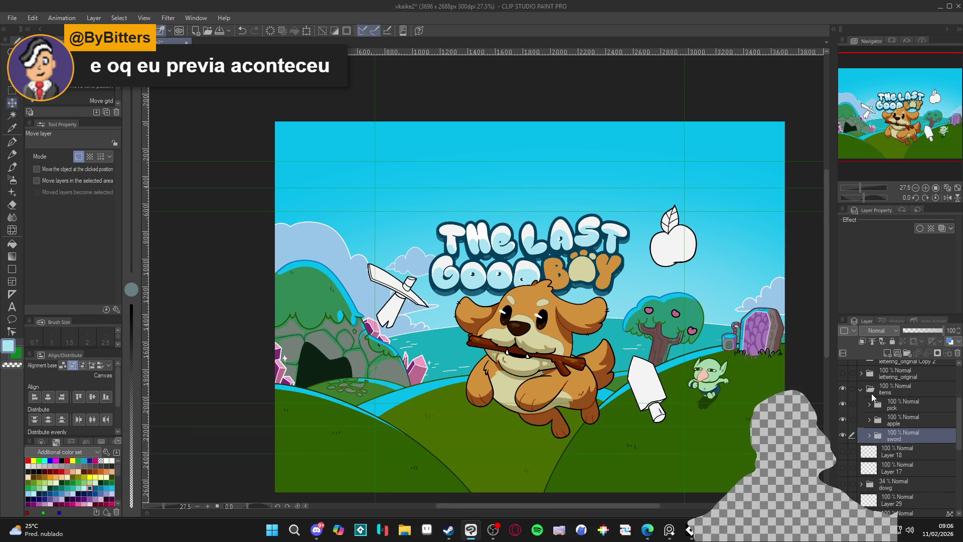
left_click(862, 389)
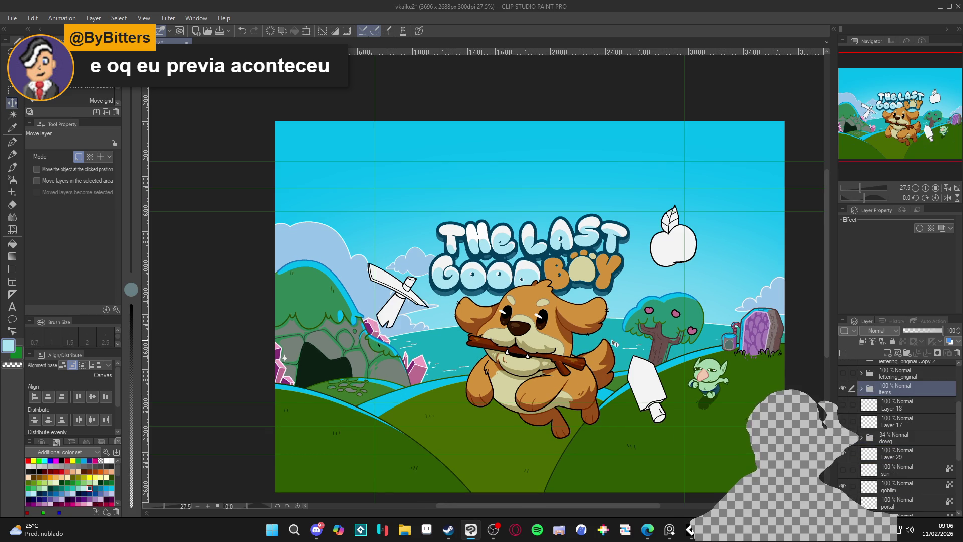
left_click(449, 530)
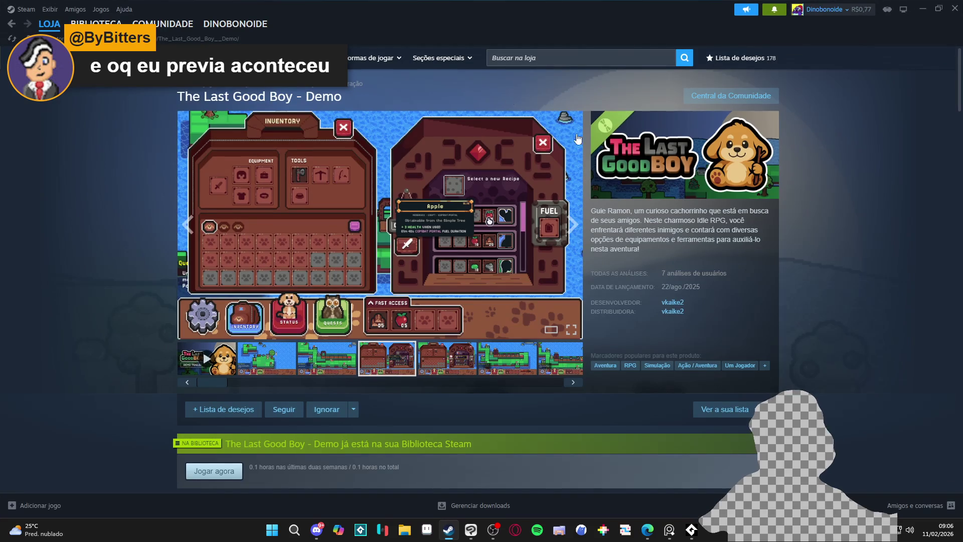
- Copy the 'The Last Good Boy - Demo' store page address and return to Clip Studio Paint
right_click(110, 220)
left_click(133, 280)
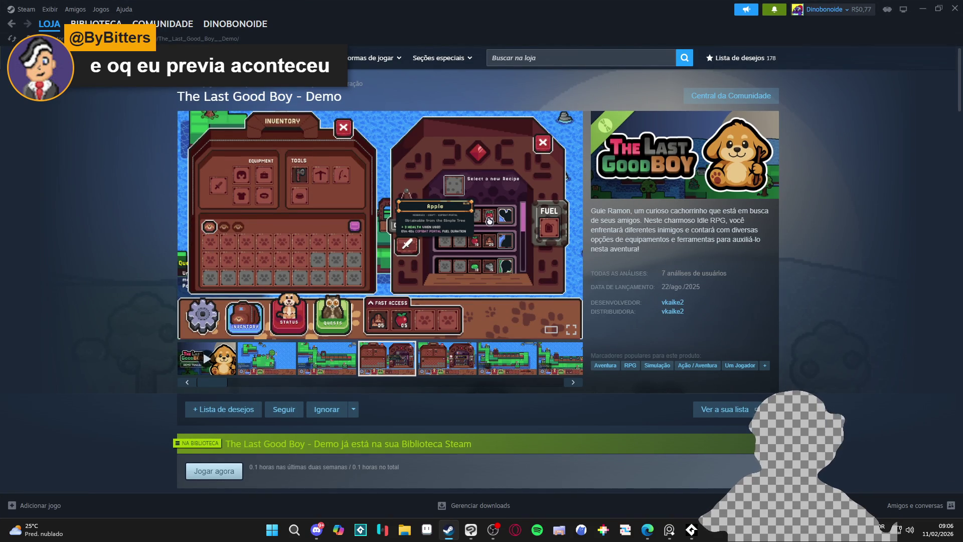
left_click(647, 530)
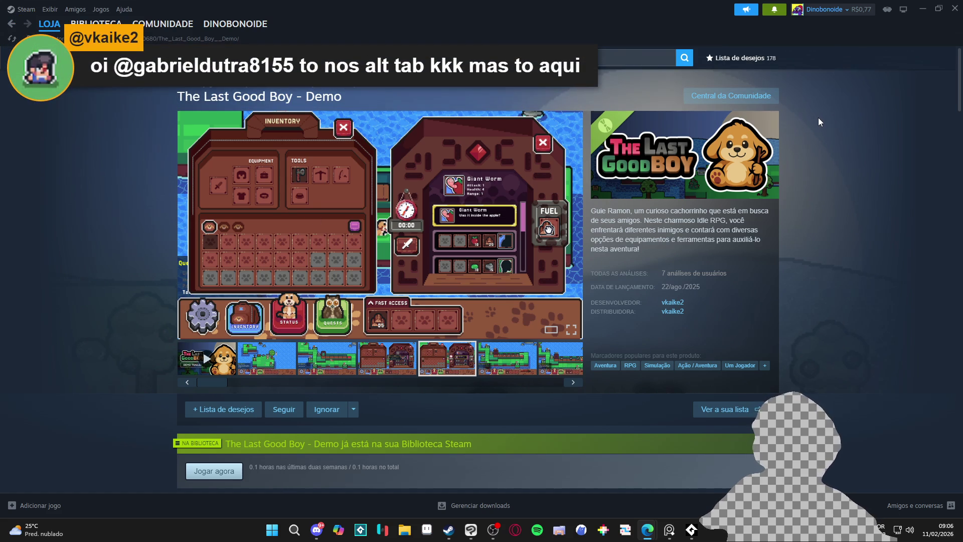
left_click(922, 8)
- Save the cover with Ctrl+S and pan across the artwork to review it
scroll(510, 356, "up", 2)
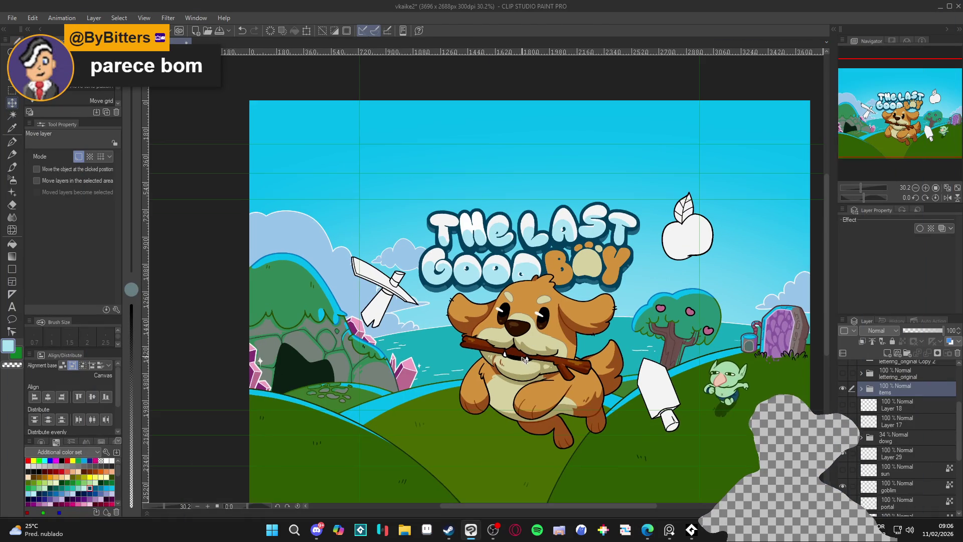
scroll(511, 356, "down", 3)
key("ctrl+s")
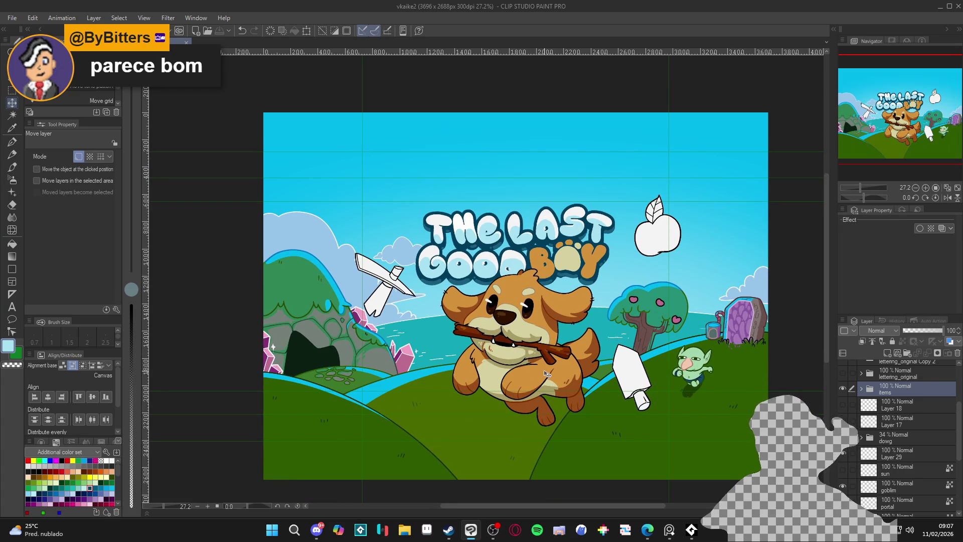
left_click_drag(503, 372, 510, 371)
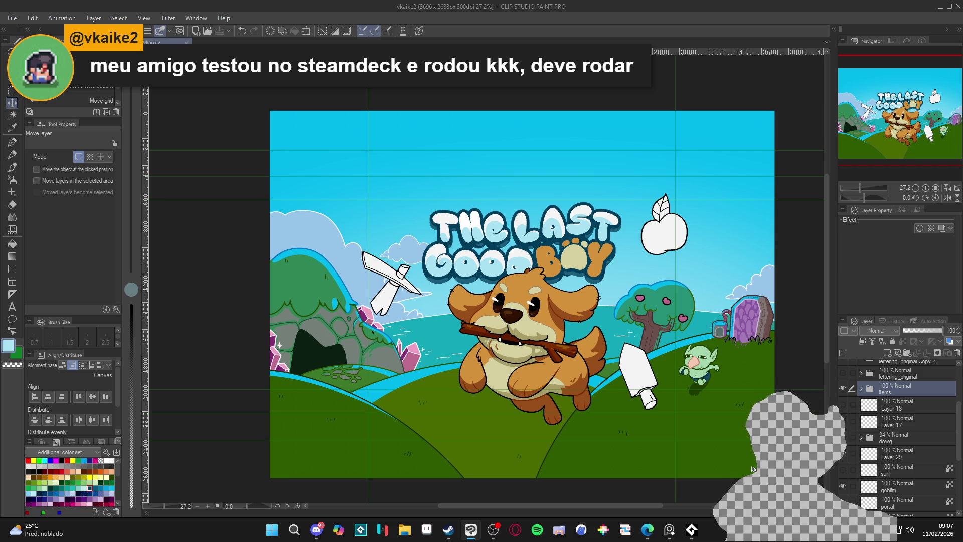
scroll(753, 469, "up", 1)
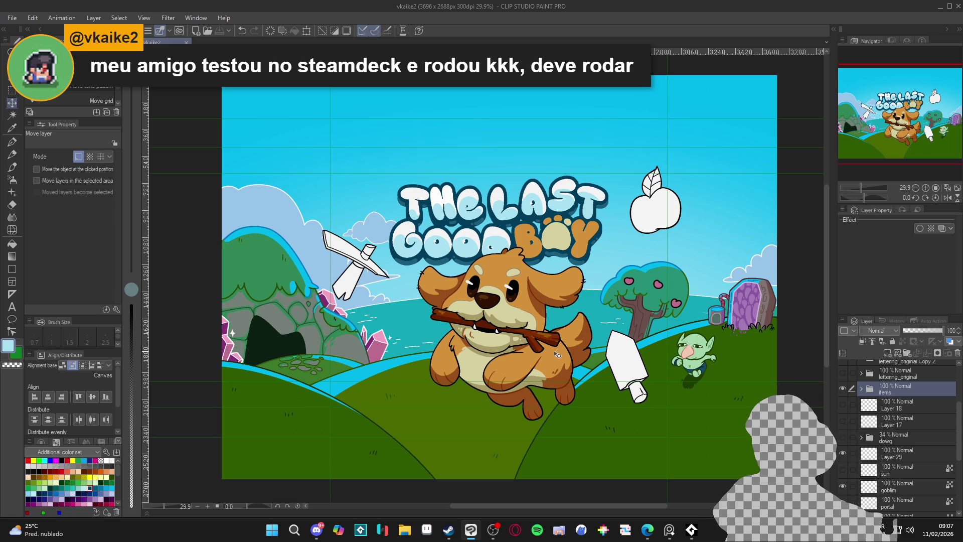
scroll(853, 401, "up", 5)
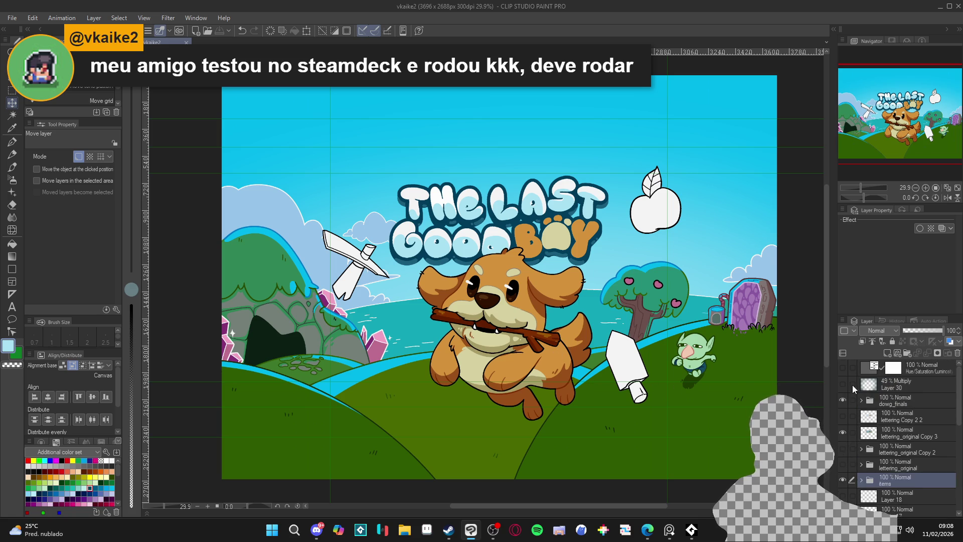
- Show Layer 30 and lettering_original Copy 3, and try Darken on the items folder before restoring Through
left_click(843, 385)
scroll(688, 366, "down", 1)
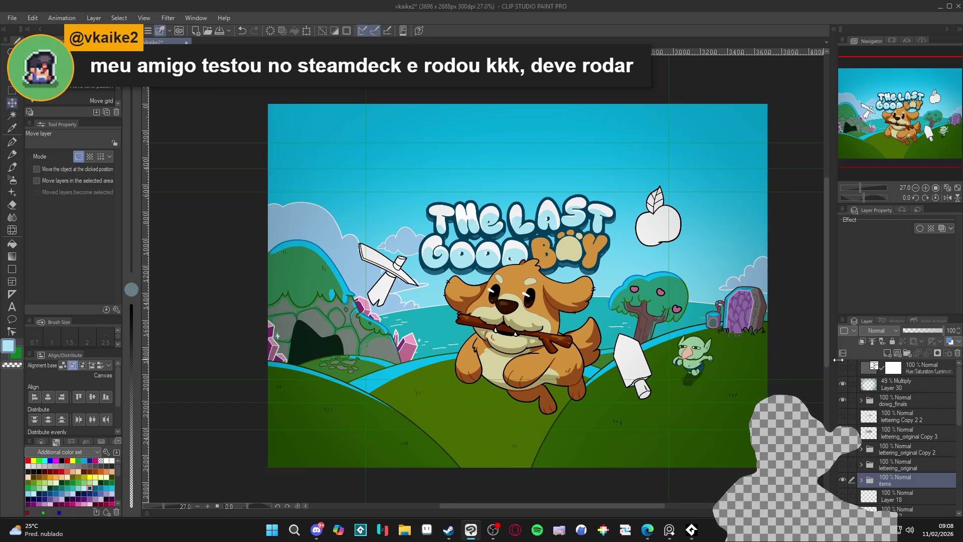
left_click(843, 433)
left_click(878, 330)
left_click(876, 72)
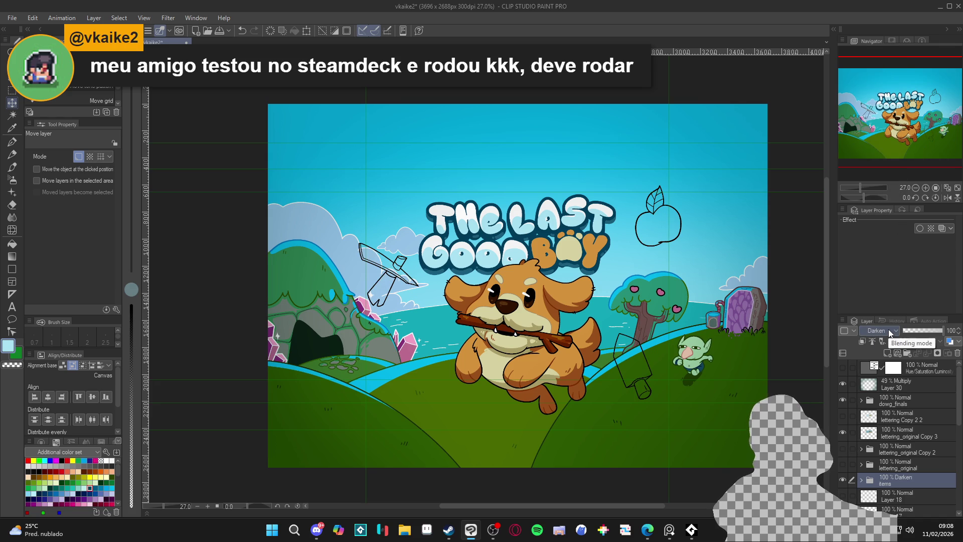
left_click(878, 331)
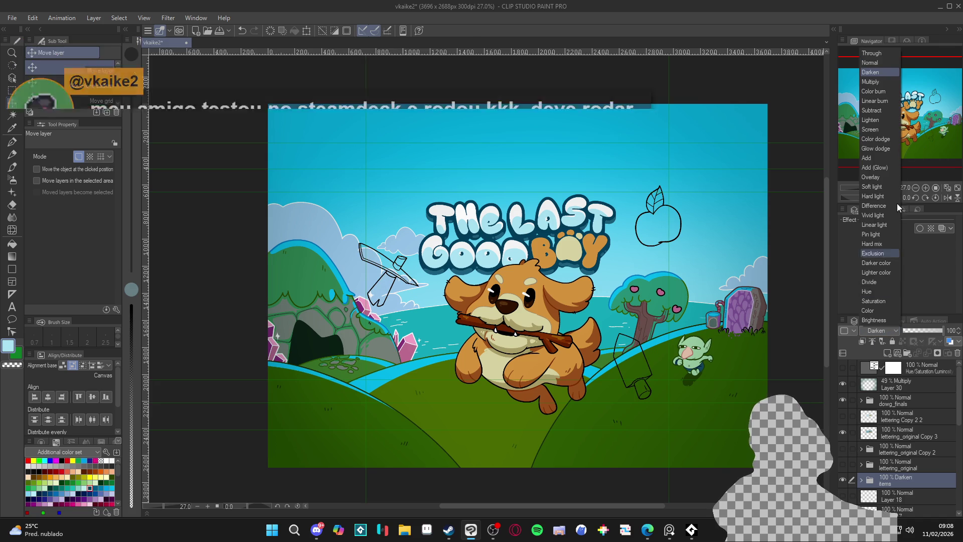
left_click(881, 53)
- Select Layer 30 and trial Darken, Color burn, Linear burn and Subtract blending on it
left_click(895, 384)
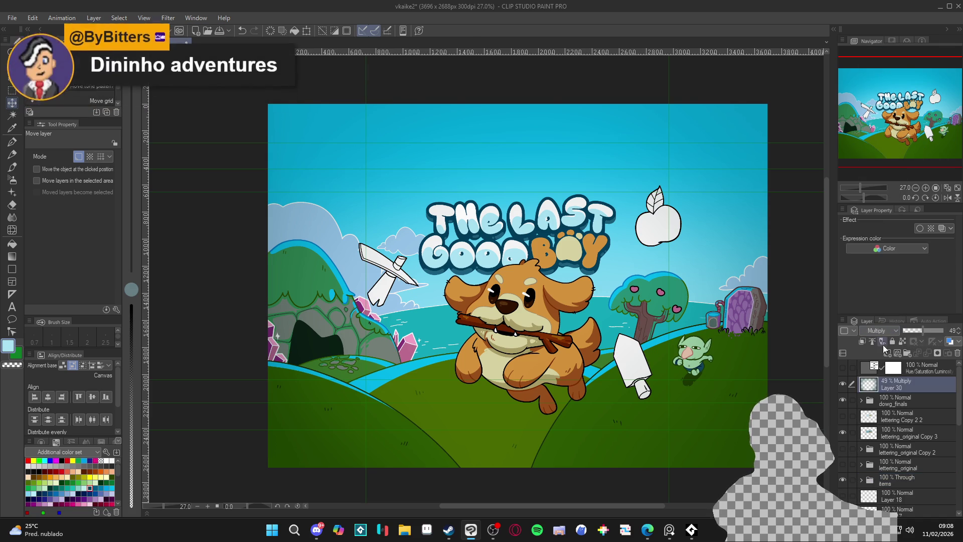
left_click(878, 330)
left_click(873, 72)
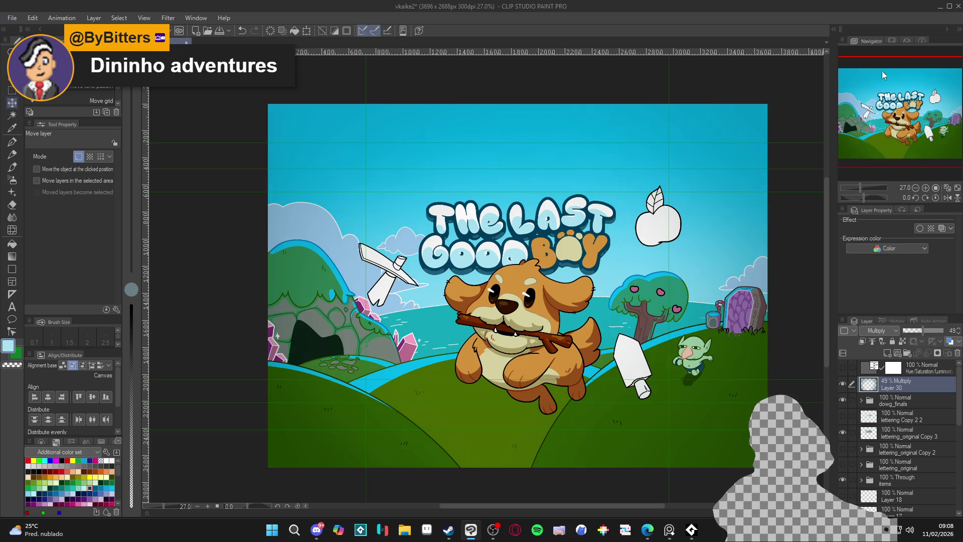
left_click(885, 331)
left_click(873, 90)
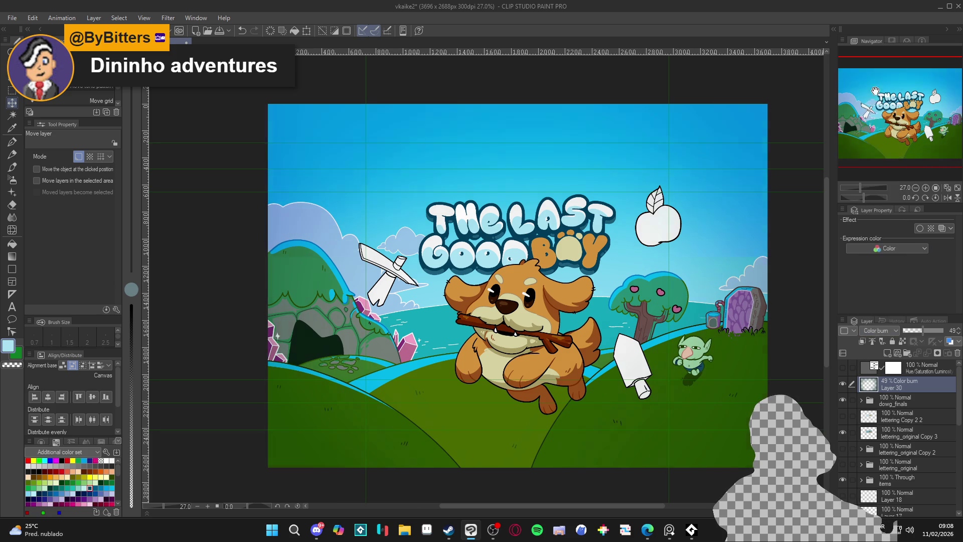
left_click(877, 335)
left_click(875, 101)
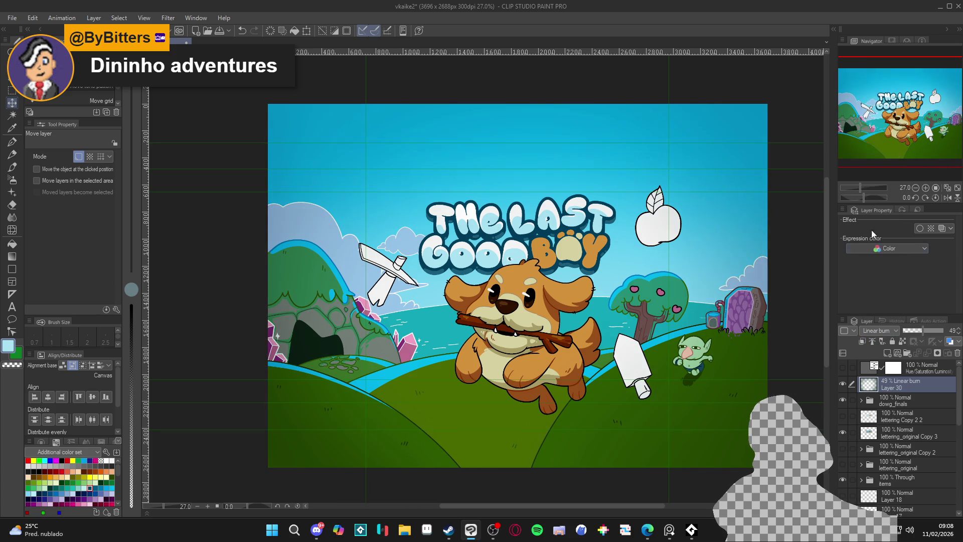
left_click(877, 333)
left_click(872, 110)
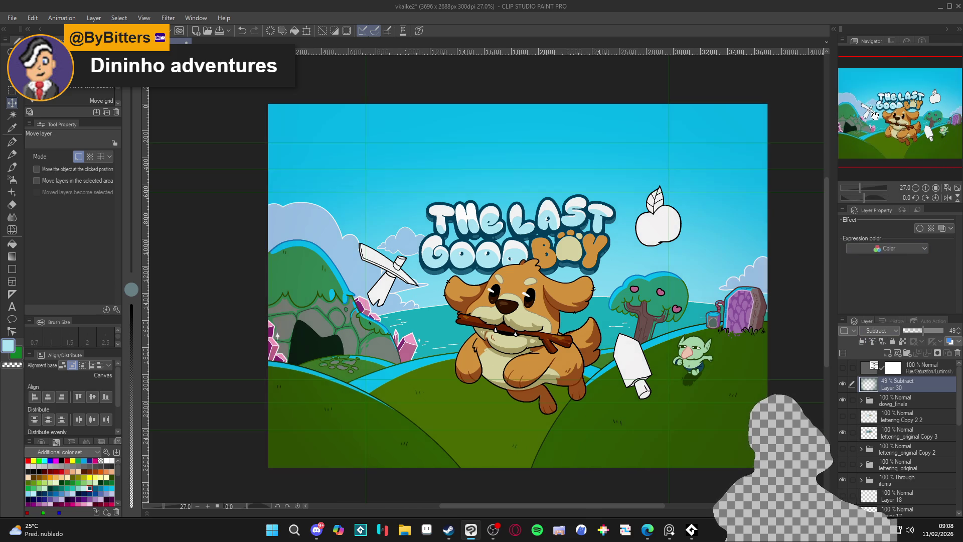
- Try Lighten and Color dodge on Layer 30, then settle on Hard mix
left_click(882, 333)
left_click(874, 127)
left_click(878, 335)
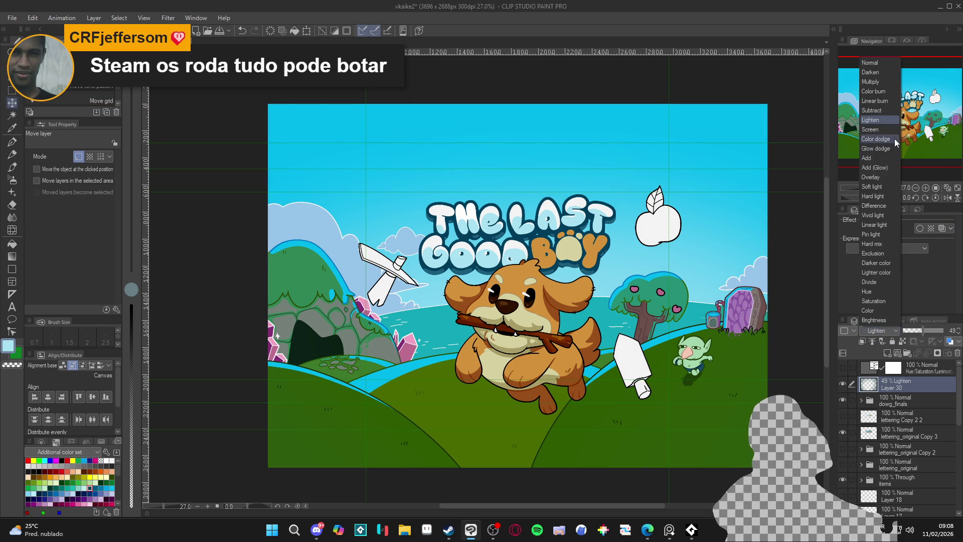
left_click(896, 130)
left_click(882, 332)
left_click(877, 138)
left_click(882, 332)
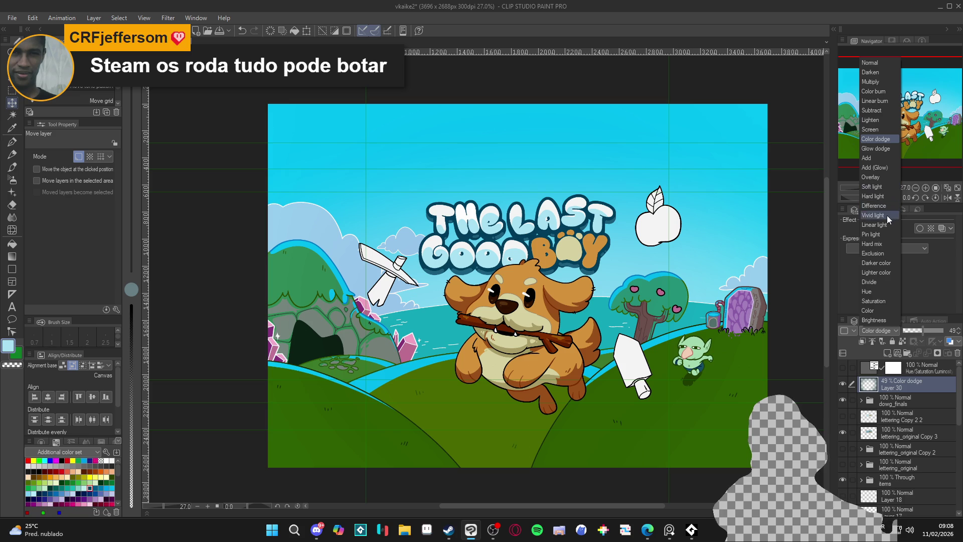
left_click(884, 244)
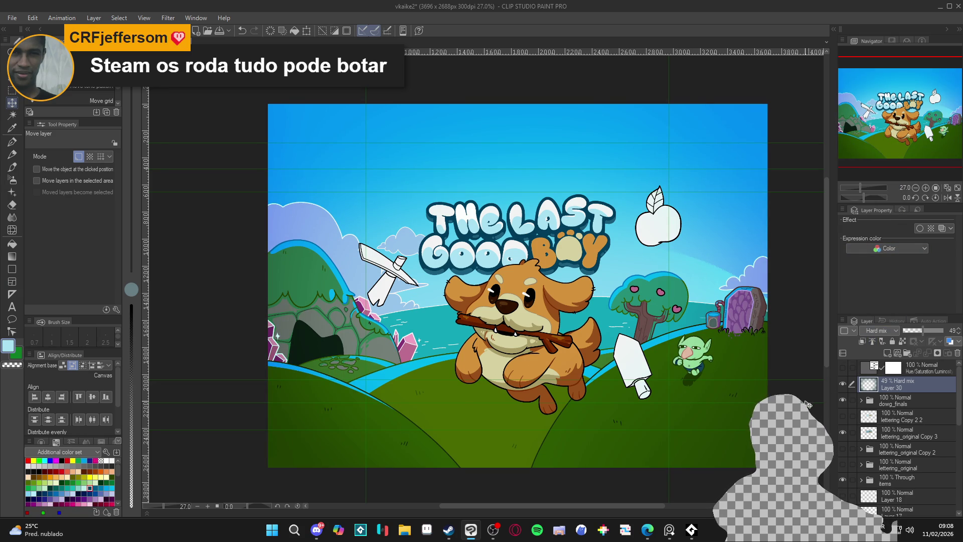
scroll(757, 389, "up", 1)
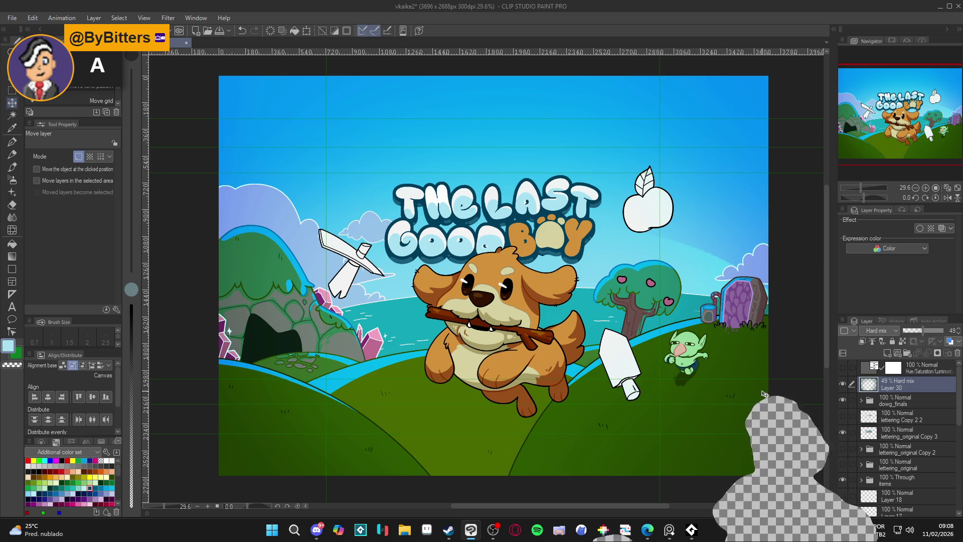
- Save the cover file with Ctrl+S
scroll(481, 281, "up", 1)
key("ctrl+s")
scroll(498, 312, "up", 1)
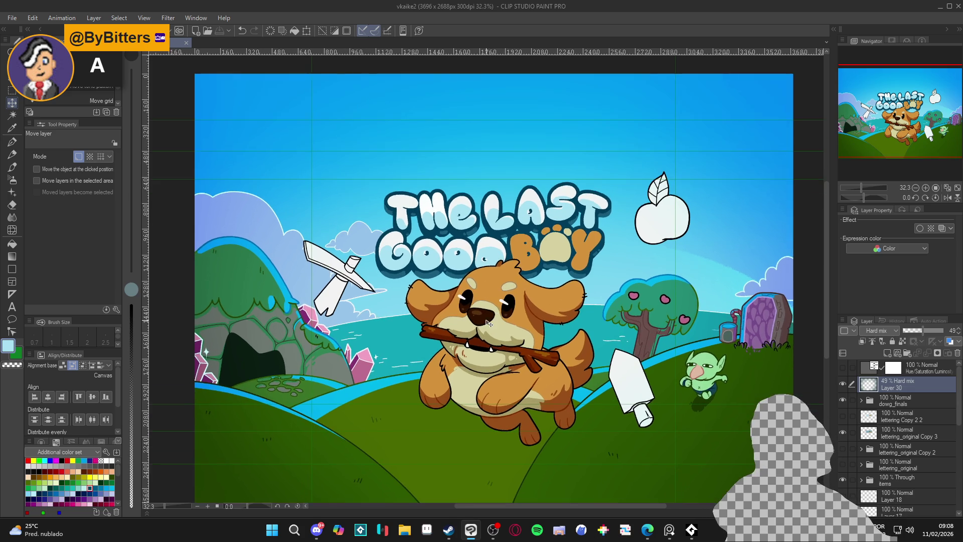
- Fit the whole cover in the window to review the Hard mix result
scroll(492, 334, "down", 1)
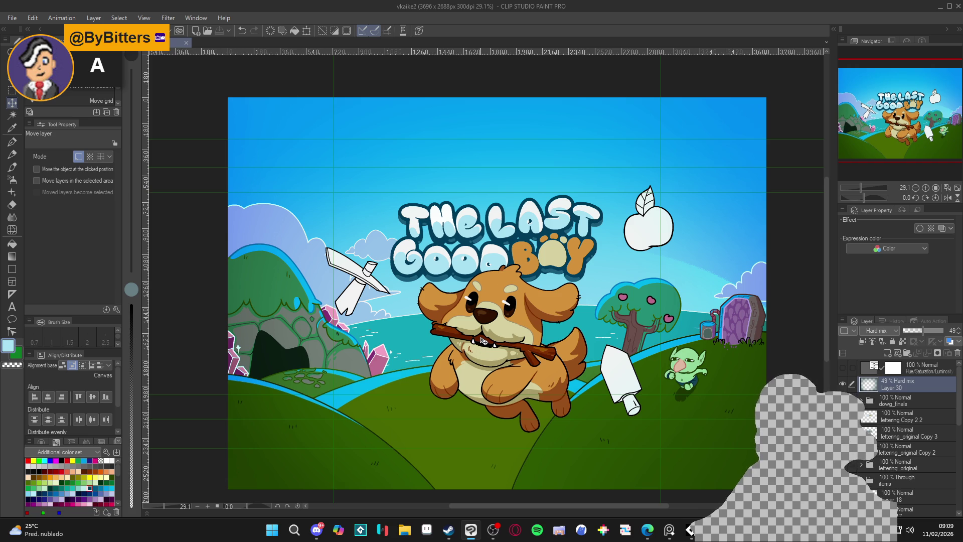
scroll(483, 342, "down", 1)
scroll(483, 342, "up", 1)
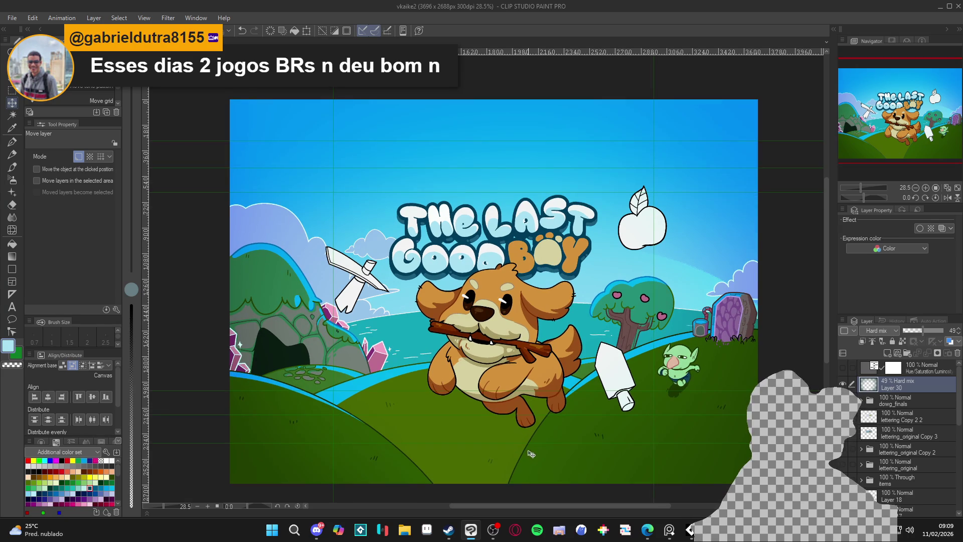
scroll(533, 458, "down", 1)
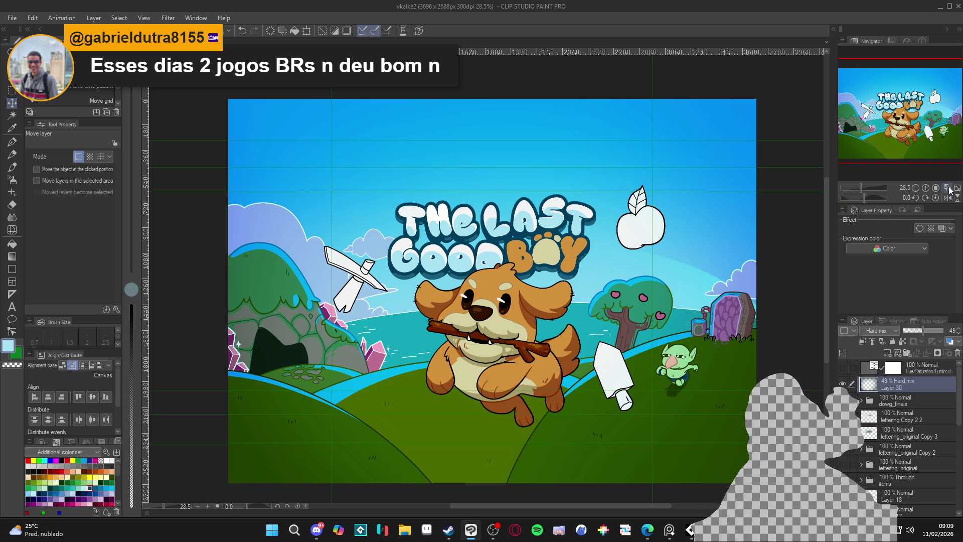
left_click(948, 188)
scroll(532, 316, "down", 1)
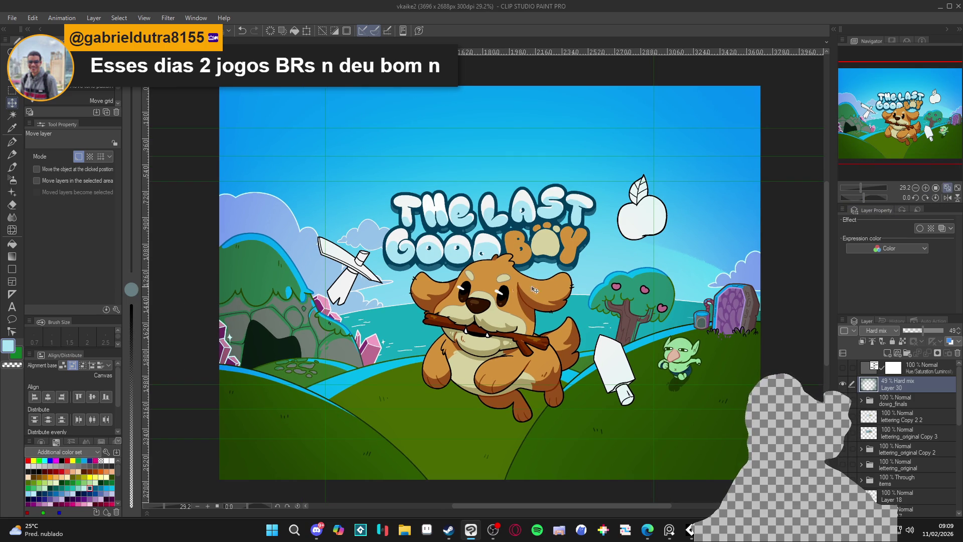
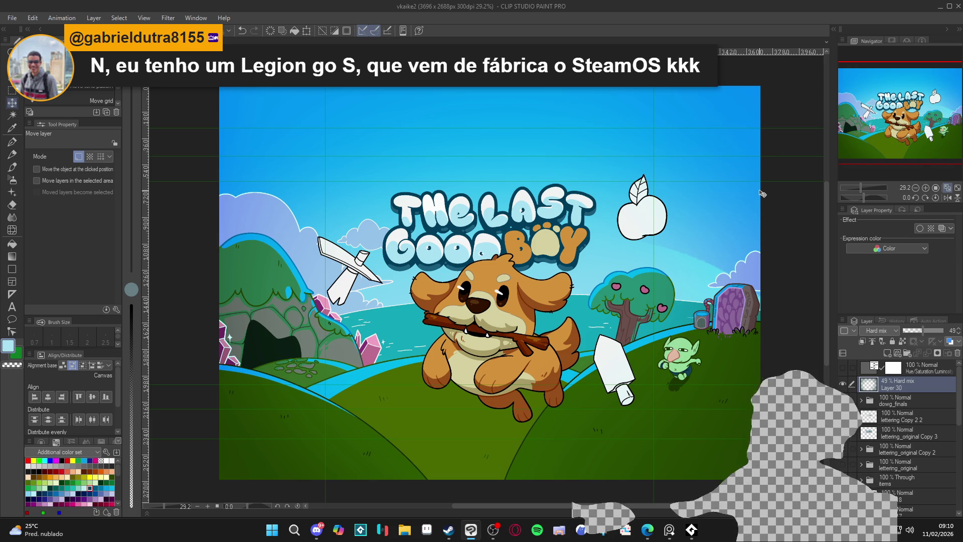
- Make the items folder visible in the Layer panel
scroll(893, 449, "down", 5)
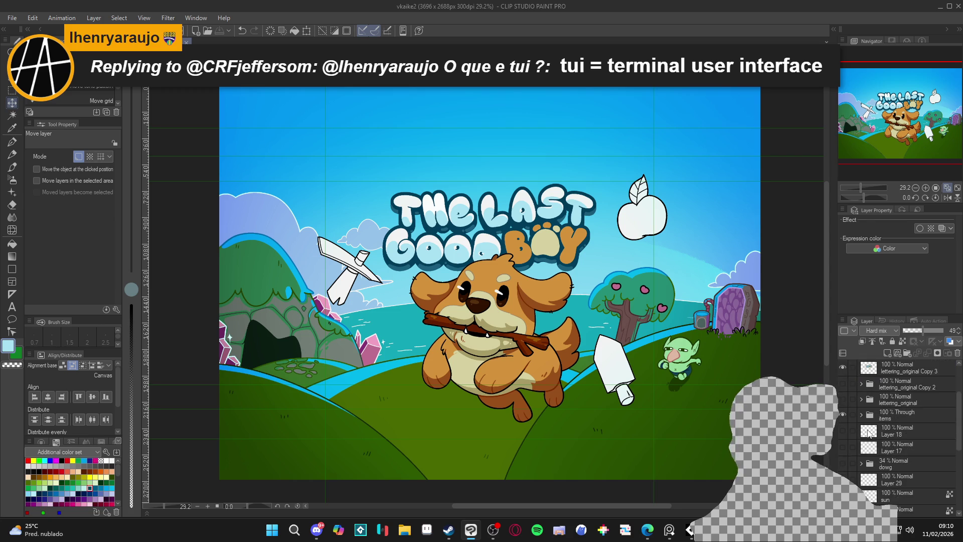
scroll(893, 449, "up", 10)
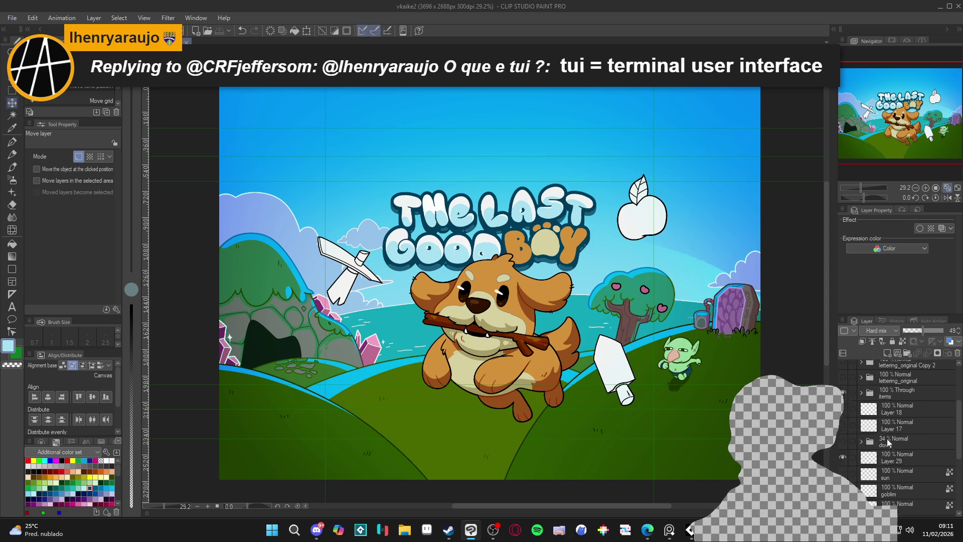
left_click(843, 445)
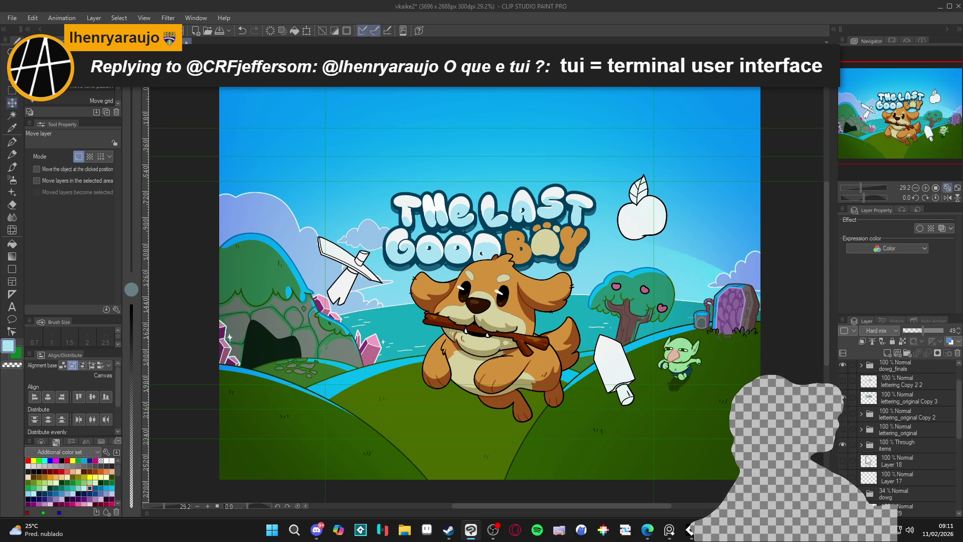
- Add a new empty Layer 31 above Layer 18 and switch to the soft airbrush
scroll(885, 460, "up", 1)
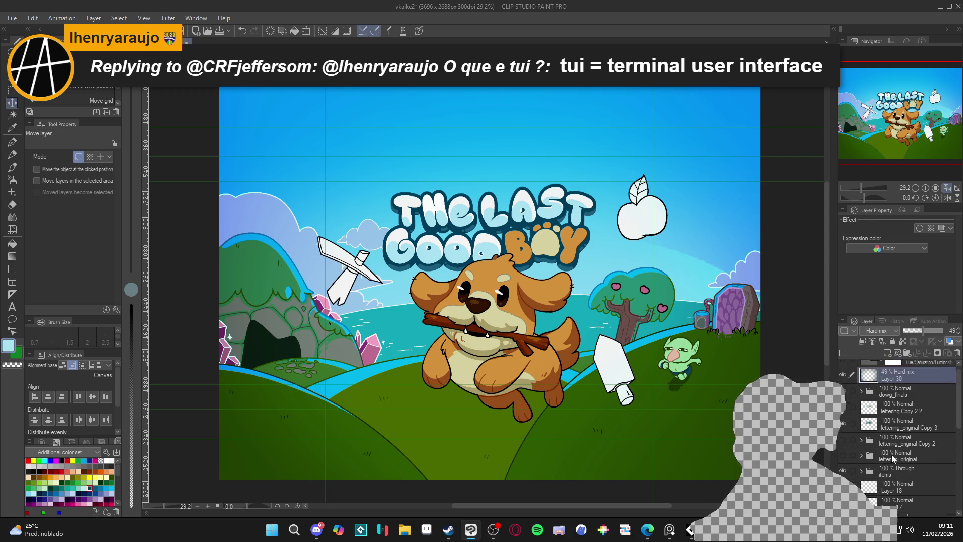
left_click(888, 473)
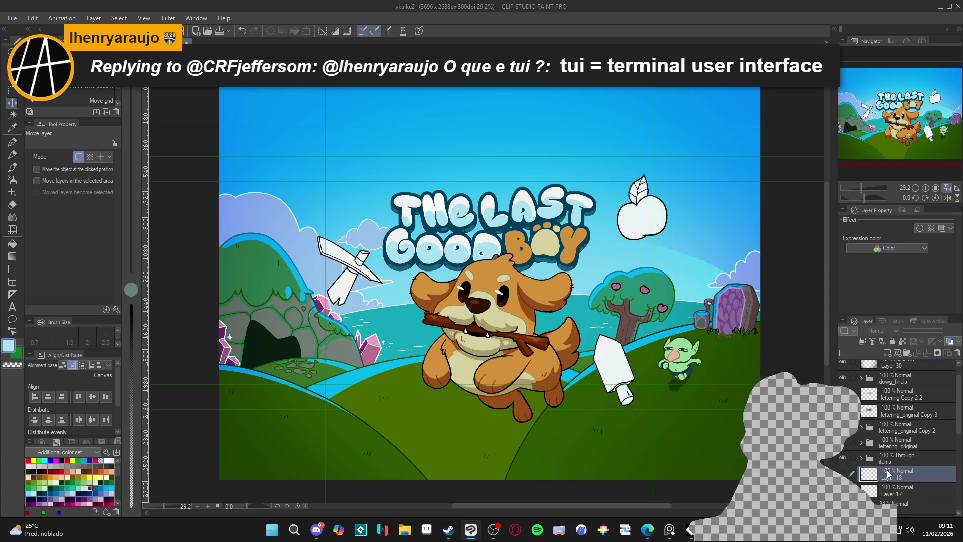
key("ctrl+shift+n")
key("b")
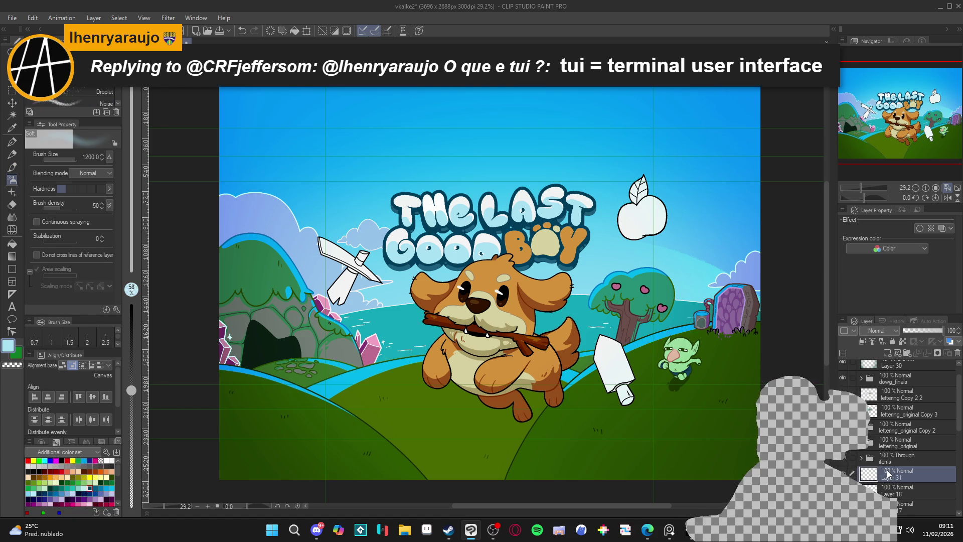
- Airbrush a soft white glow around the dog at brush size 800
key("b")
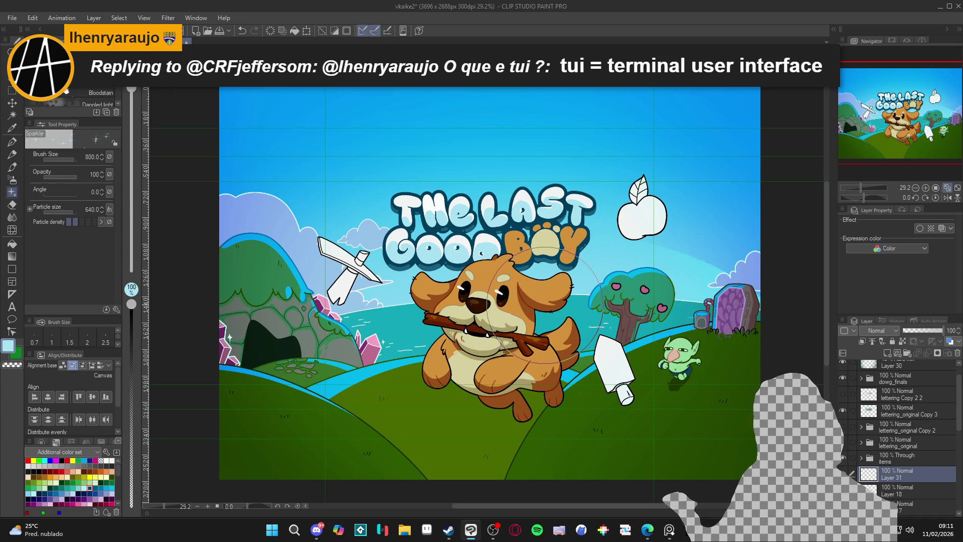
key("b")
key("b")
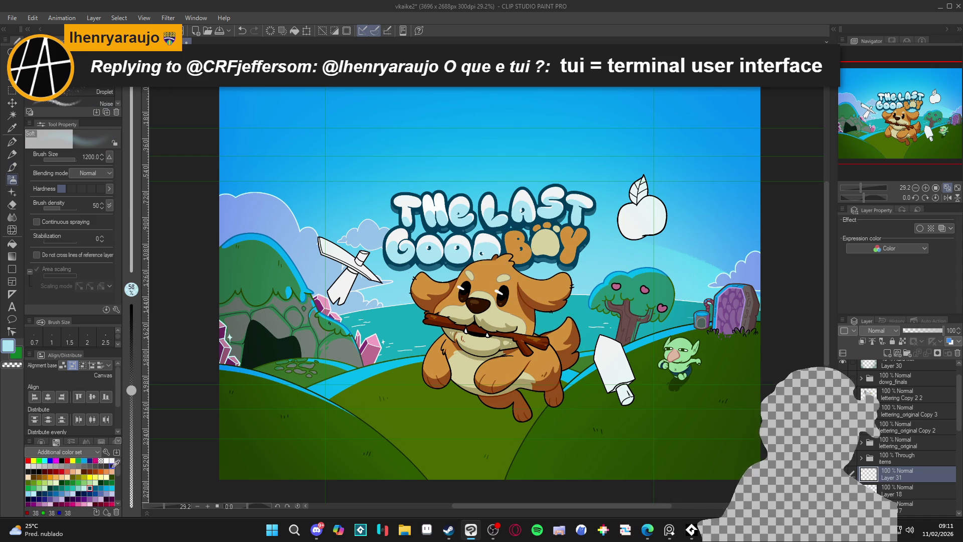
key("alt")
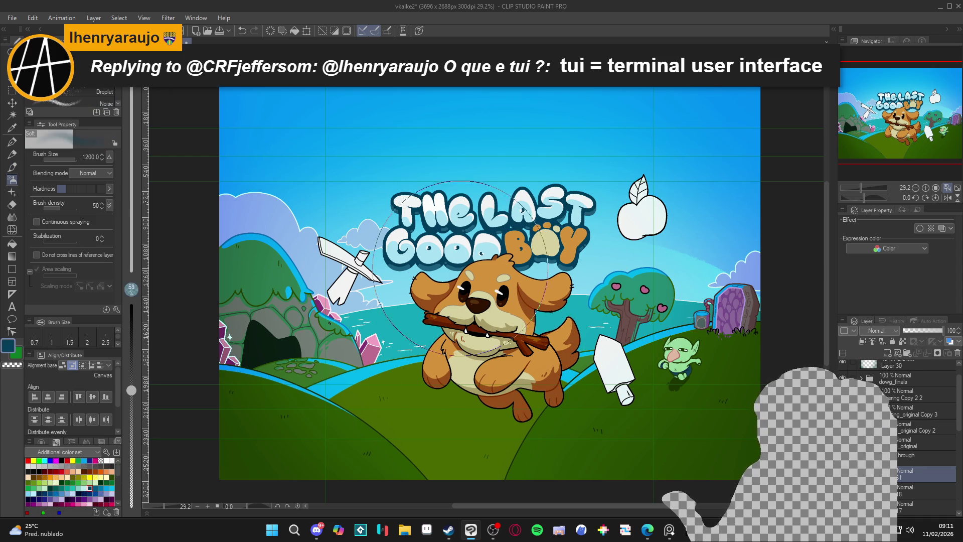
left_click(112, 460)
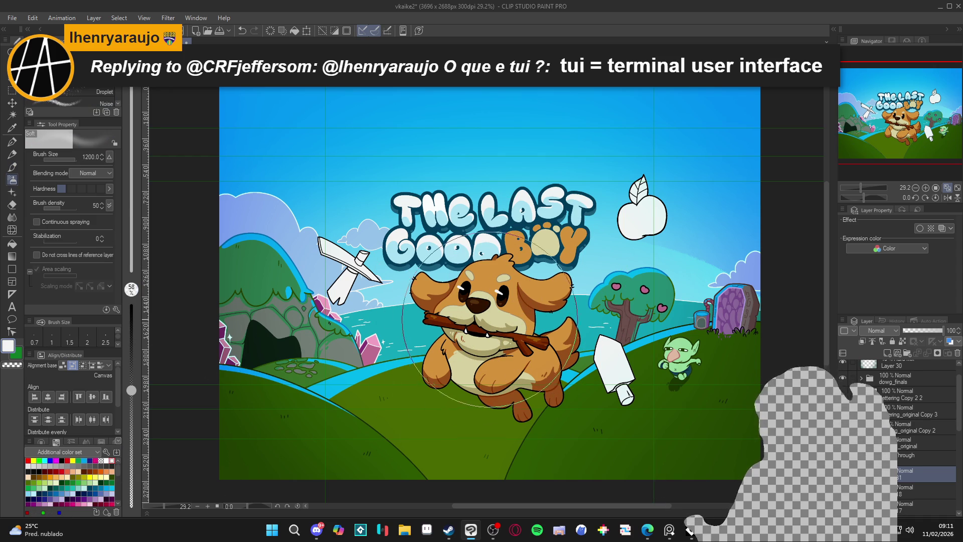
key("bracketleft")
key("bracketleft")
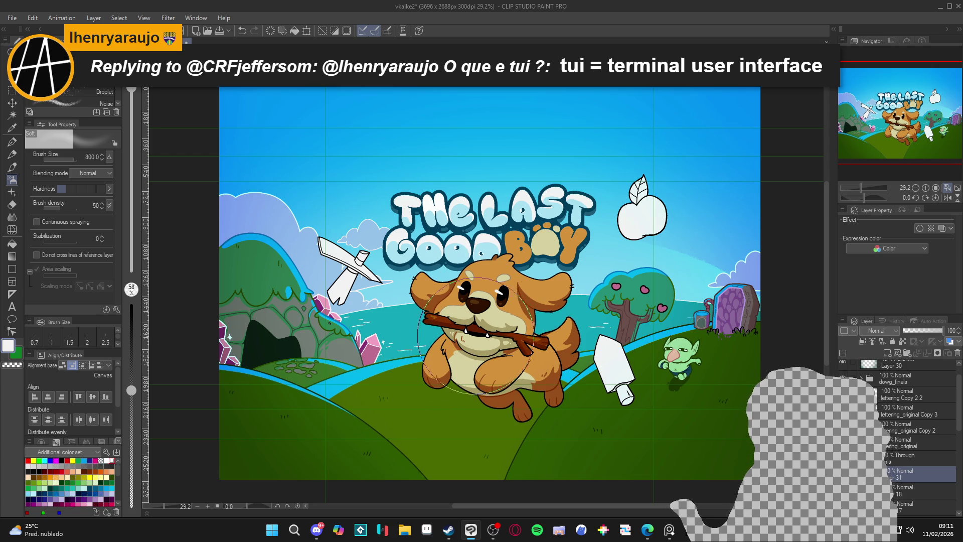
mouse_move(452, 346)
left_mouse_down()
mouse_move(467, 351)
mouse_move(471, 323)
mouse_move(479, 351)
mouse_move(544, 346)
mouse_move(508, 295)
mouse_move(481, 351)
mouse_move(592, 381)
mouse_move(481, 337)
left_mouse_up()
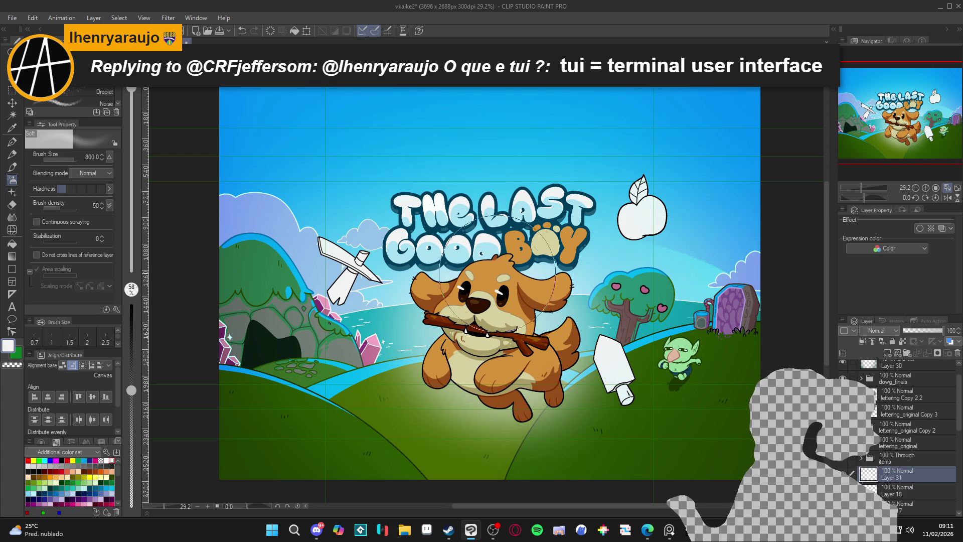
- Shrink the airbrush to 250 and paint a light diagonal streak on the grass below
key("bracketleft")
key("bracketleft")
key("bracketleft")
key("bracketleft")
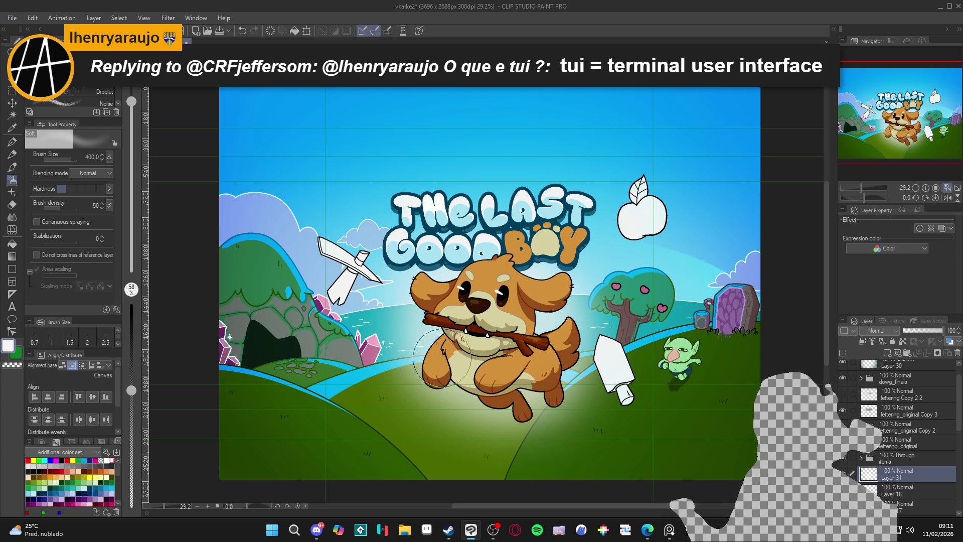
key("bracketleft")
key("bracketleft")
key("bracketleft")
key("bracketleft")
key("bracketleft")
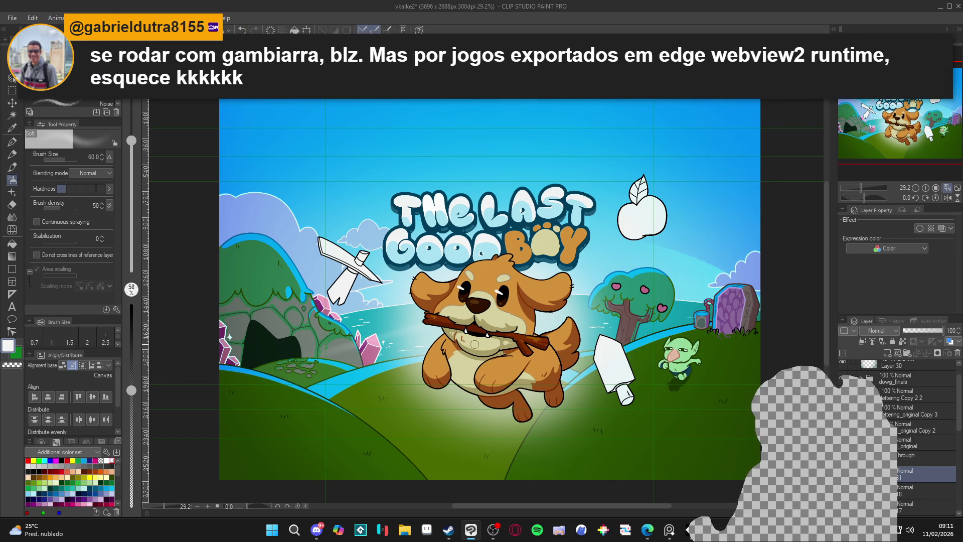
left_click_drag(453, 398, 431, 446)
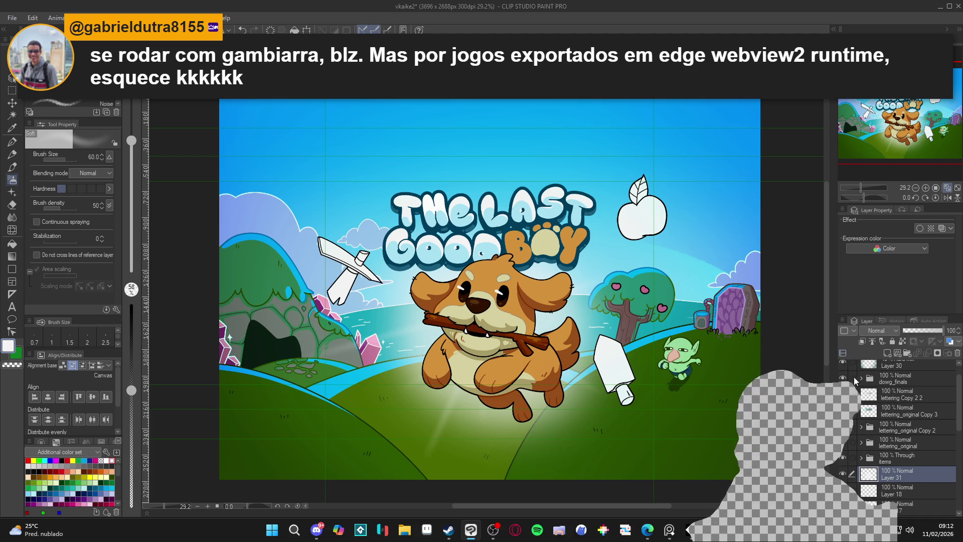
- Toggle the Hard mix Layer 30 on and off to compare, leave it visible, and save
scroll(914, 398, "up", 1)
left_click(841, 384)
left_click(840, 383)
double_click(840, 384)
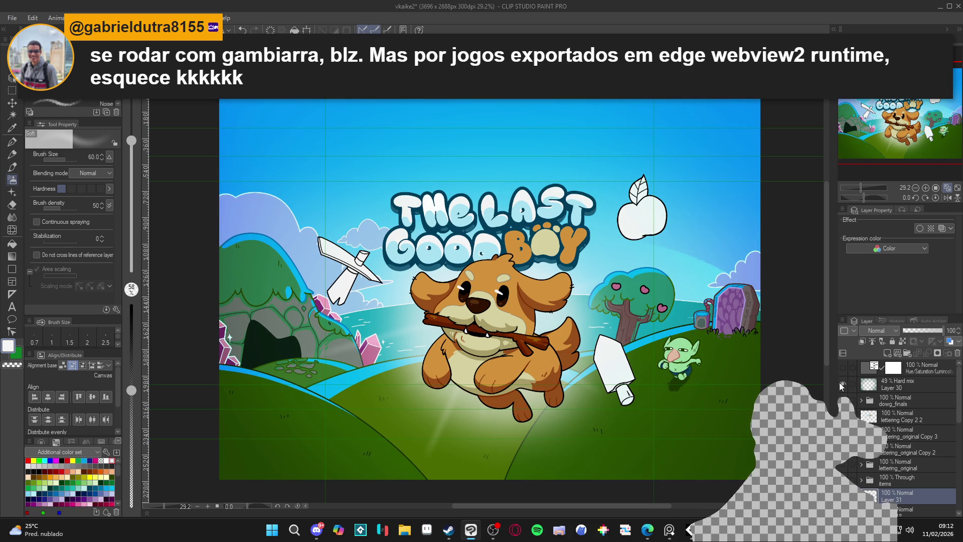
left_click(840, 384)
left_click(840, 385)
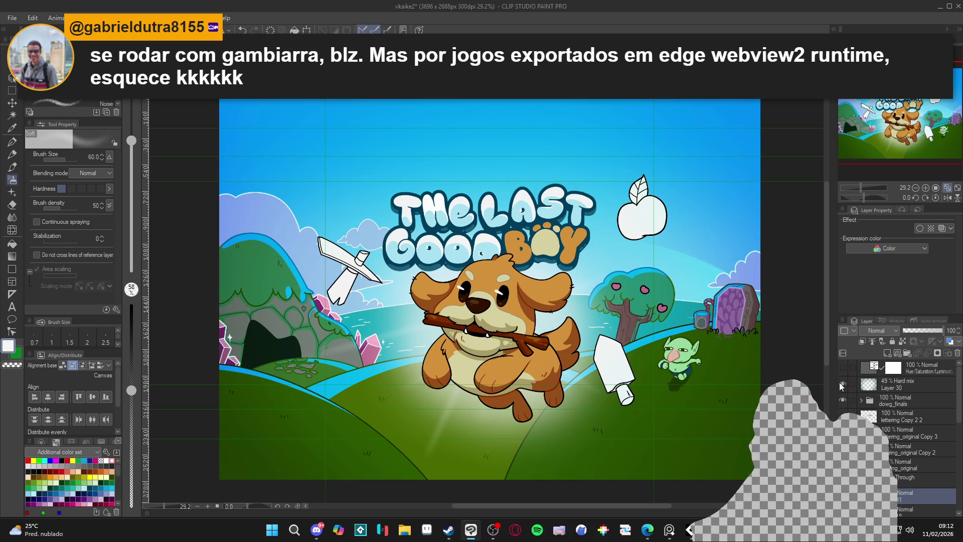
left_click(839, 384)
left_click(840, 384)
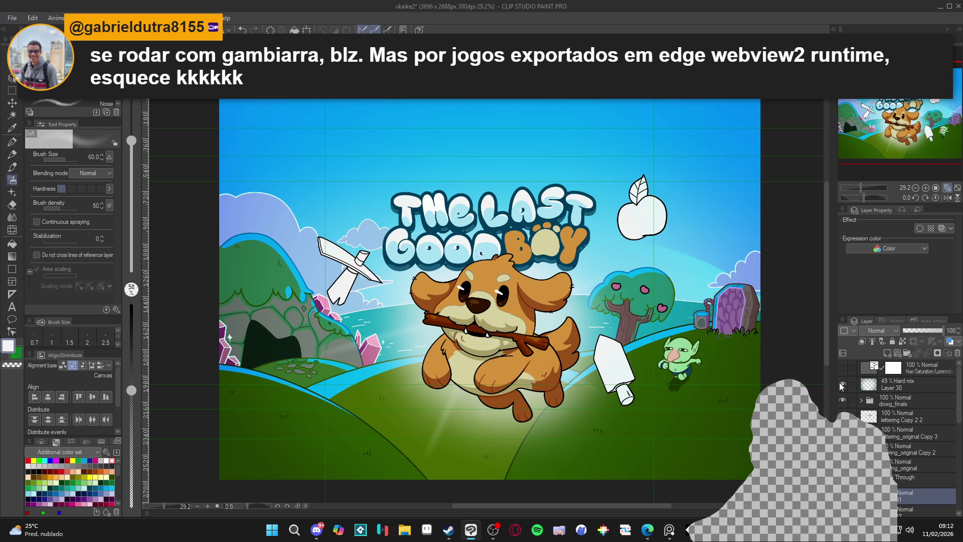
left_click(840, 385)
left_click(840, 384)
left_click(840, 384)
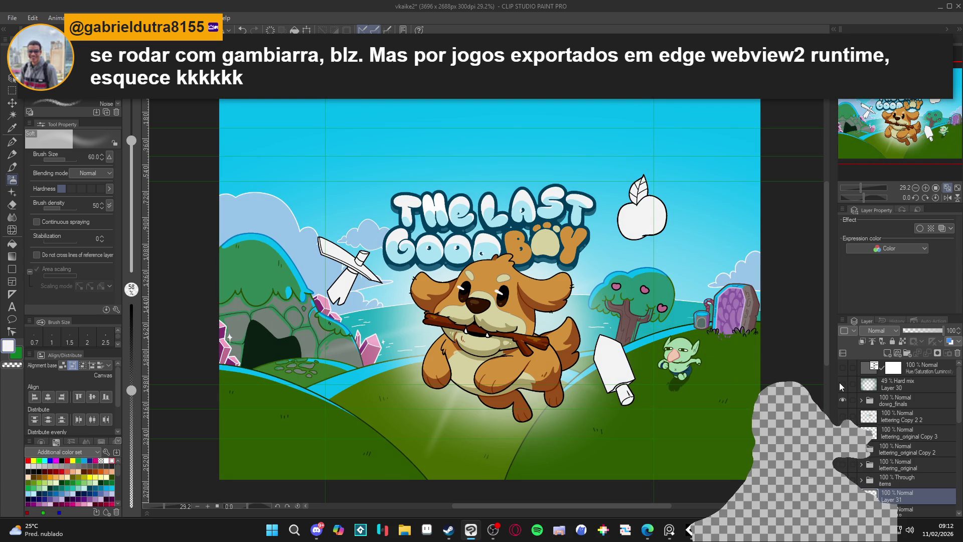
left_click(840, 384)
left_click(840, 384)
left_click(840, 384)
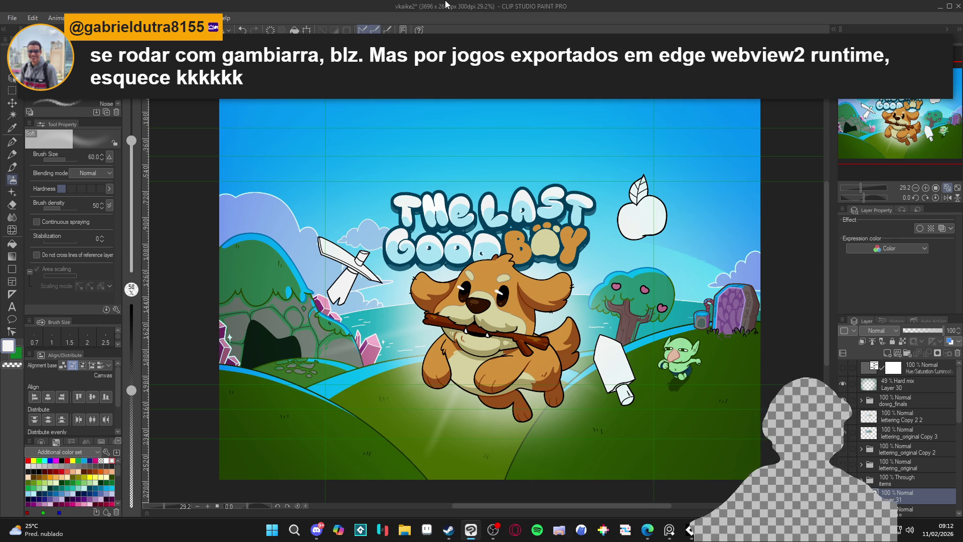
key("ctrl+s")
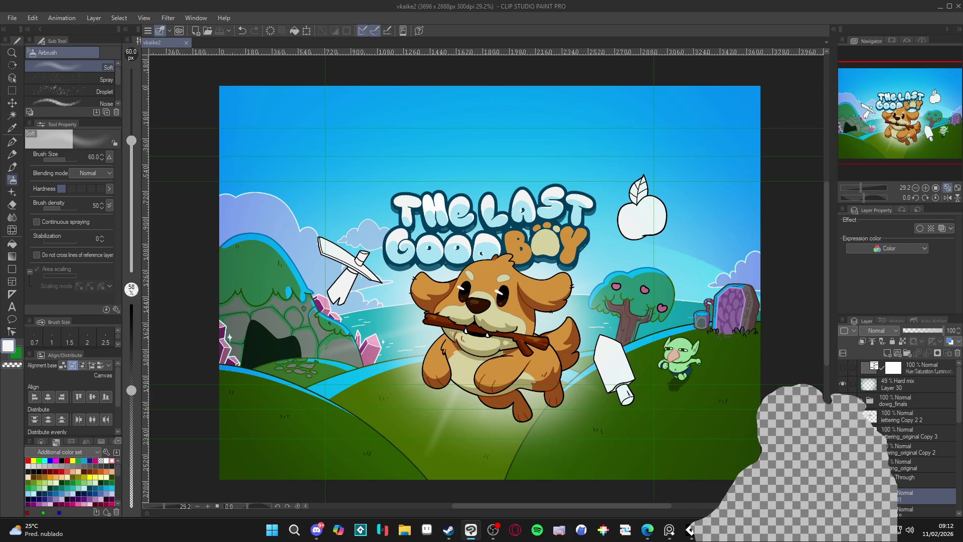
- Auto-select the lettering on lettering_original Copy 3 and turn off Refer multiple
left_click(896, 401)
left_click(861, 400)
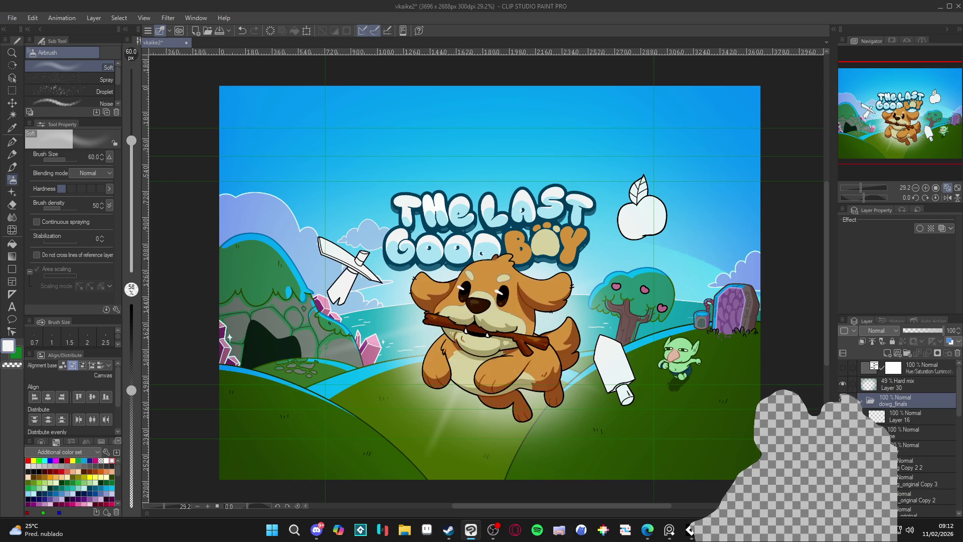
left_click(861, 400)
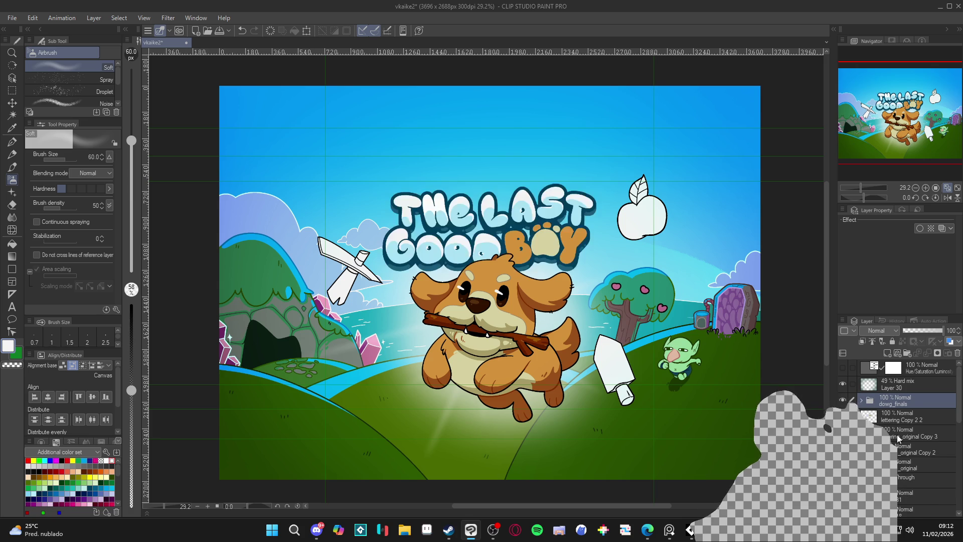
left_click(908, 433)
key("w")
left_click(508, 257)
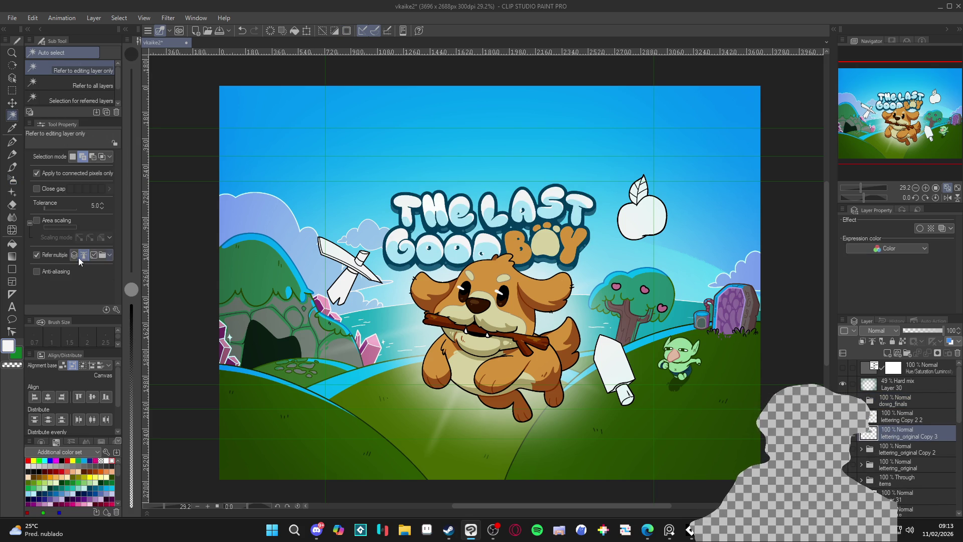
left_click(55, 255)
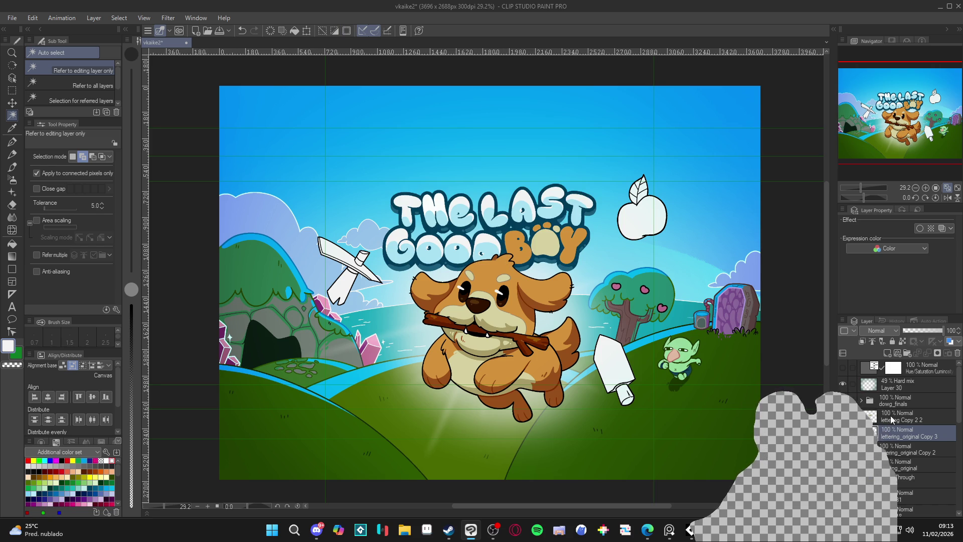
- Add a new empty Layer 32 beneath the Hard mix Layer 30 and pick the G-pen
left_click(890, 386)
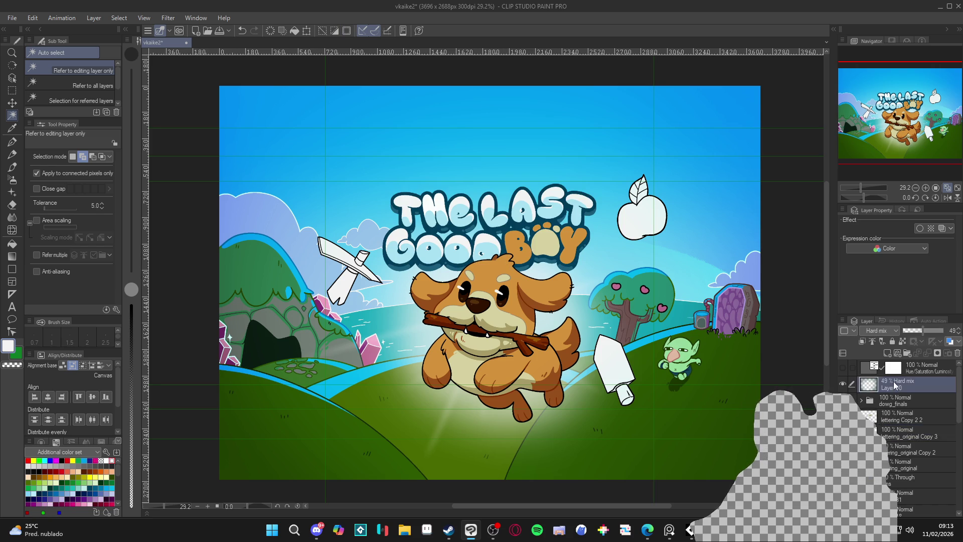
key("ctrl+shift+n")
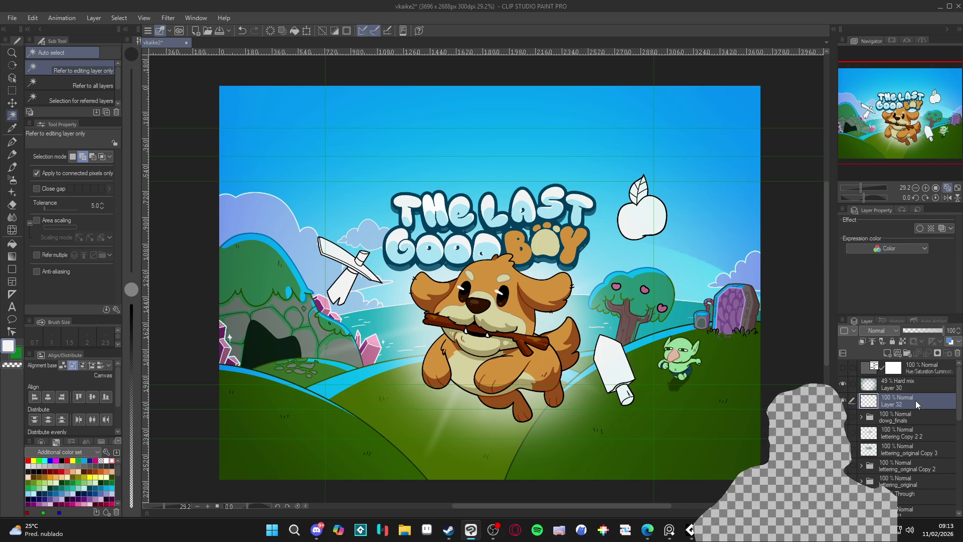
key("p")
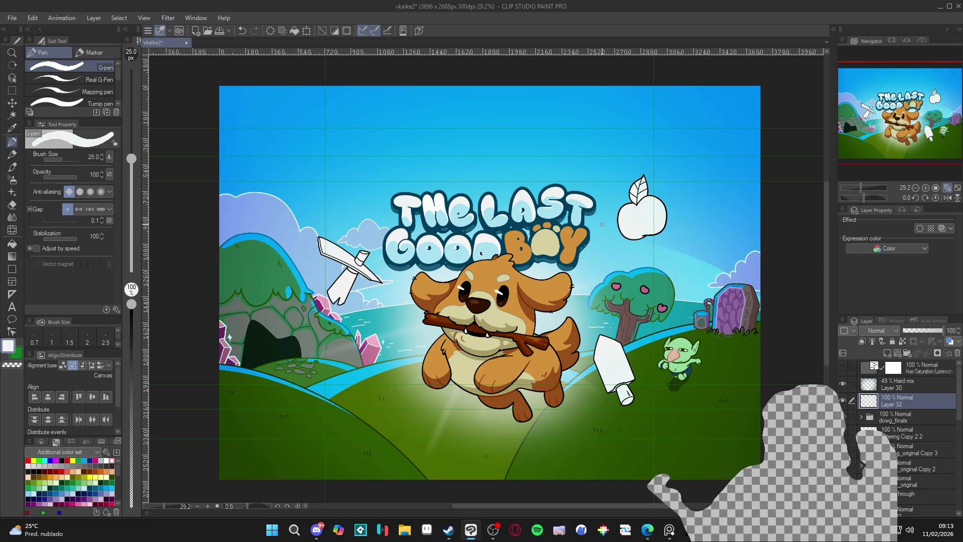
- Undo a trial arc above the dog's head and test auto-selecting the title and head areas
left_click_drag(501, 257, 477, 262)
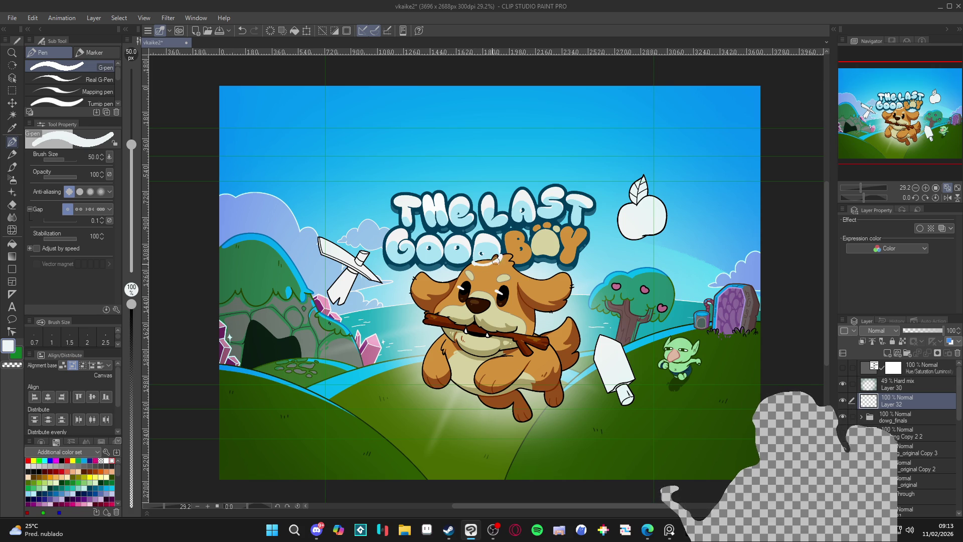
key("ctrl+z")
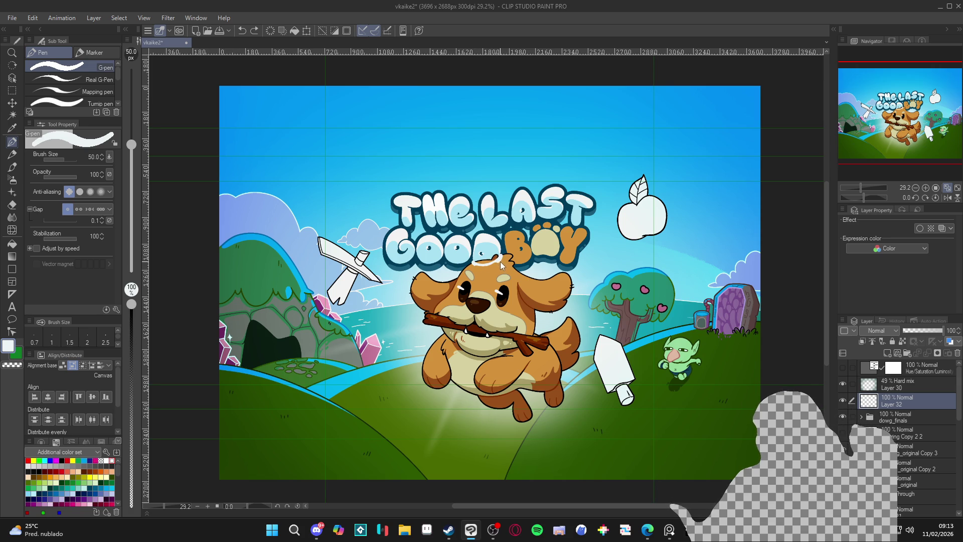
key("w")
left_click(496, 264)
left_click(500, 265)
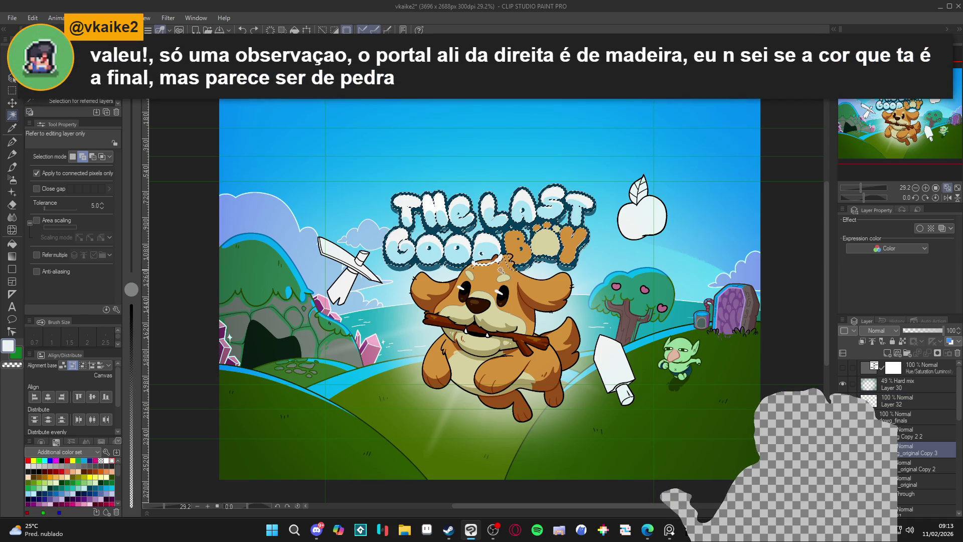
key("ctrl+d")
left_click(498, 263)
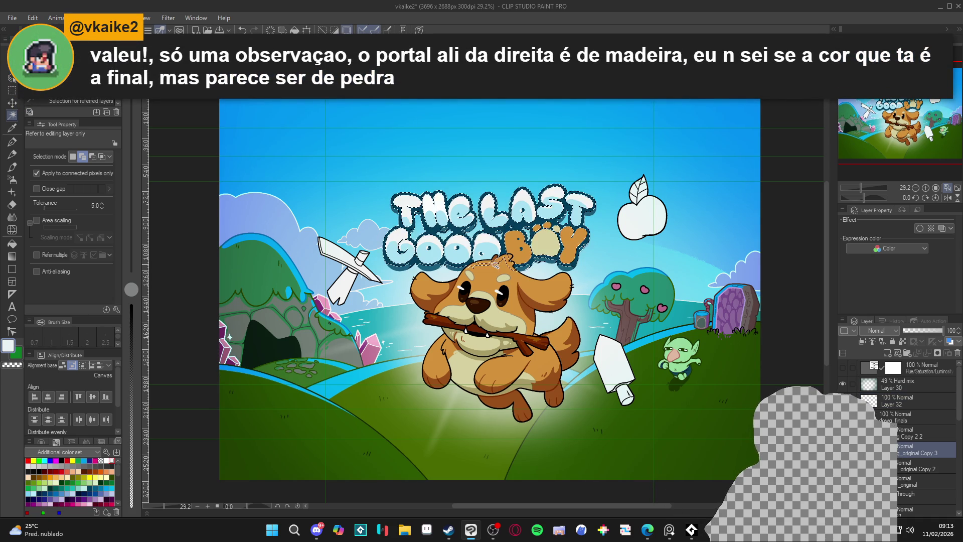
- Paint a short white highlight stroke on the dog's head on Layer 32 with the G-pen
key("p")
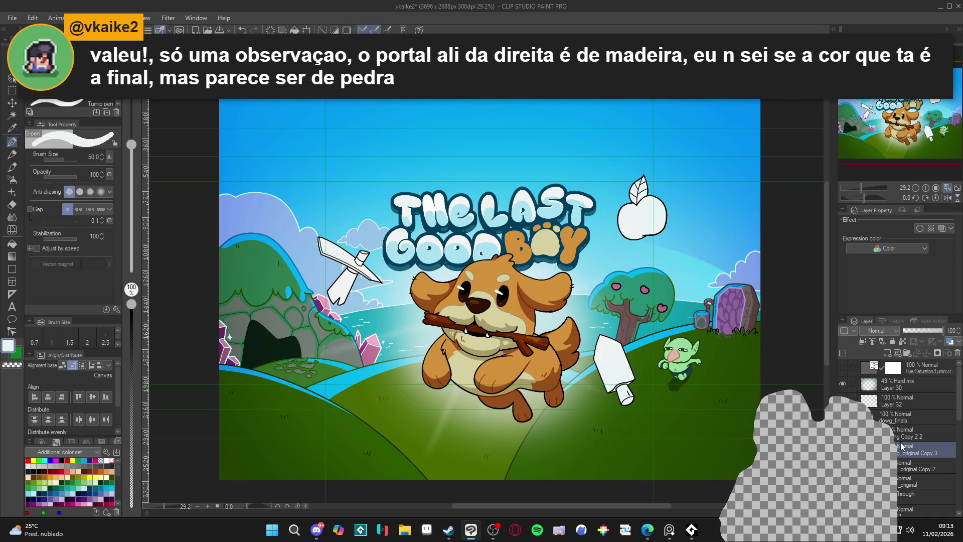
left_click(896, 404)
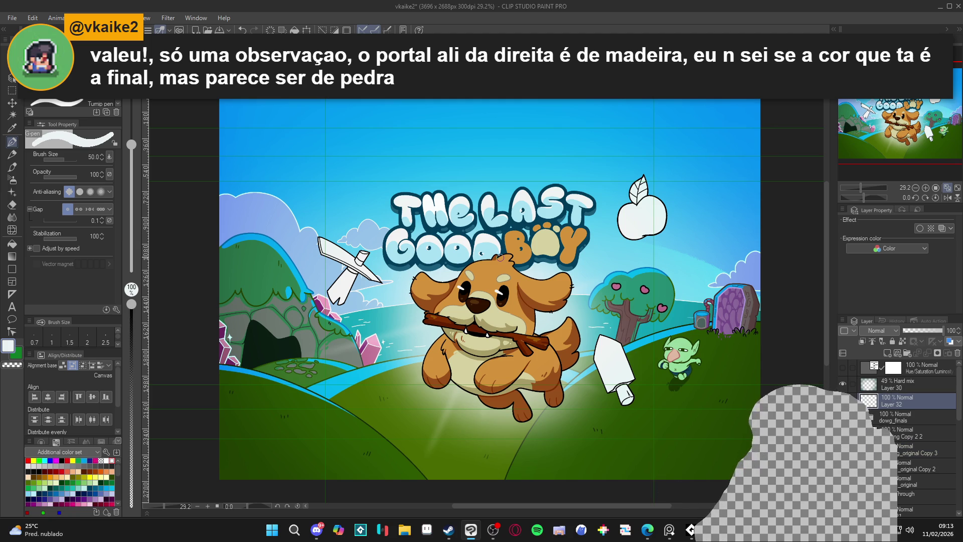
left_click_drag(491, 266, 499, 256)
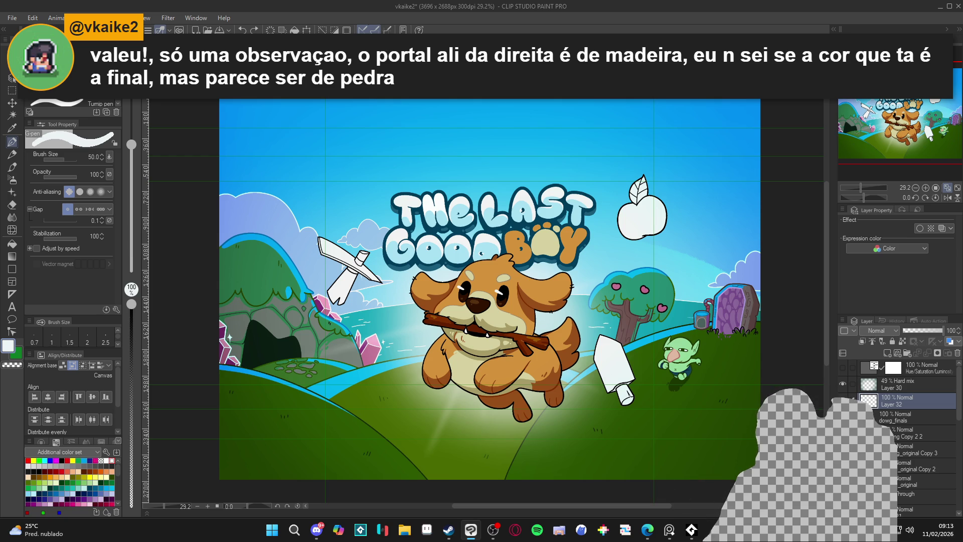
left_click(924, 449)
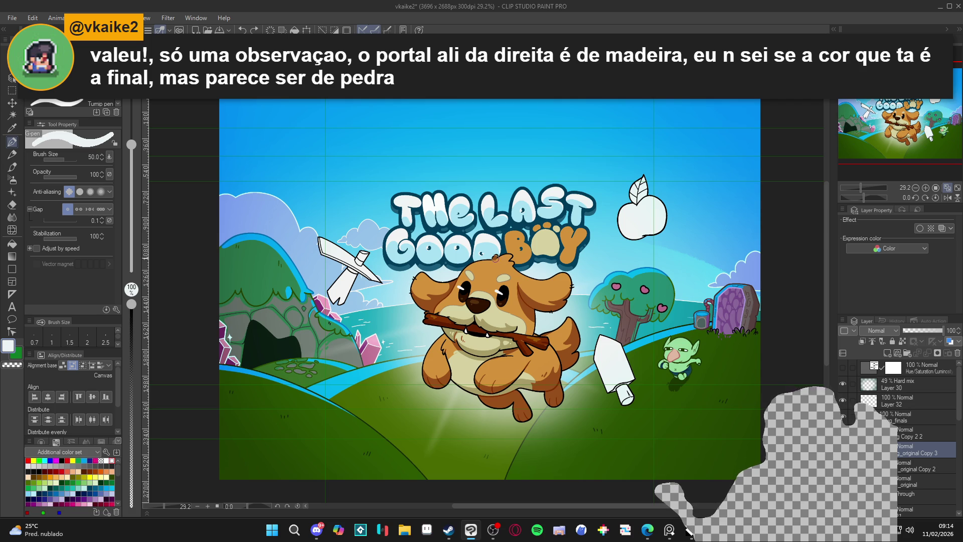
left_click(495, 259, "ctrl+shift")
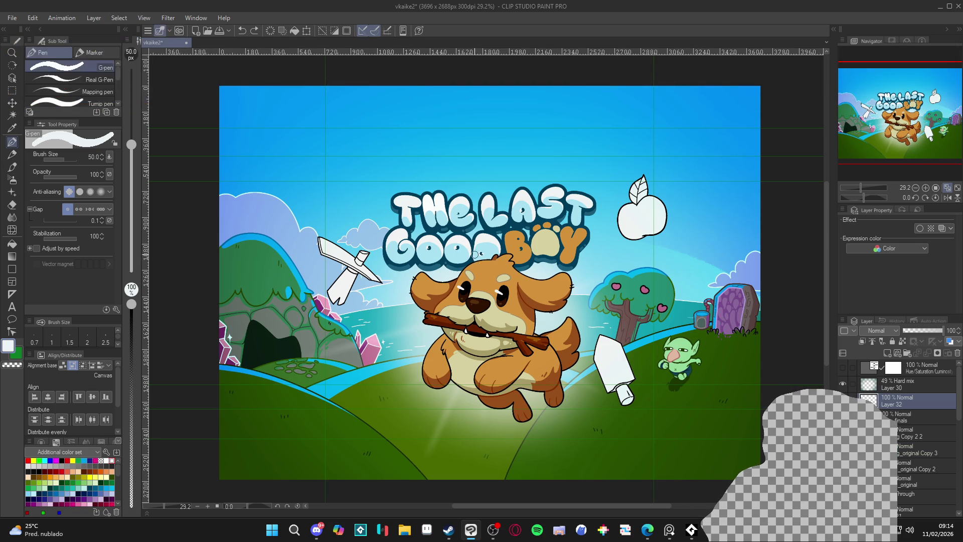
- Draw and undo an arc over the dog's head, zoom out, then minimize Clip Studio Paint
left_click_drag(475, 262, 500, 252)
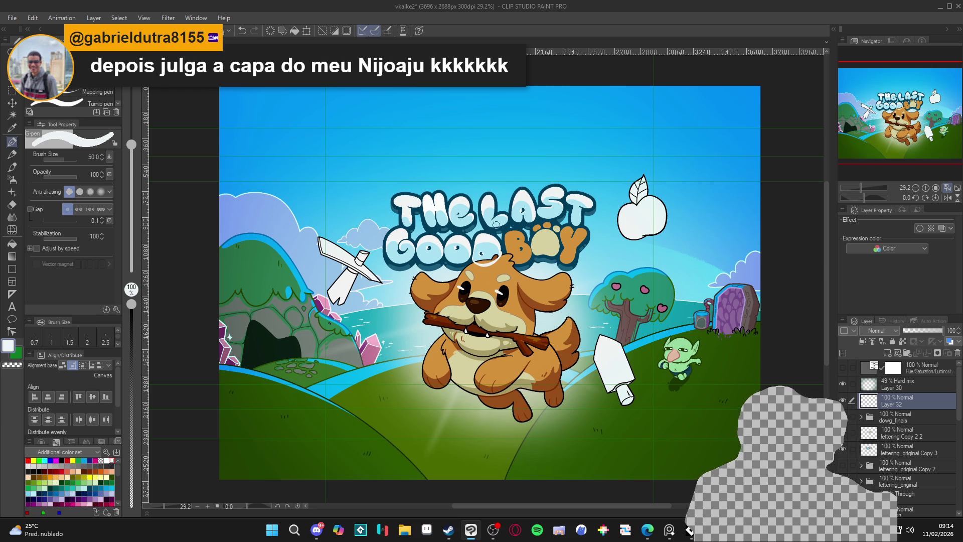
key("ctrl+z")
key("ctrl+z")
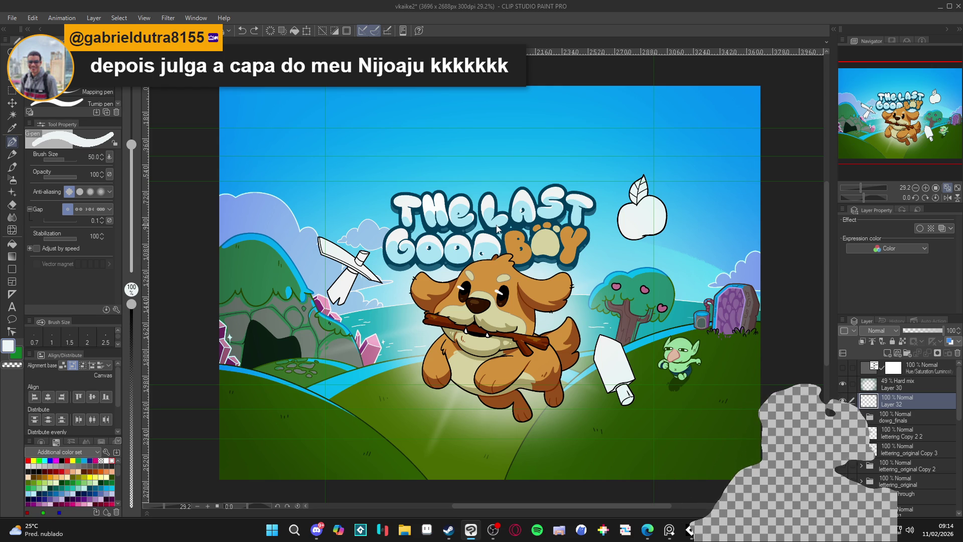
scroll(529, 325, "down", 2)
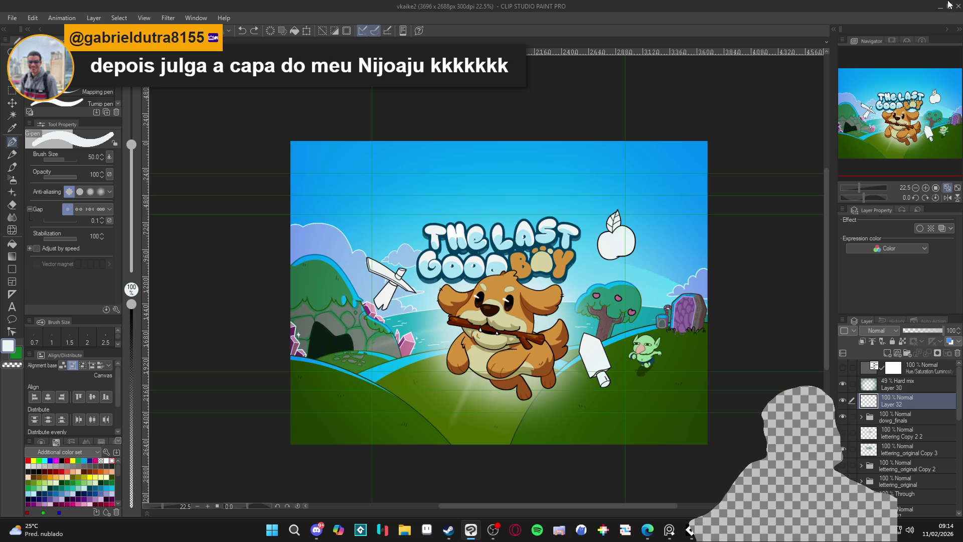
left_click_drag(942, 7, 904, 32)
left_click(914, 33)
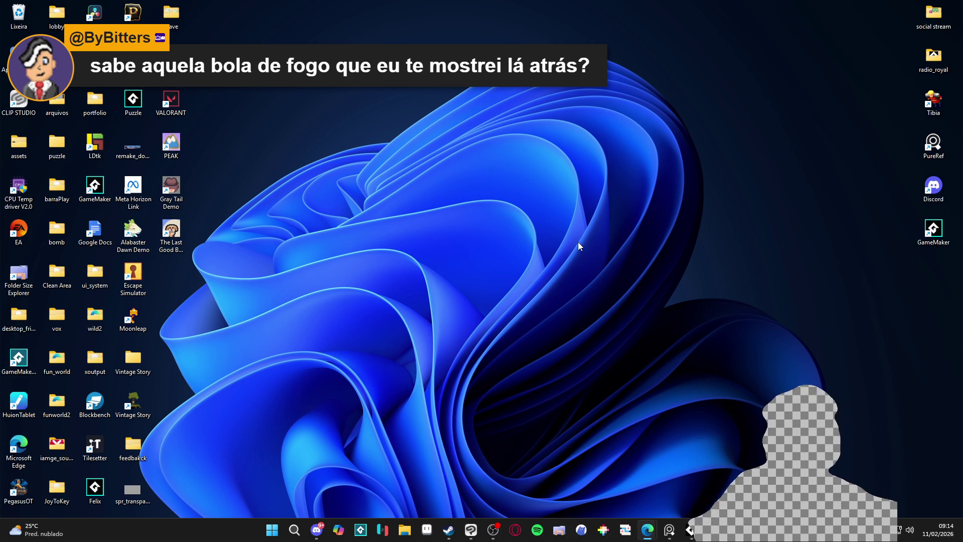
- Search the Steam store for 'nijoaju' and open the Nijoaju store page
left_click(448, 530)
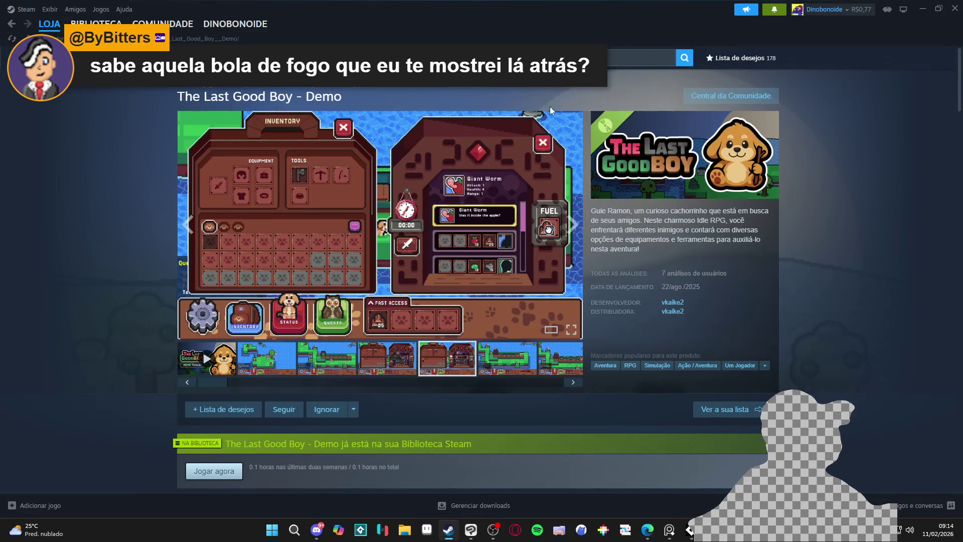
left_click(632, 58)
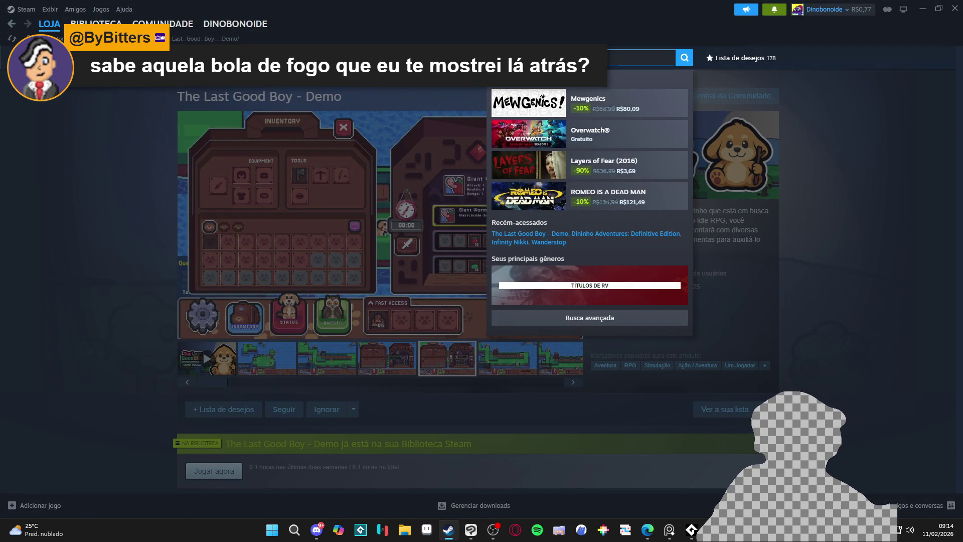
type("nijoaju")
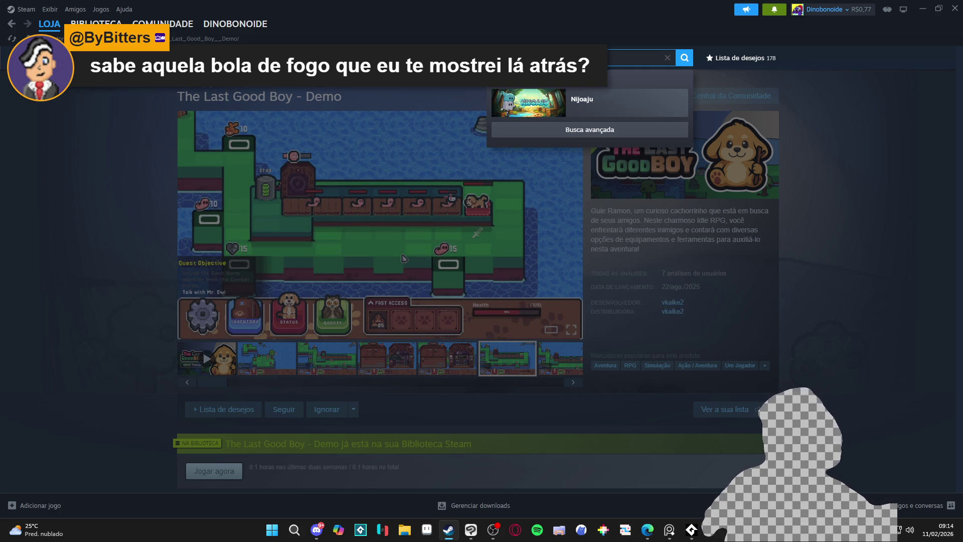
left_click(627, 103)
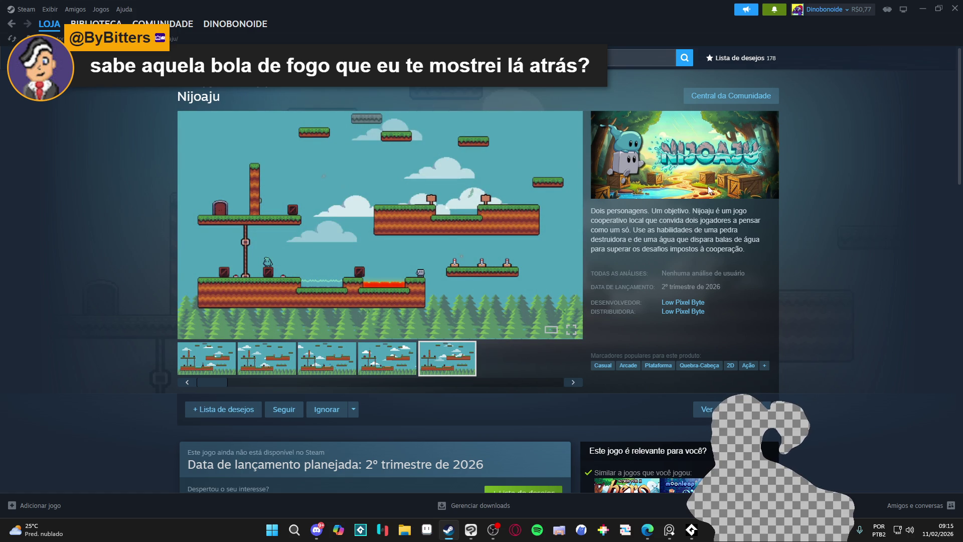
scroll(709, 190, "down", 20)
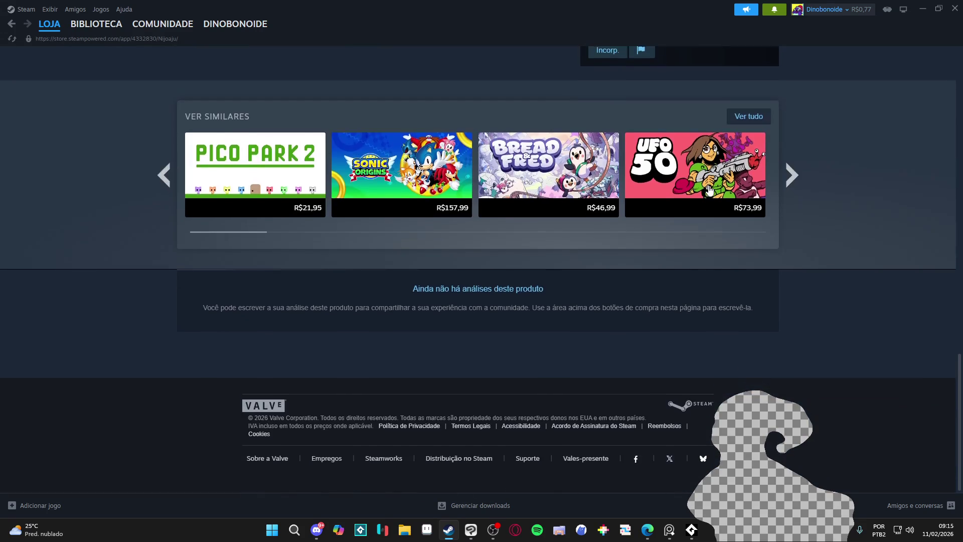
scroll(708, 190, "up", 20)
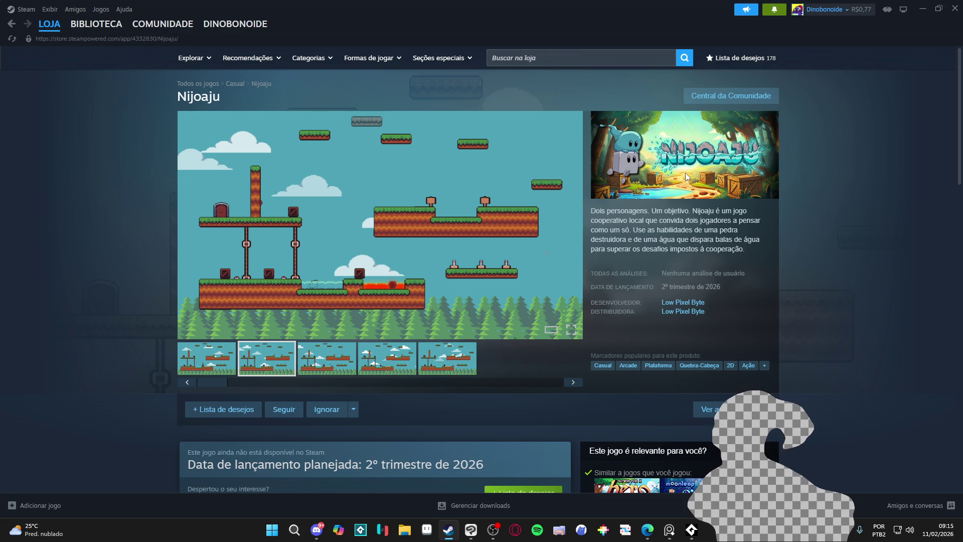
scroll(695, 166, "down", 3)
scroll(695, 167, "up", 3)
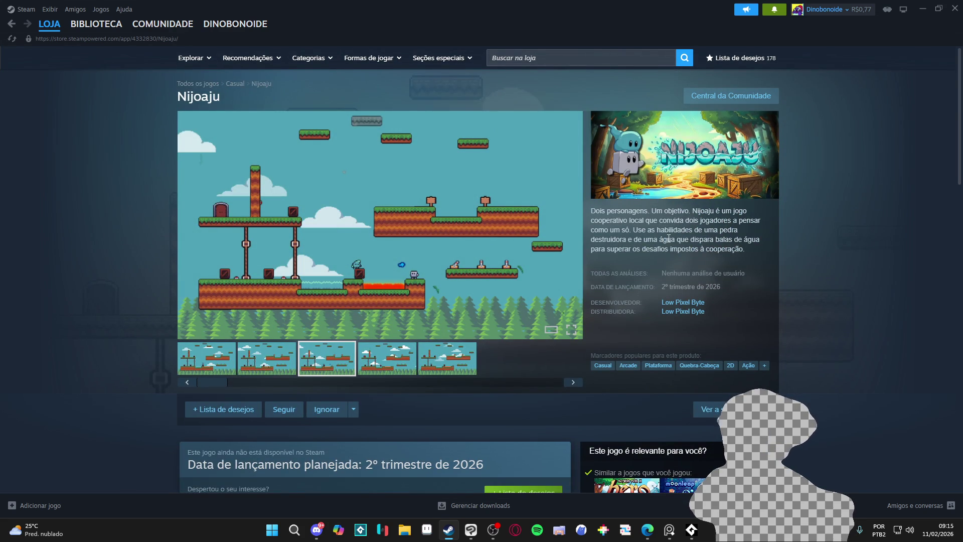
scroll(669, 239, "down", 15)
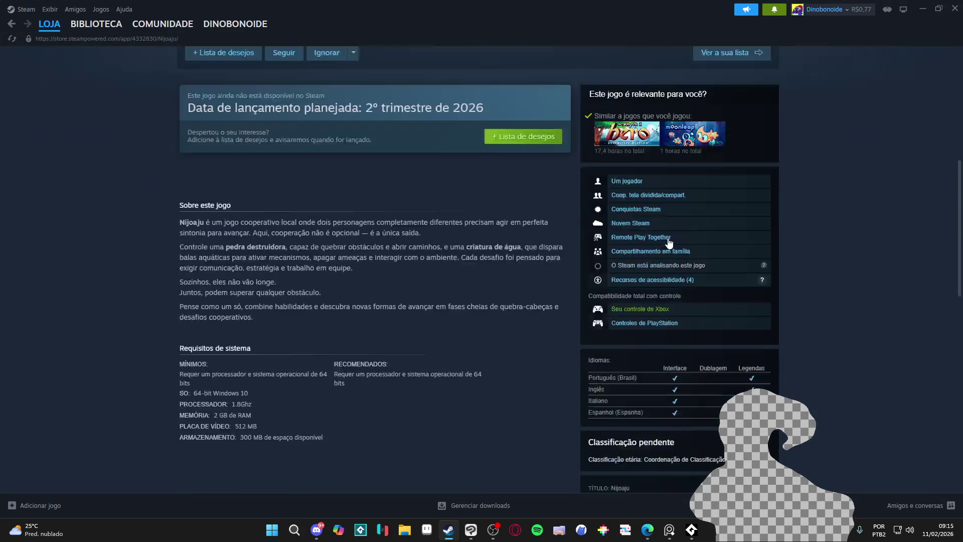
scroll(665, 239, "up", 15)
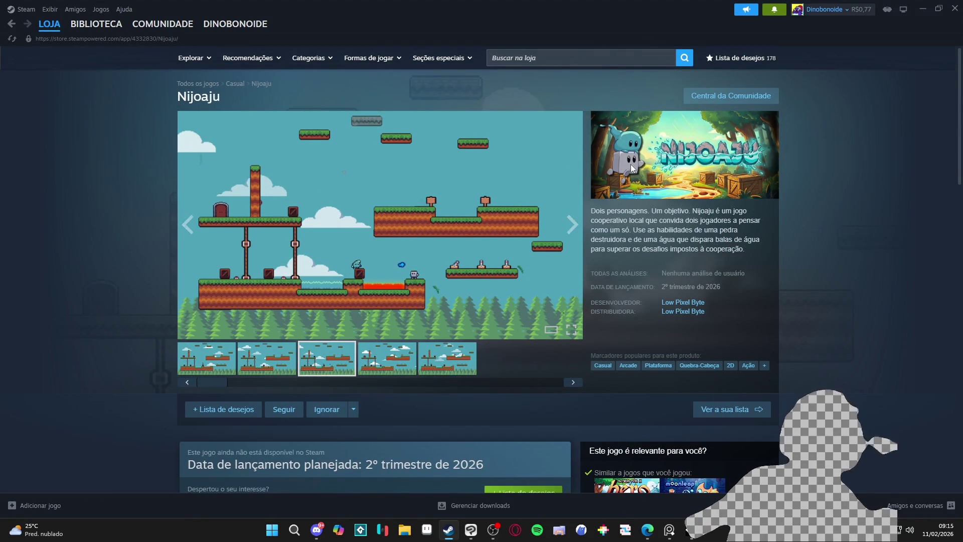
- Retype the 'nijoaju' search, dismiss the suggestions, and browse back to the fourth screenshot
left_click(582, 62)
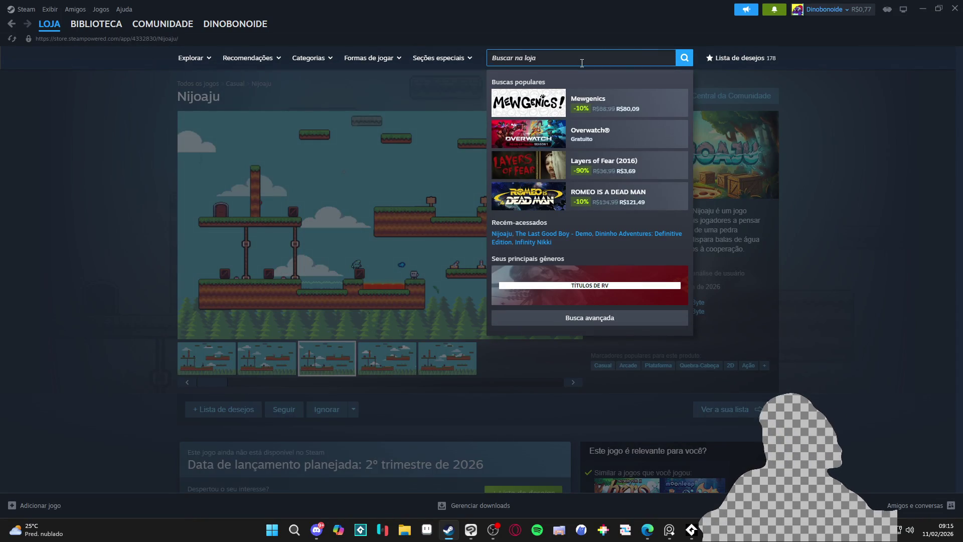
type("nijo")
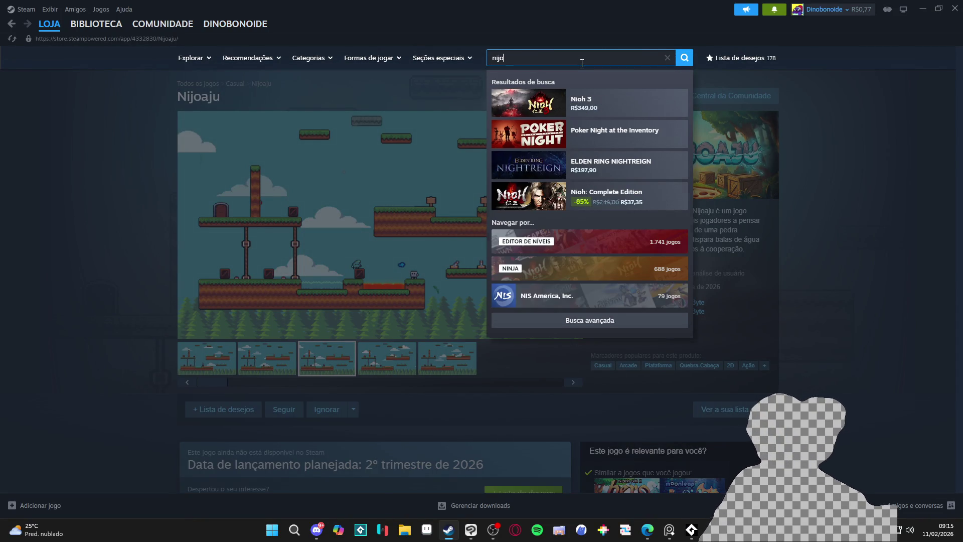
type("aju")
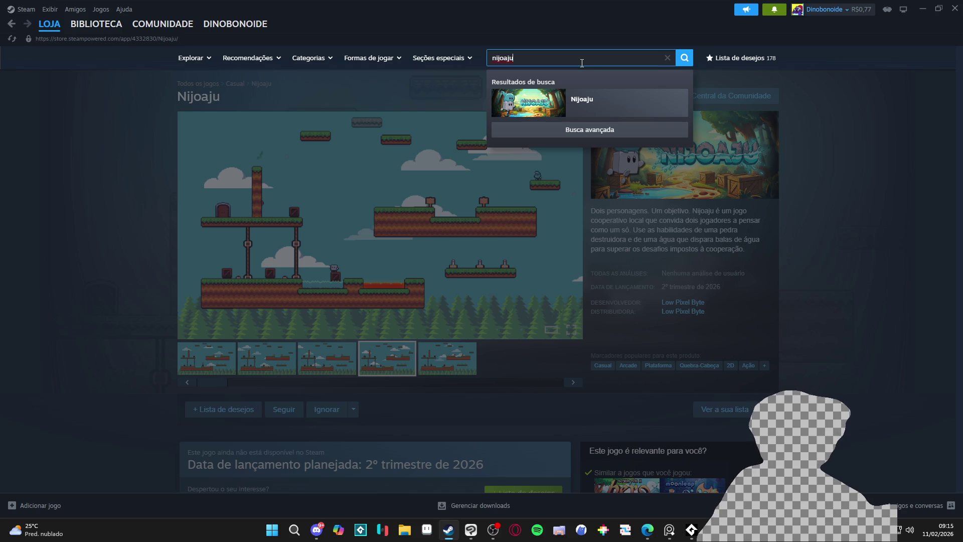
key("BackSpace")
key("BackSpace")
key("BackSpace")
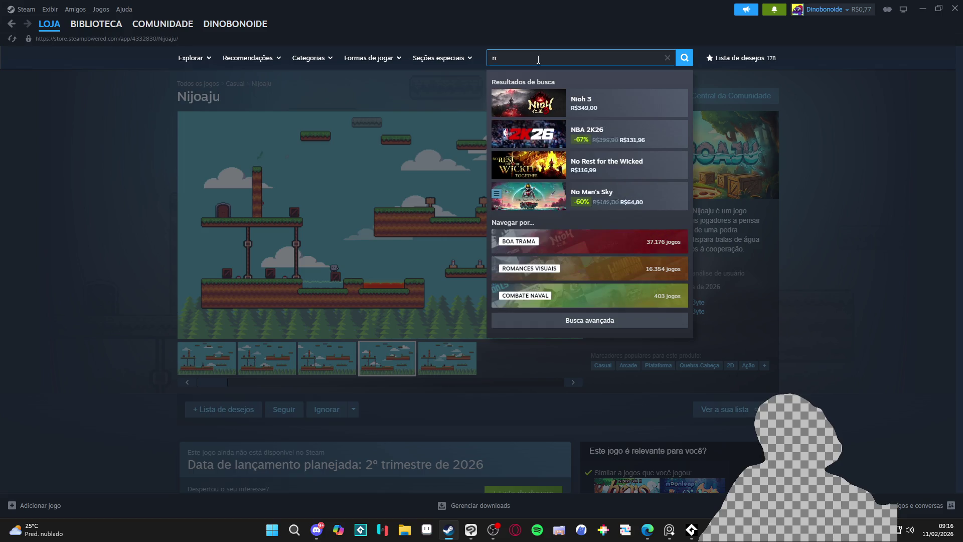
type("ij")
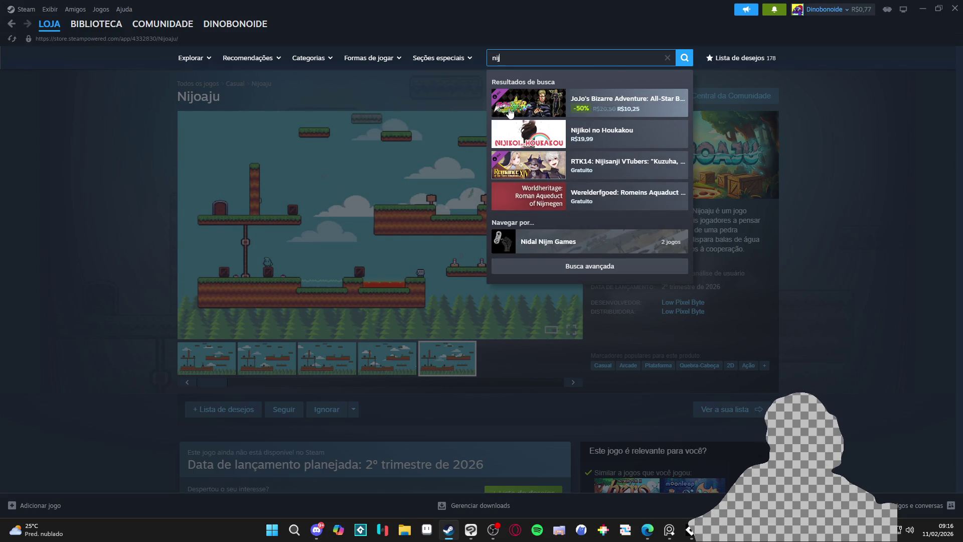
left_click(820, 210)
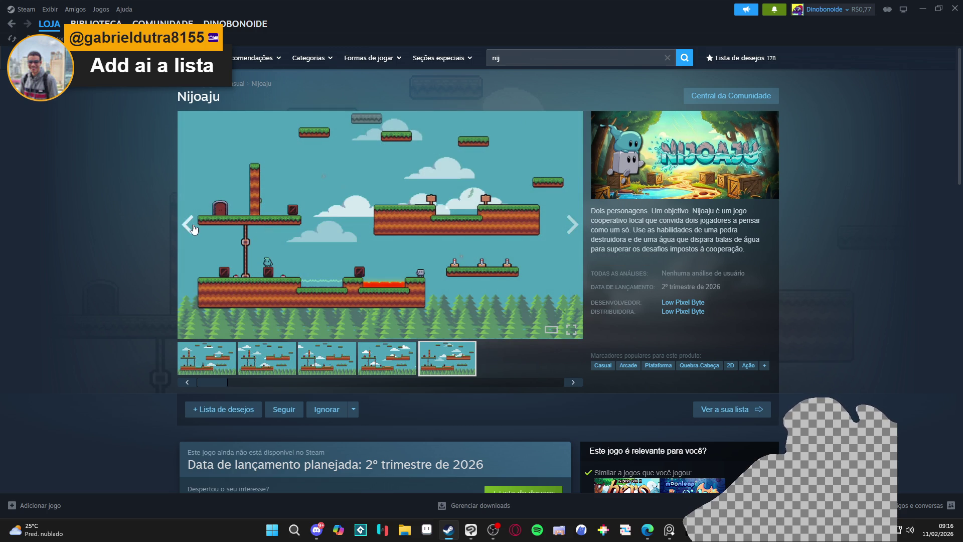
left_click(194, 229)
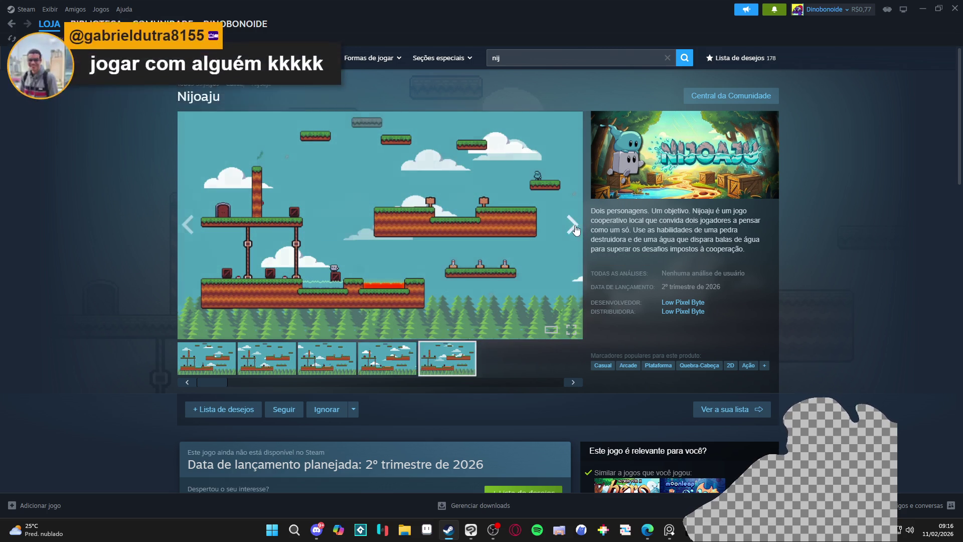
left_click(188, 225)
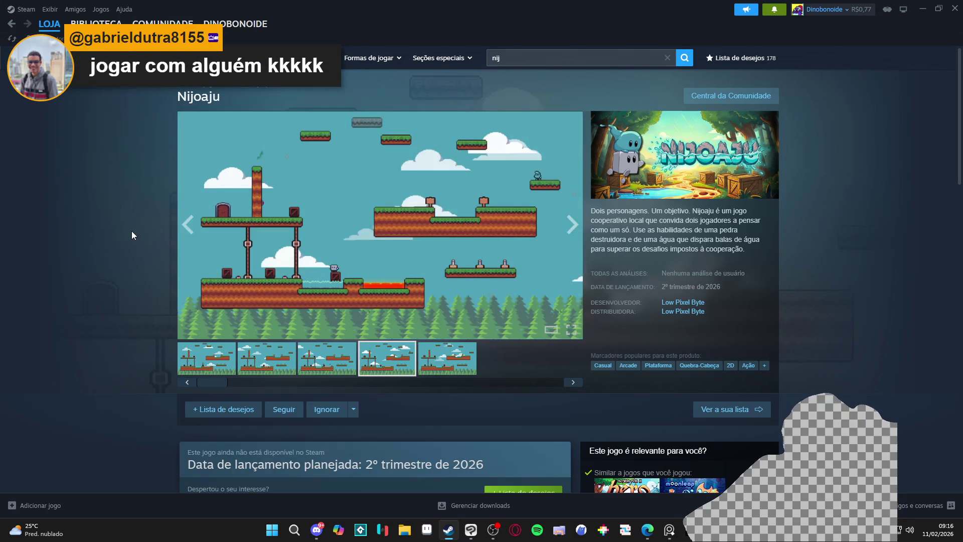
scroll(132, 234, "down", 3)
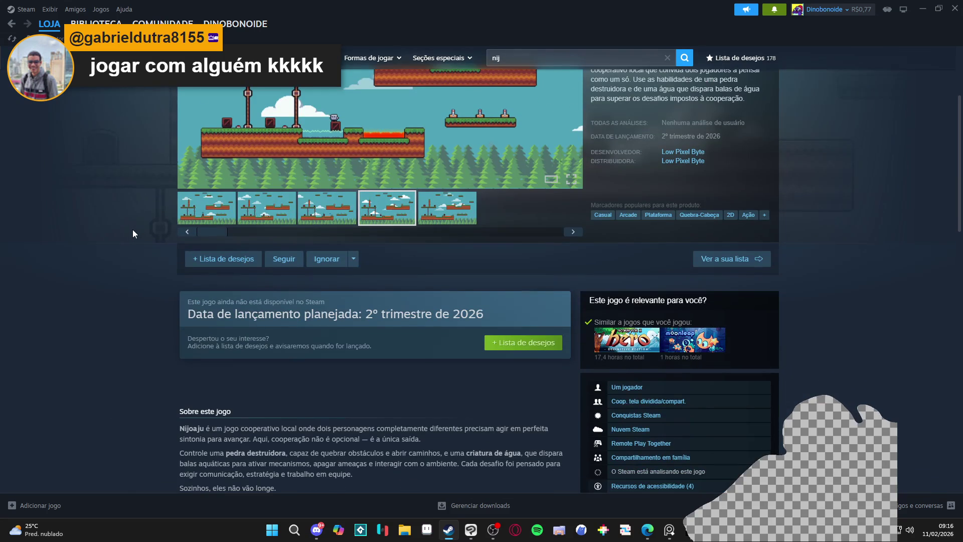
- Wishlist Nijoaju, flip through its screenshots full-size, then close the viewer and hide Steam
left_click(516, 343)
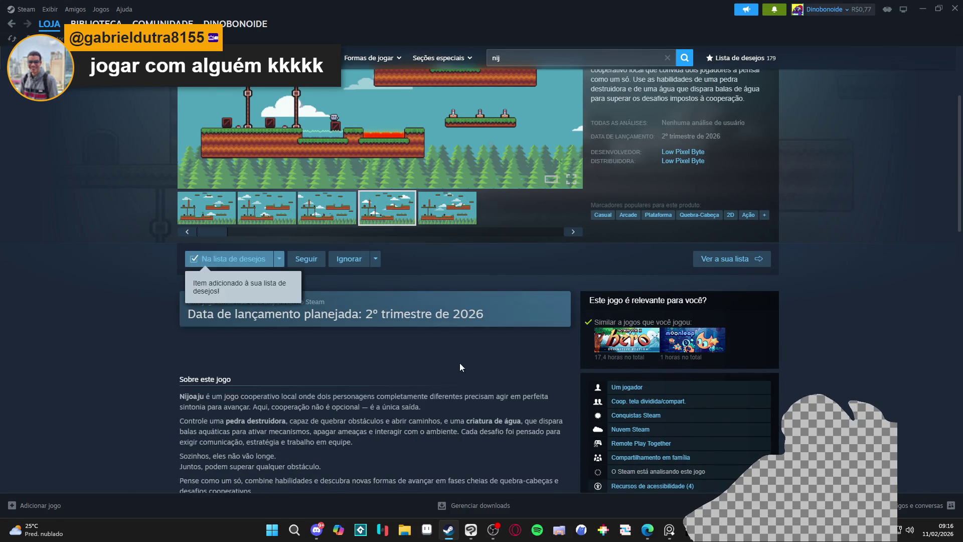
scroll(515, 350, "up", 3)
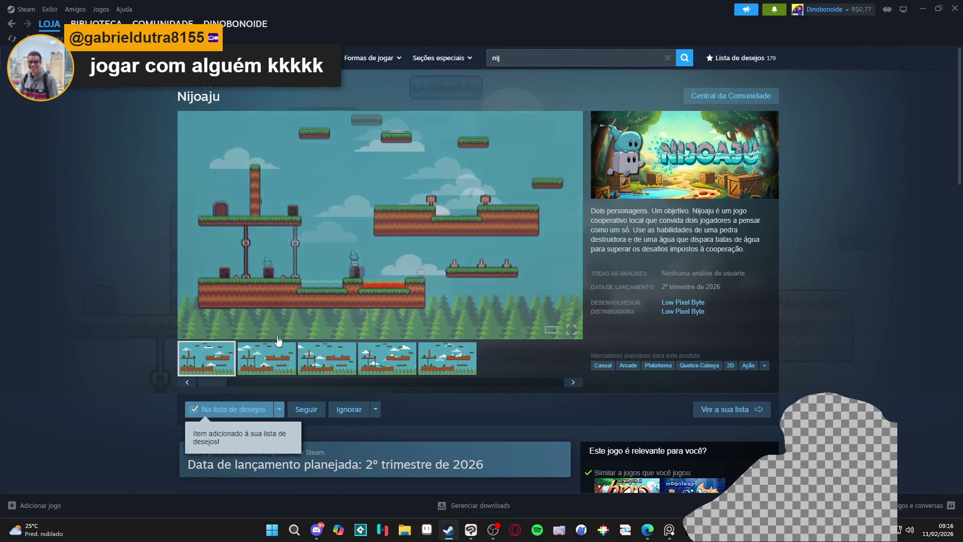
left_click(420, 251)
left_click(812, 267)
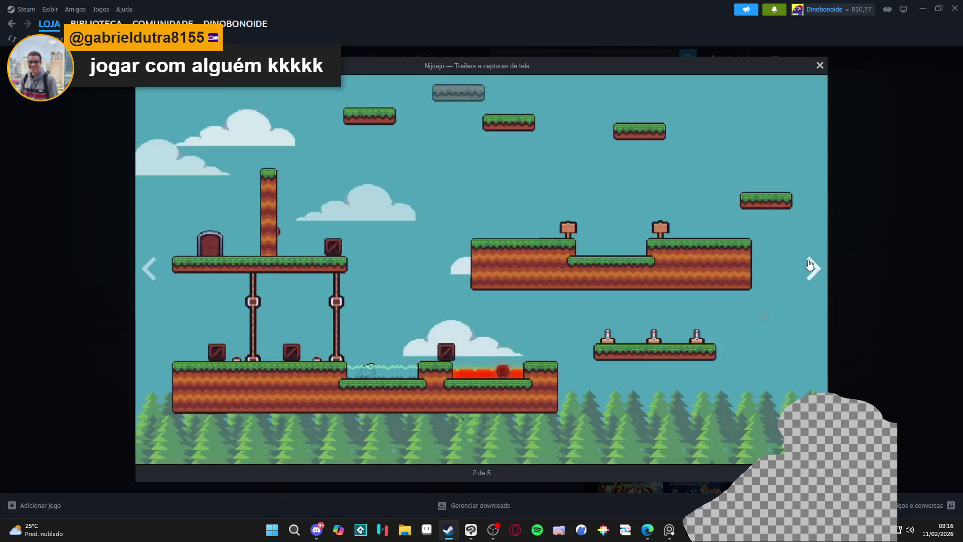
left_click(812, 267)
left_click(811, 265)
left_click(812, 267)
left_click(811, 267)
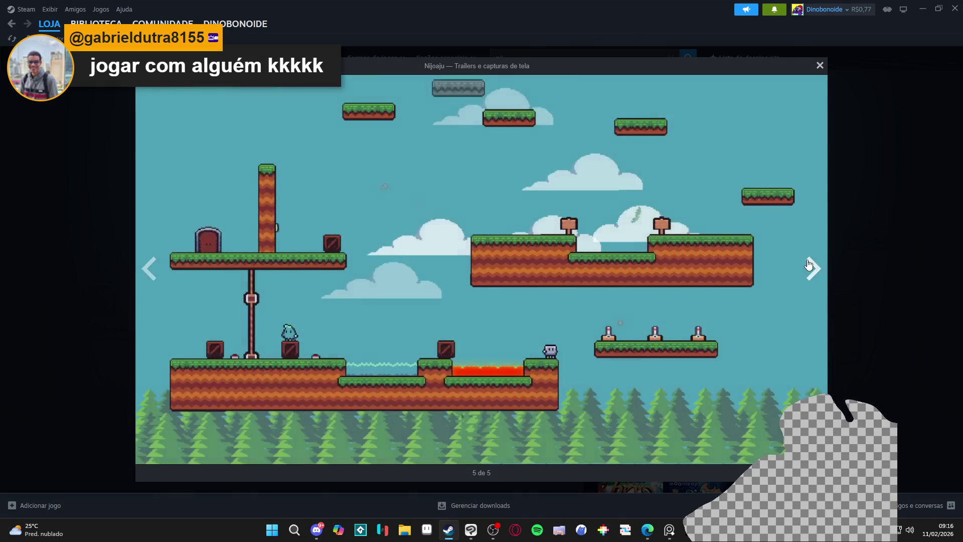
left_click(820, 66)
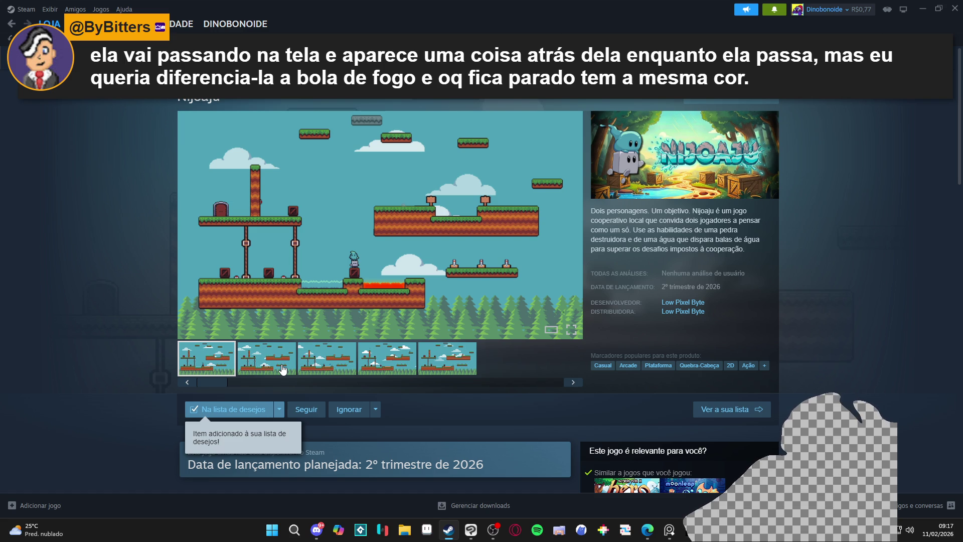
left_click(954, 8)
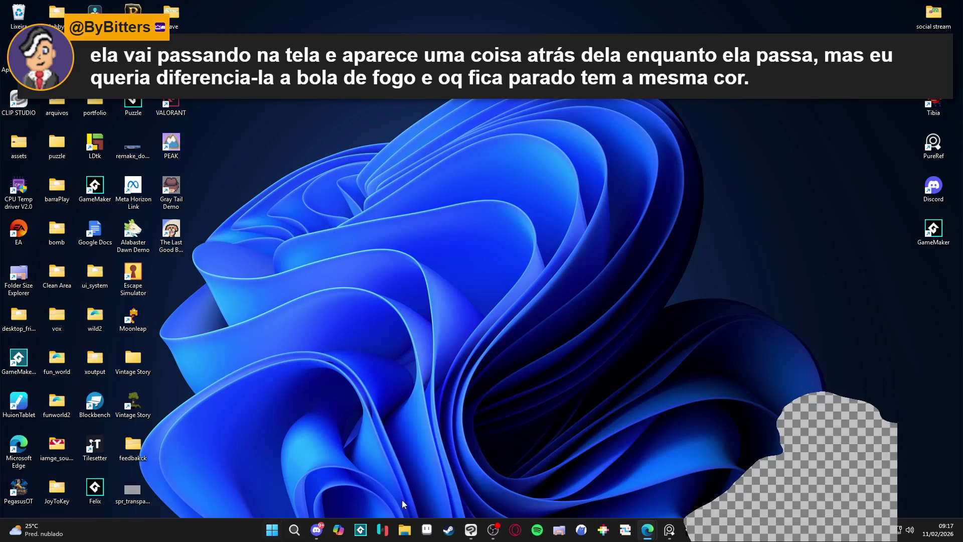
- Launch GitHub Desktop via a Start menu search for 'ghithub desktop'
left_click(271, 529)
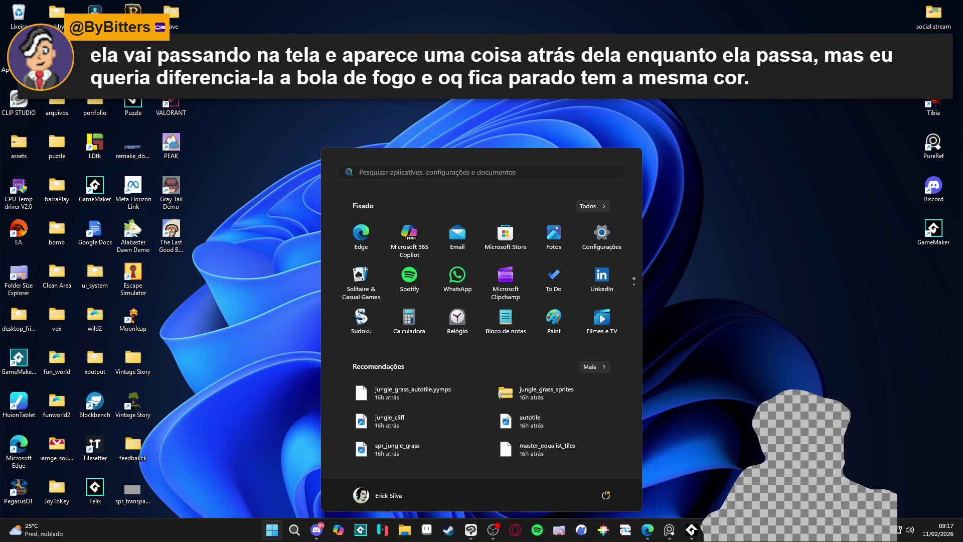
type("ghi")
type("thub desktop")
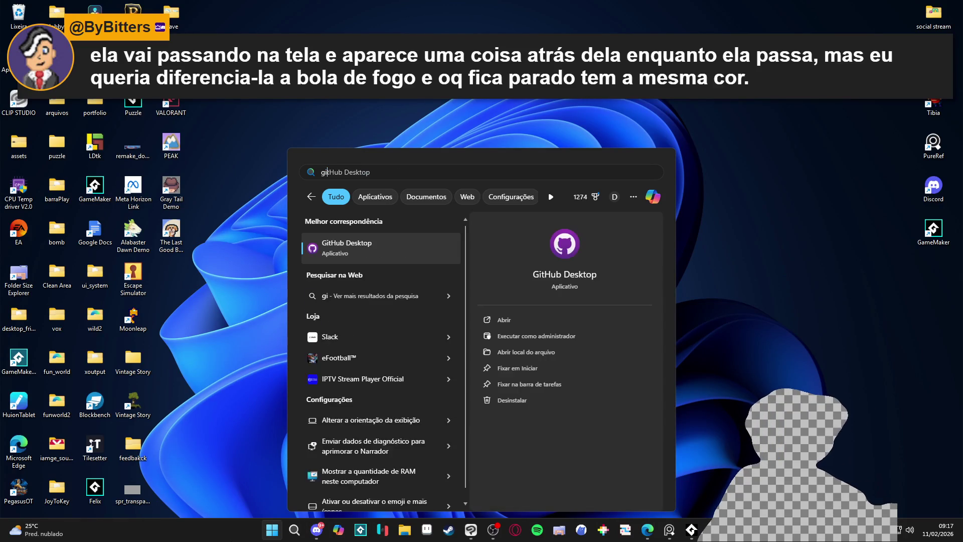
key("Return")
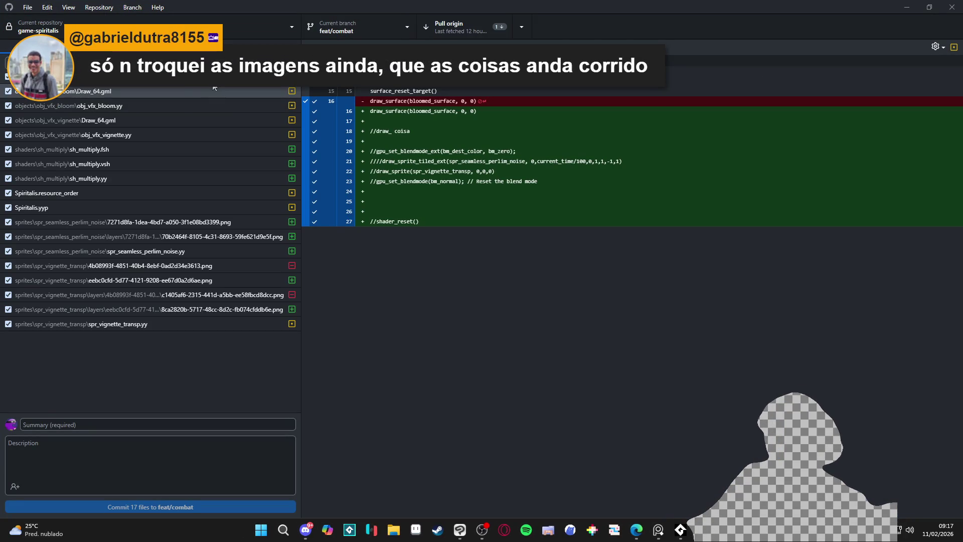
- Step through the changed files' diffs, including spr_vignette_transp.yy, sh_multiply.vsh and obj_vfx_vignette.yy
left_click(160, 324)
left_click(128, 236)
left_click(98, 180)
left_click(97, 134)
left_click(125, 163)
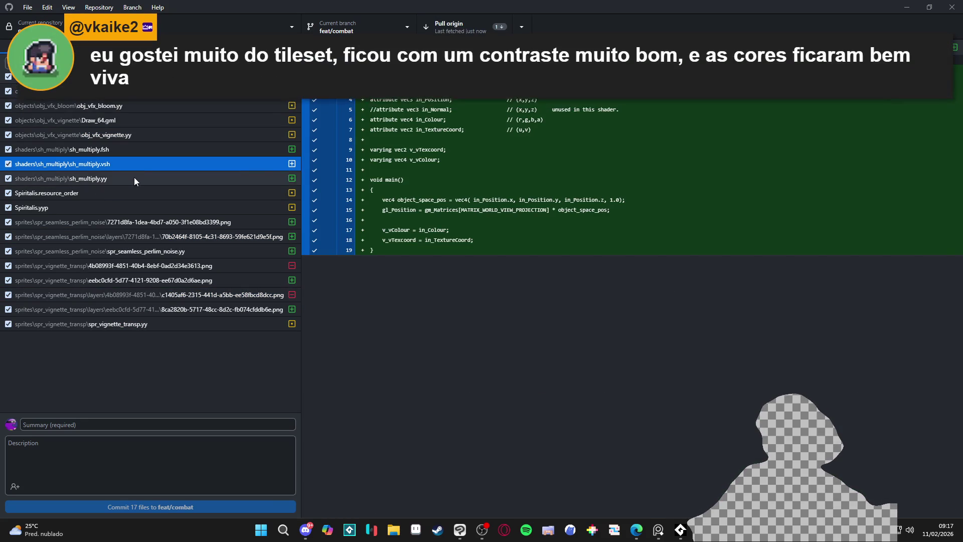
left_click(134, 178)
left_click(133, 120)
left_click(146, 134)
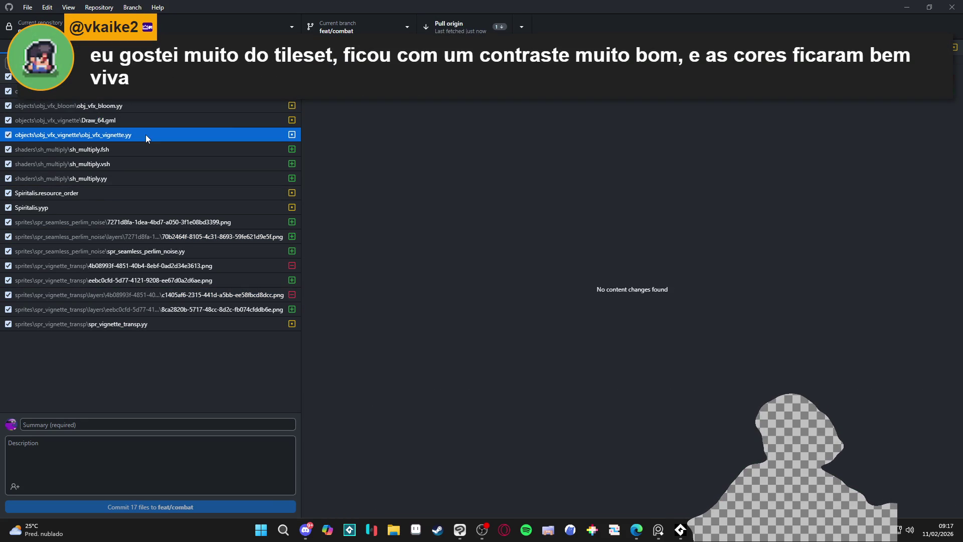
- Open the bloom Draw_64.gml diff and select its commented-out lines 20–23, checking Discord in between
left_click(139, 93)
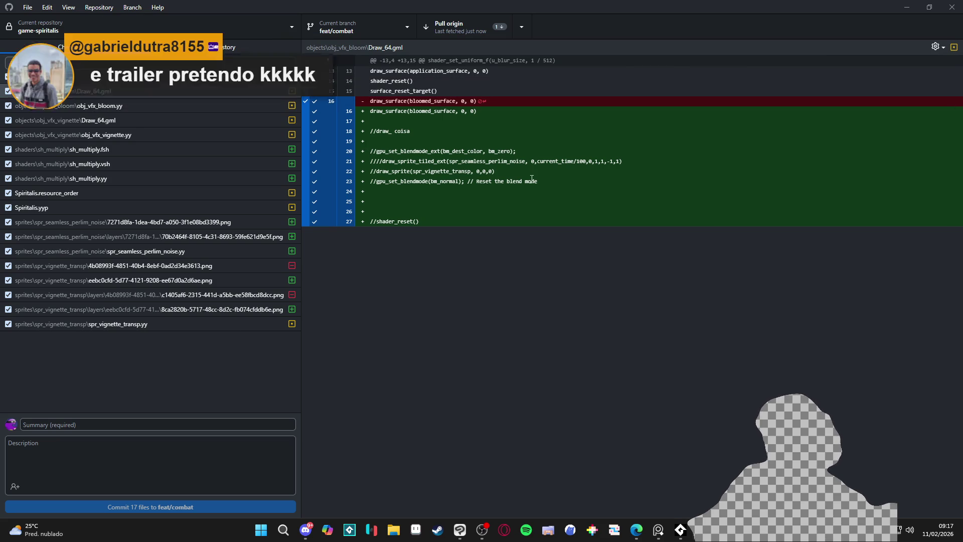
left_click_drag(542, 180, 360, 152)
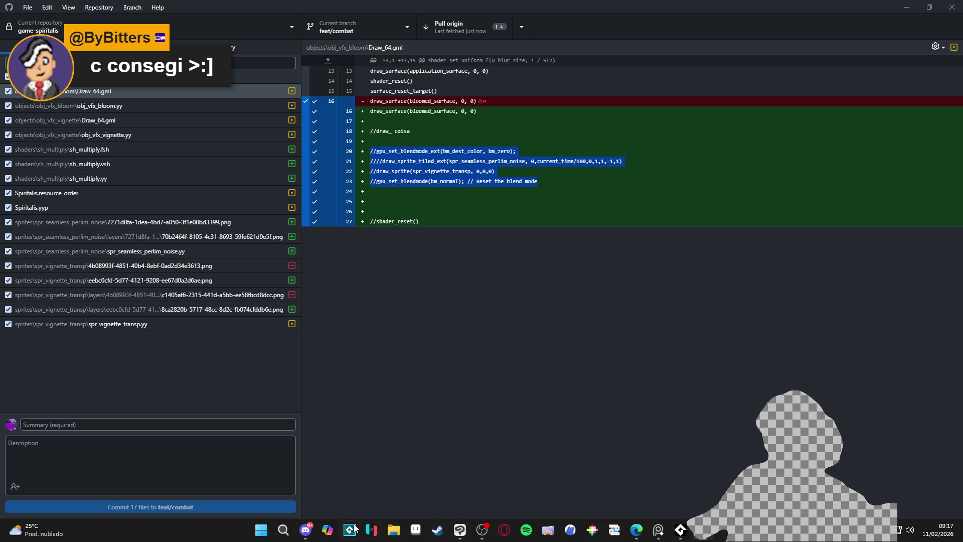
mouse_move(308, 531)
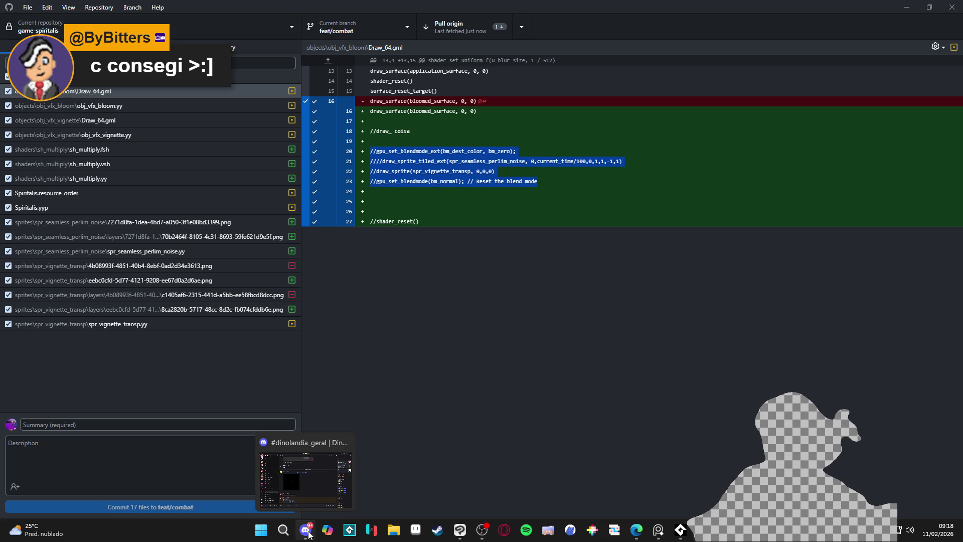
left_click(308, 531)
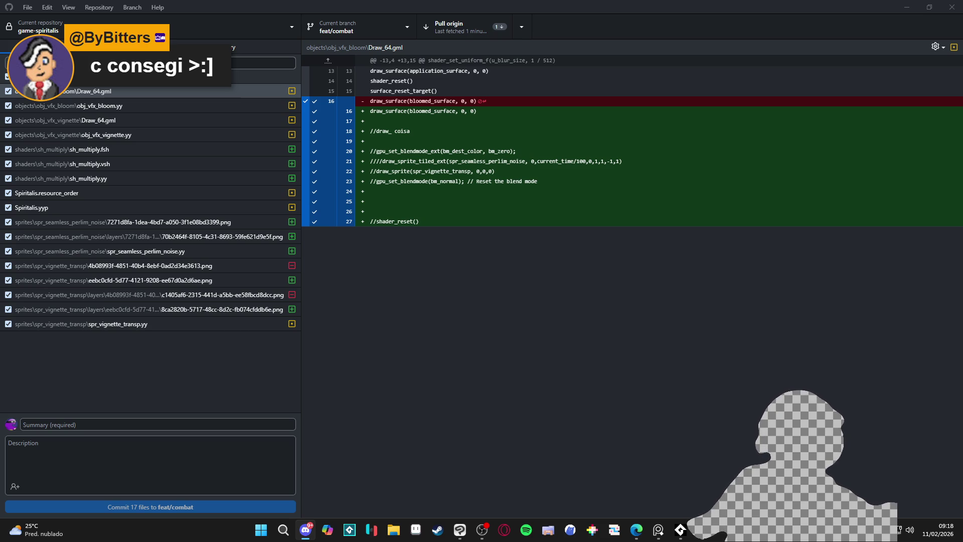
left_click_drag(370, 151, 537, 181)
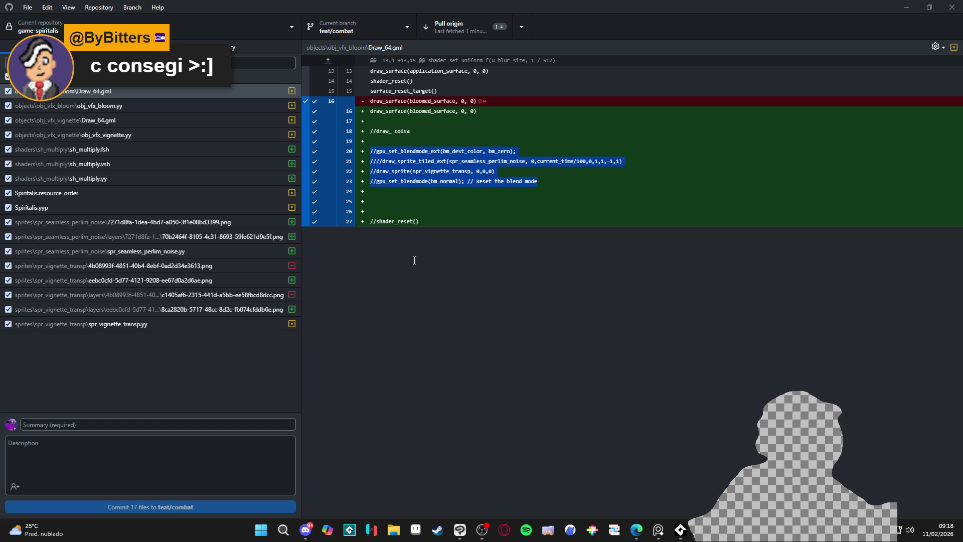
- Use 'Discard all changes…' on the changed-files header and confirm discarding all 17 files
right_click(181, 81)
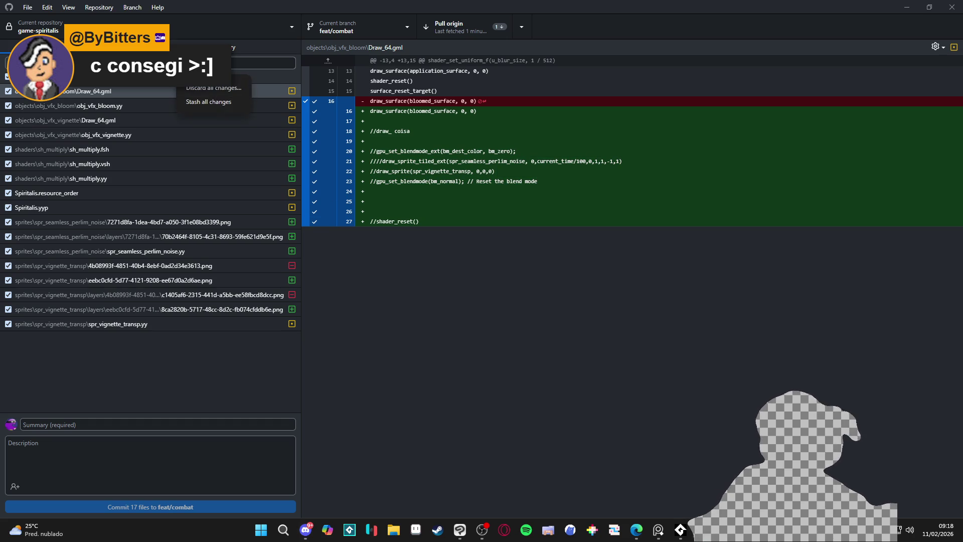
left_click(211, 87)
left_click(479, 293)
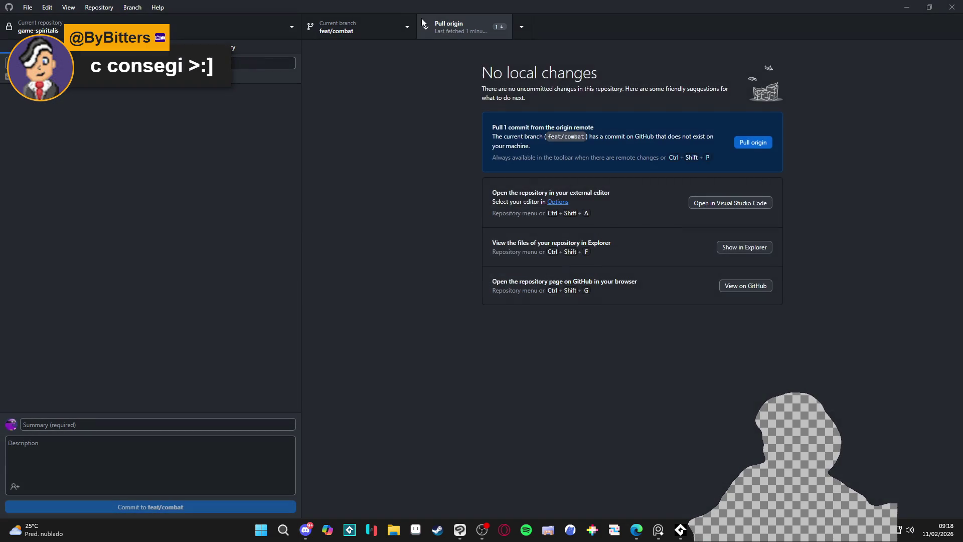
left_click(449, 27)
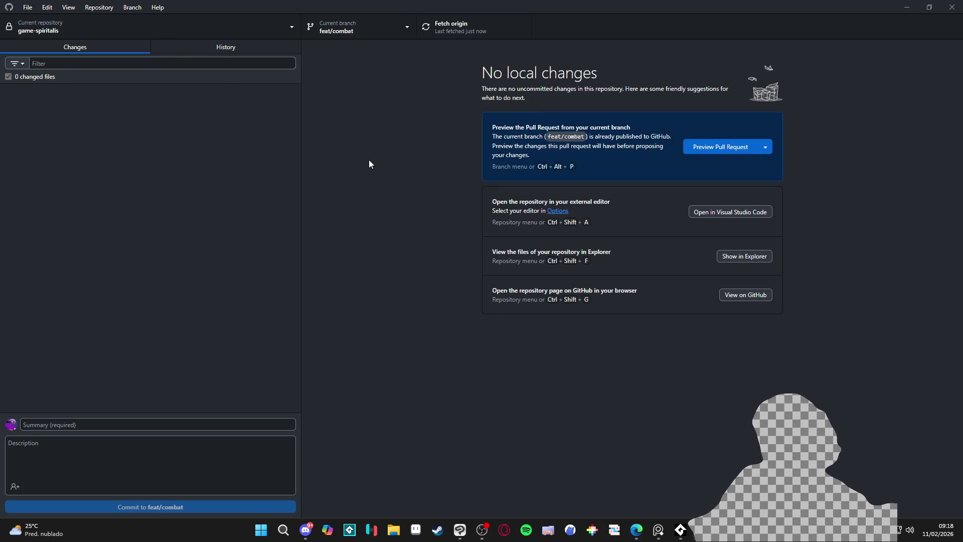
- Bring Steam forward and open GameMaker's library page via a 'gamemaker' library search
left_click(437, 531)
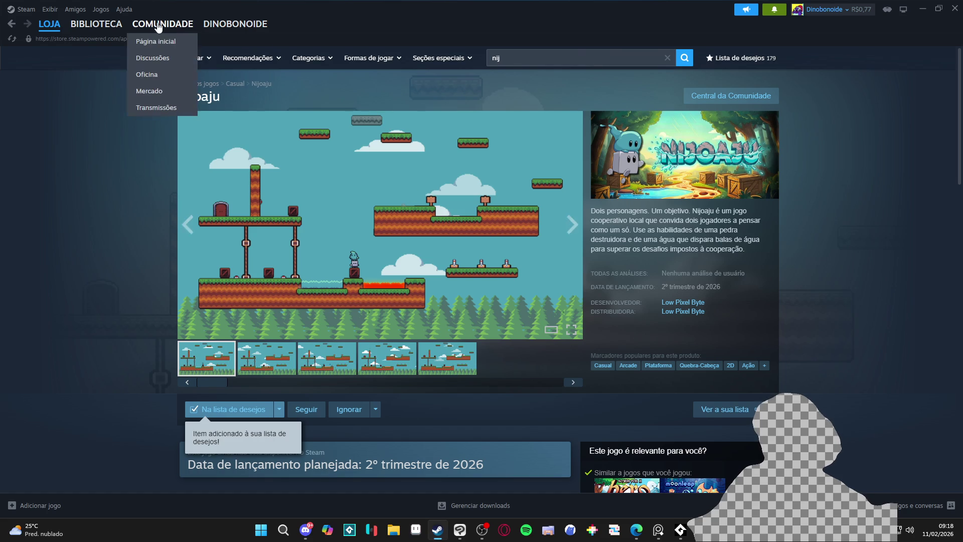
left_click(96, 24)
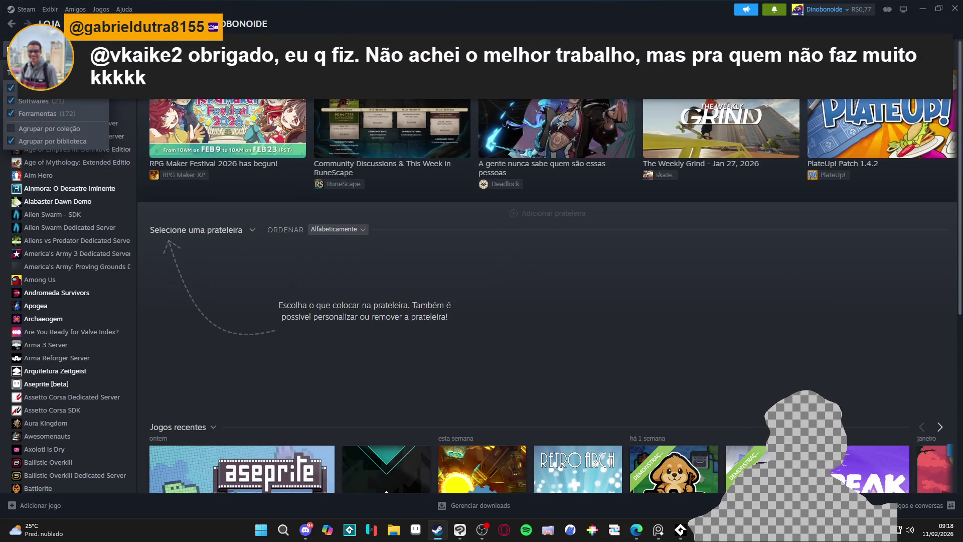
type("gamemaker")
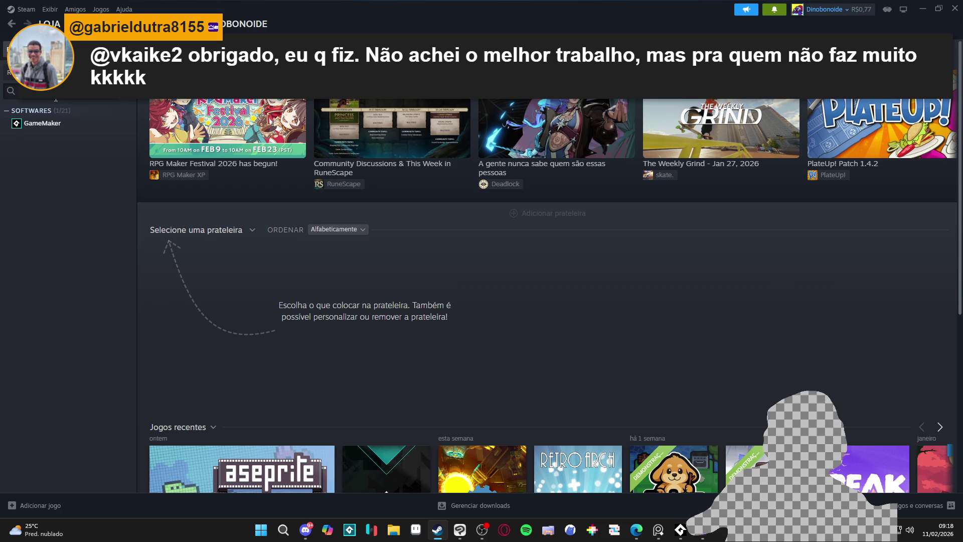
left_click(58, 127)
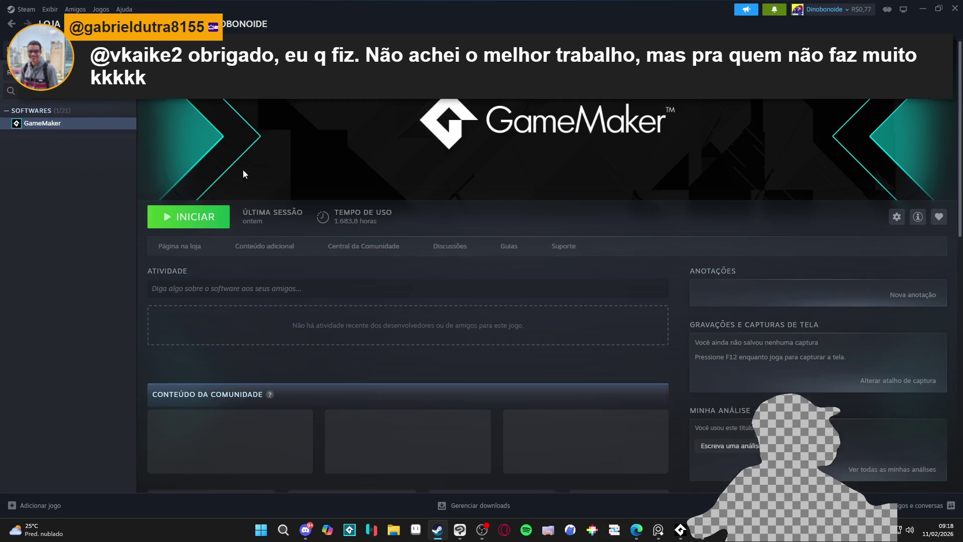
- Launch GameMaker from Steam and minimize GitHub Desktop
left_click(210, 224)
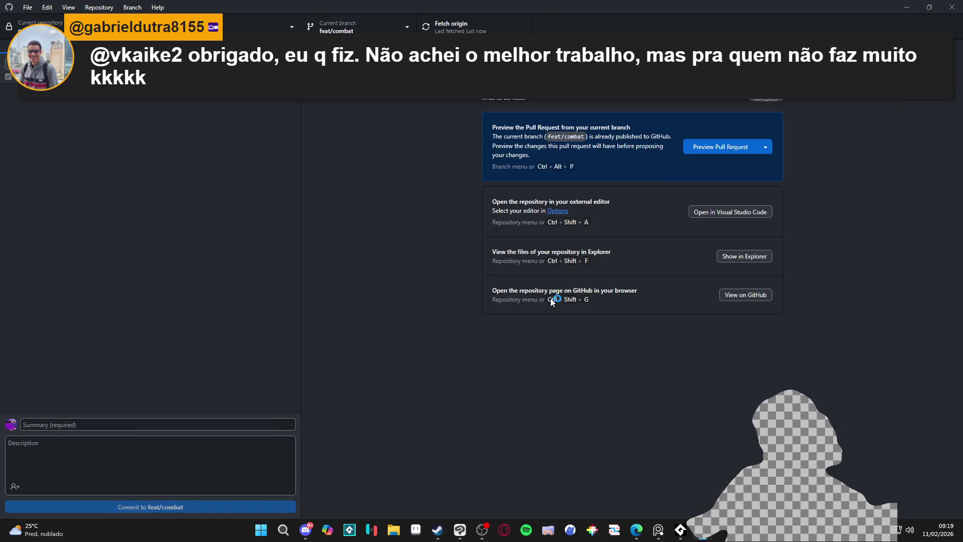
left_click(907, 7)
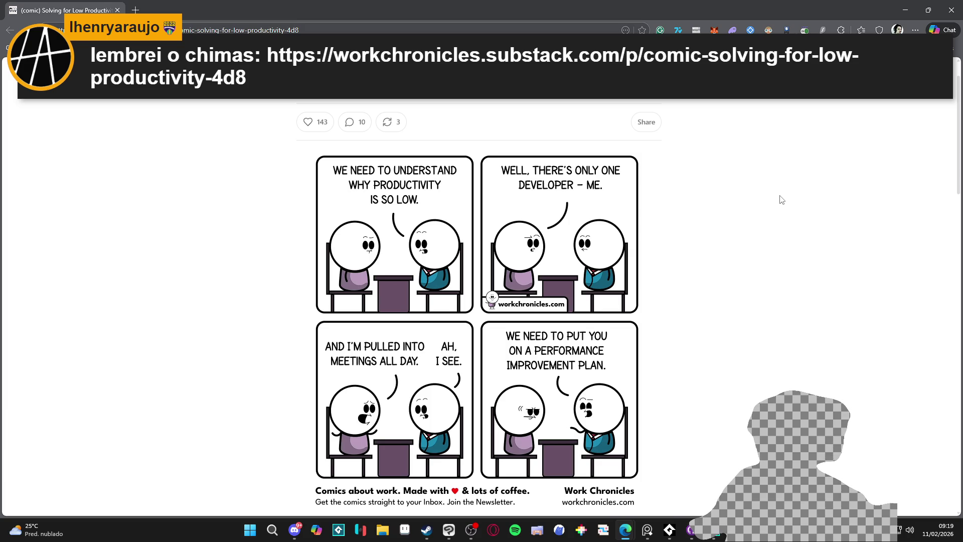
- Scroll through the Solving for Low Productivity comic in Edge while GameMaker loads
scroll(781, 199, "down", 2)
scroll(782, 216, "up", 3)
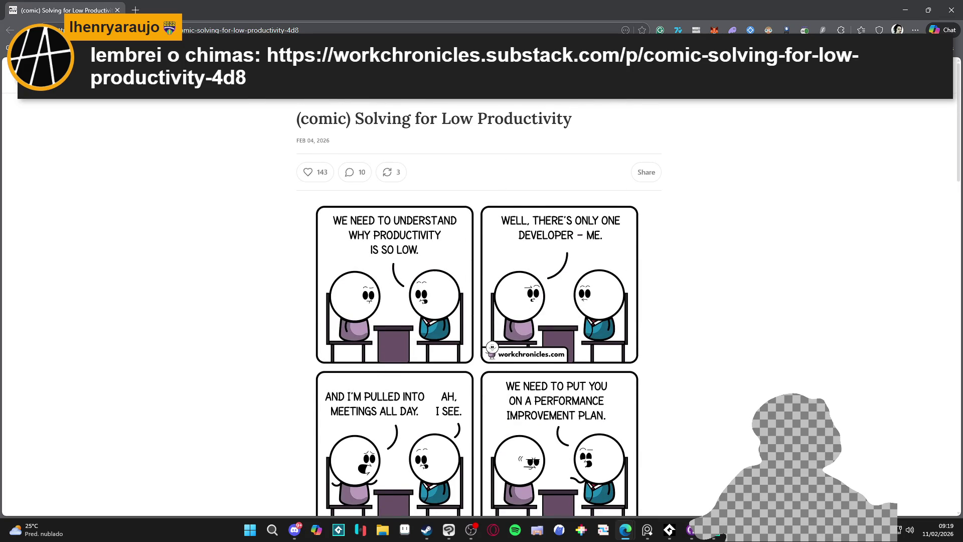
scroll(268, 259, "down", 4)
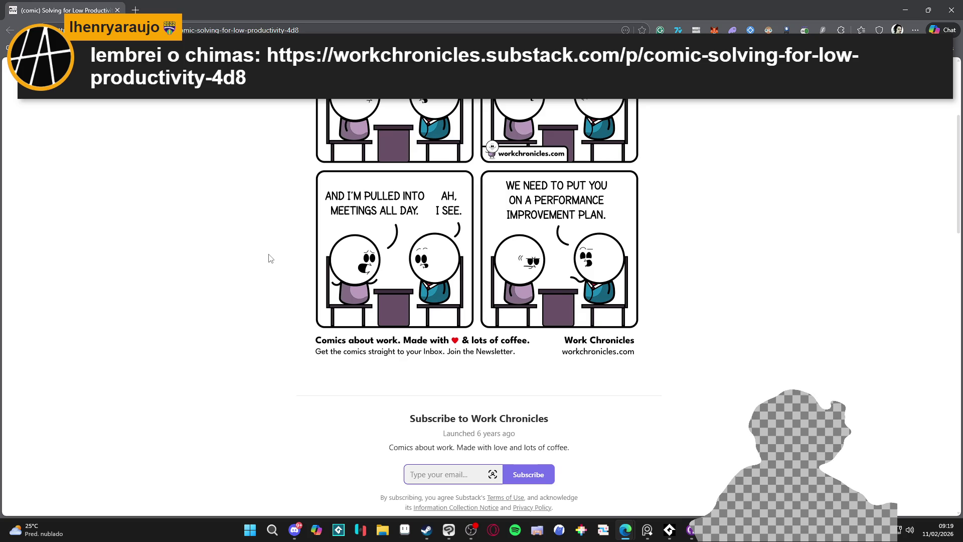
scroll(269, 258, "down", 2)
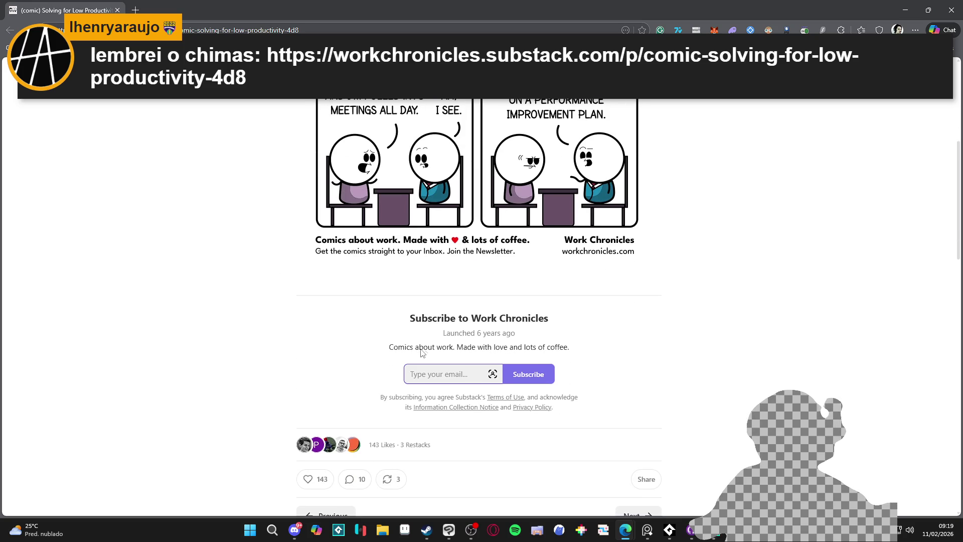
scroll(472, 359, "down", 3)
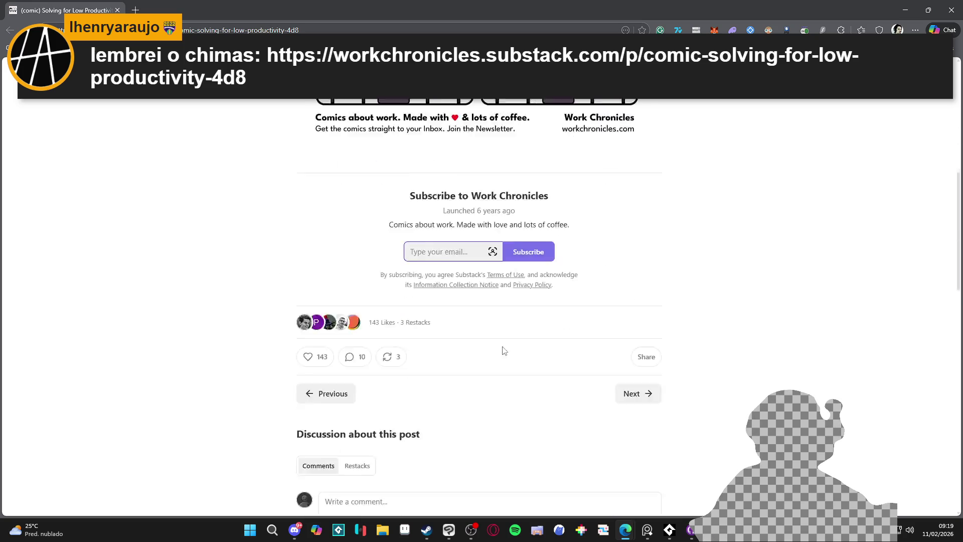
scroll(853, 161, "up", 4)
scroll(855, 158, "up", 3)
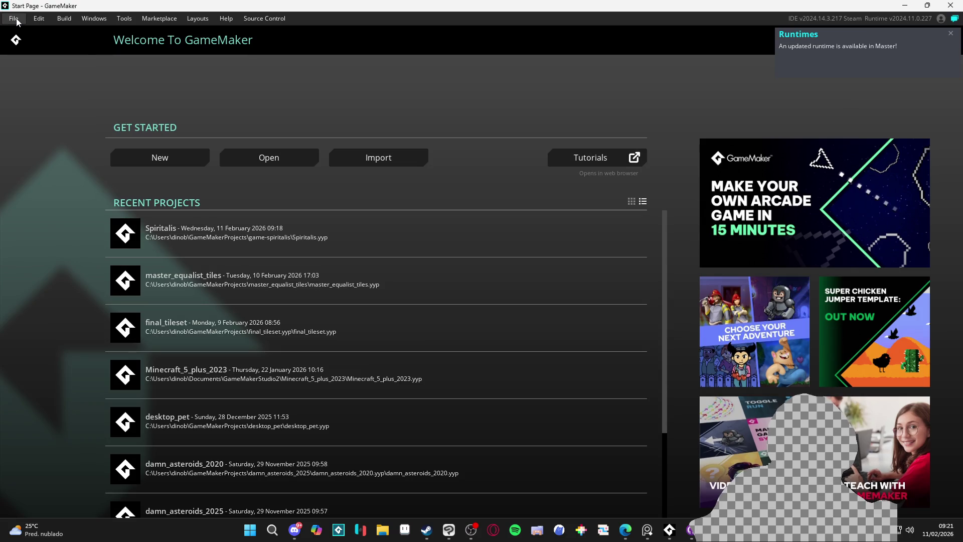
- Install runtime 2024.14.2.256 from Preferences > Runtime Feeds > Master, then return to Steam
left_click(17, 20)
left_click(48, 119)
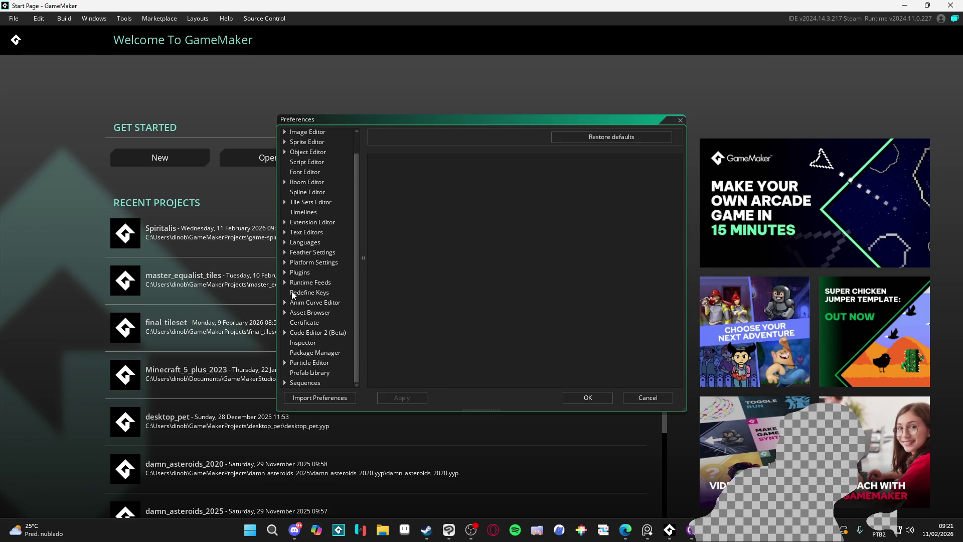
left_click(286, 283)
left_click(310, 296)
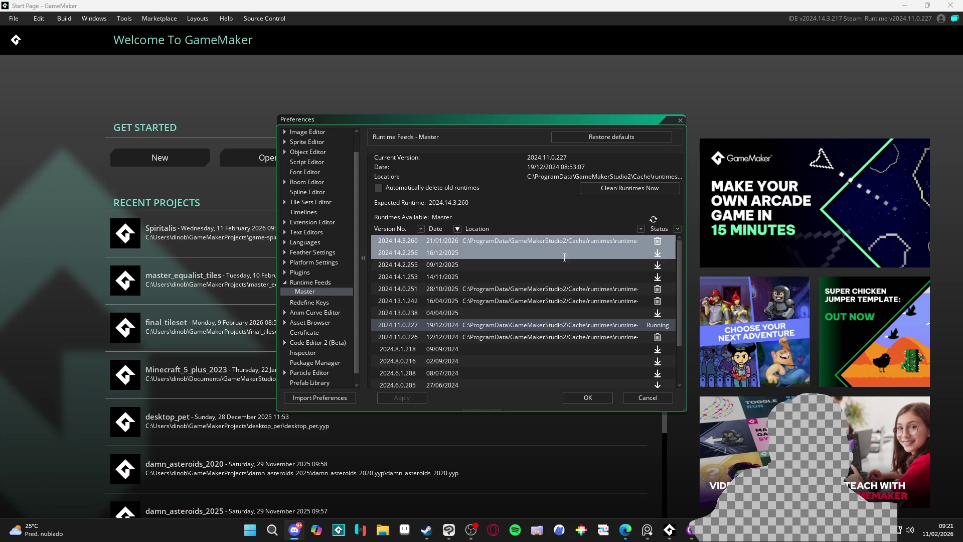
left_click(658, 254)
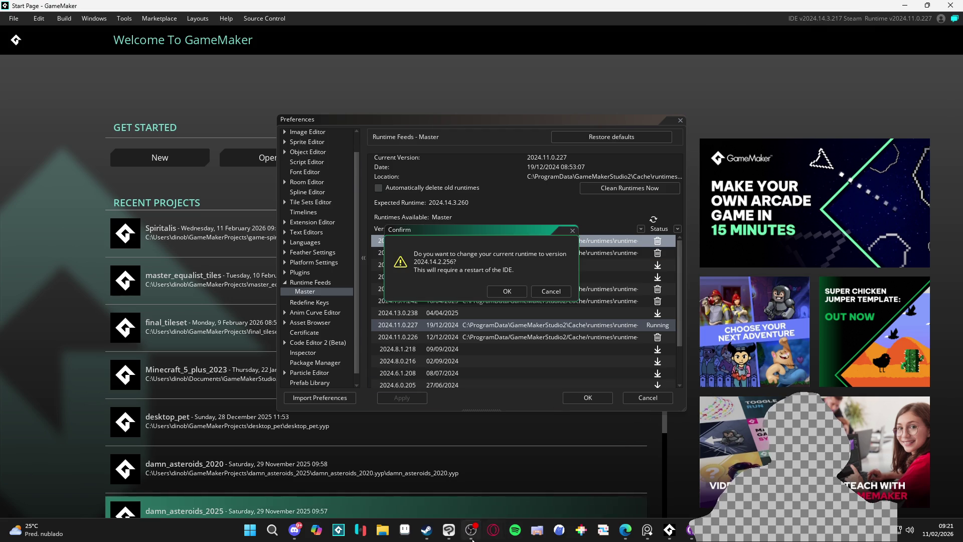
left_click(434, 535)
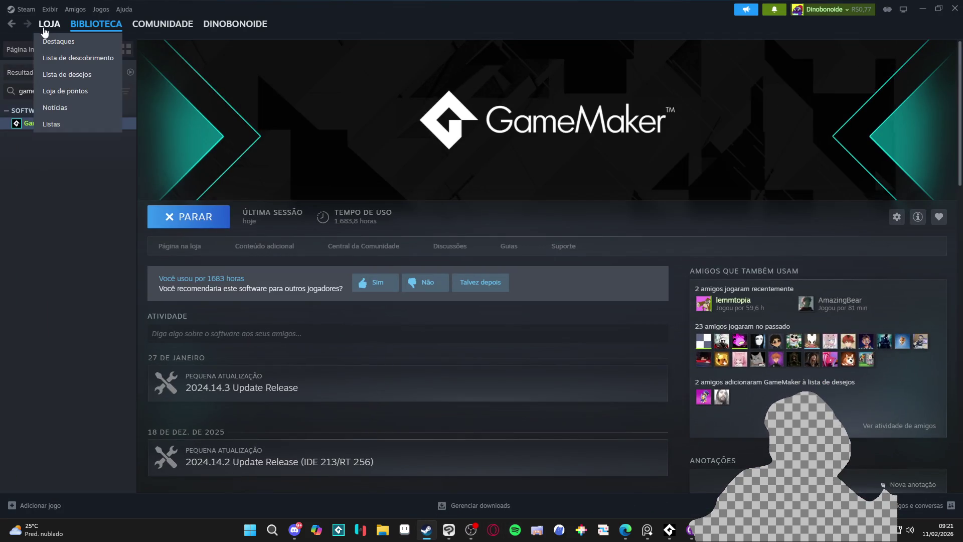
left_click(46, 31)
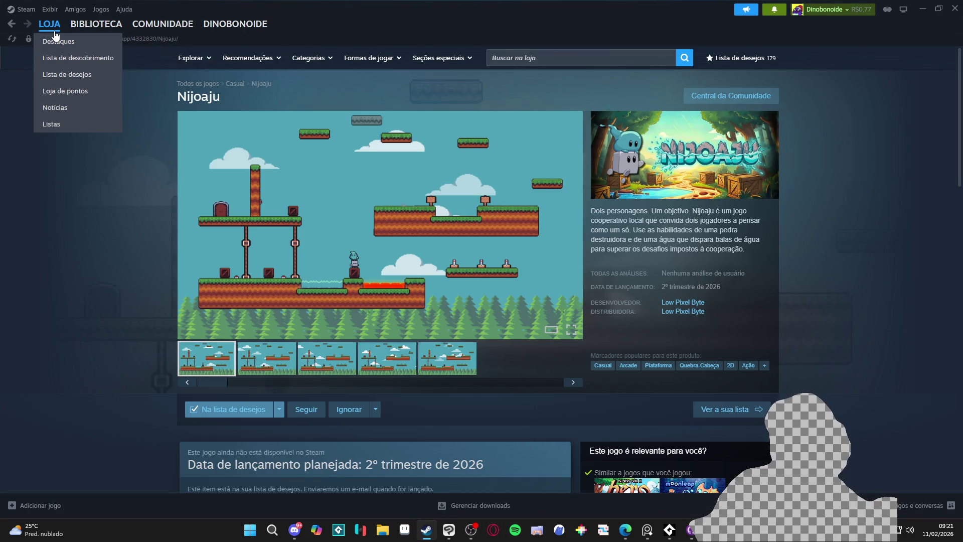
left_click(387, 279)
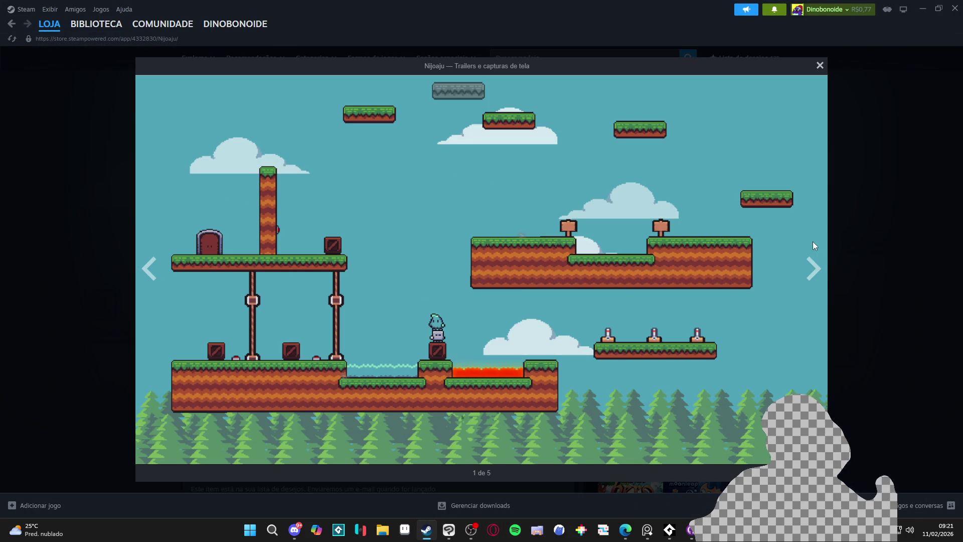
left_click(820, 274)
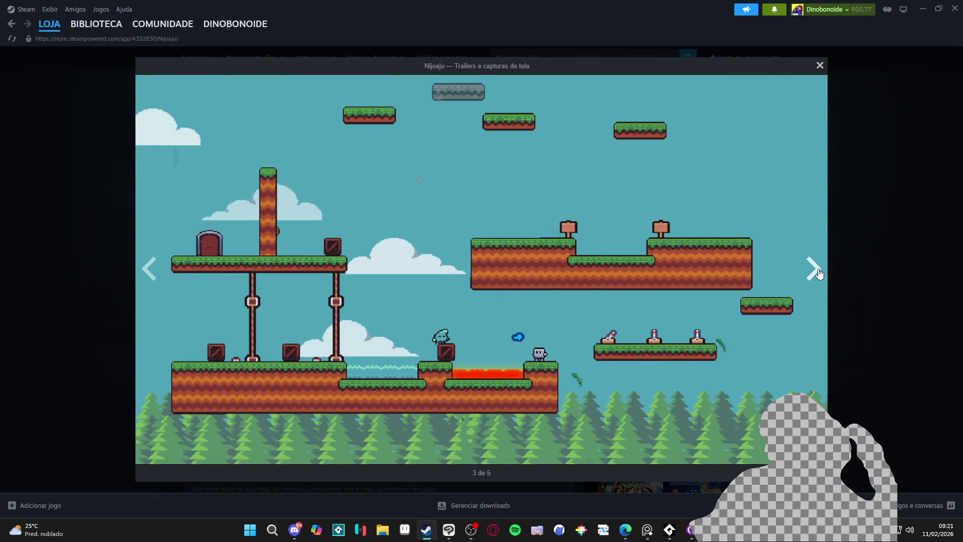
left_click(820, 273)
left_click(819, 274)
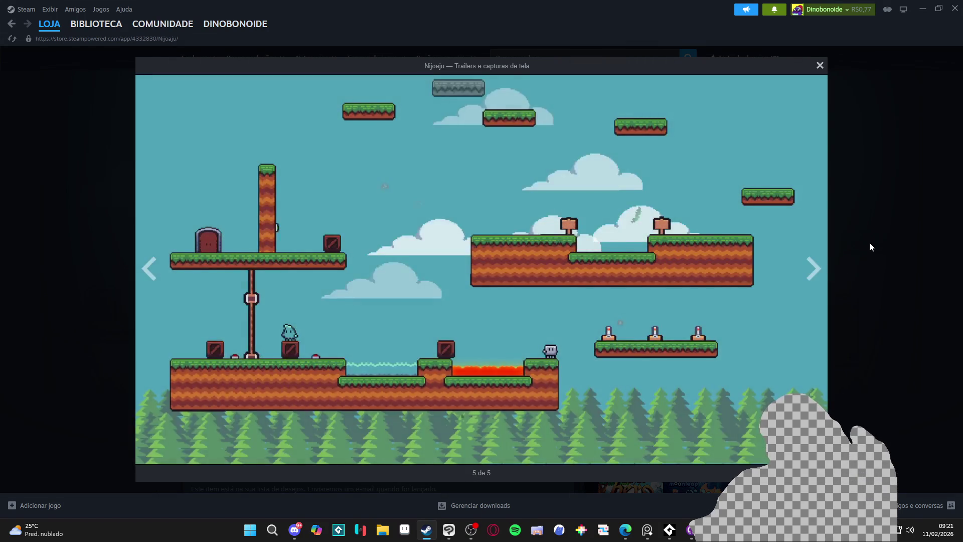
left_click(868, 247)
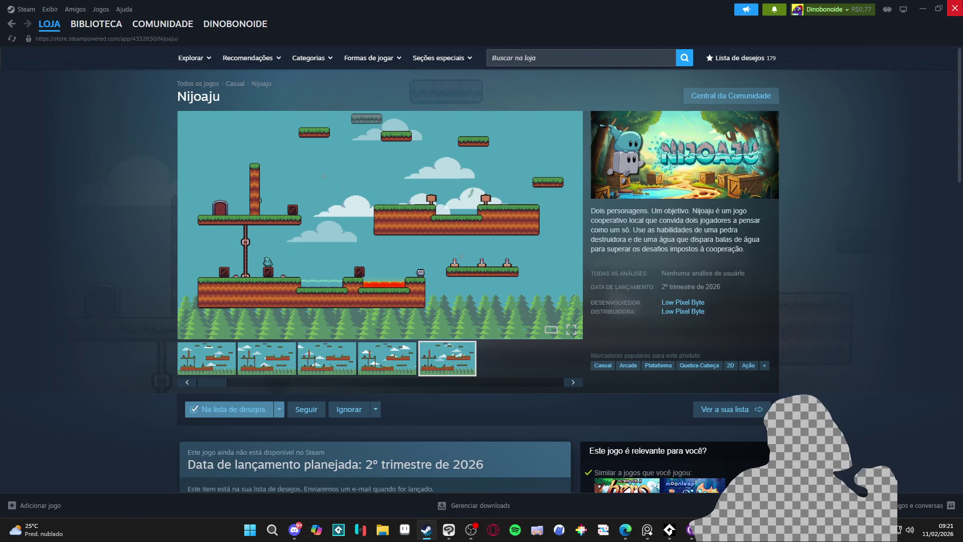
left_click(955, 8)
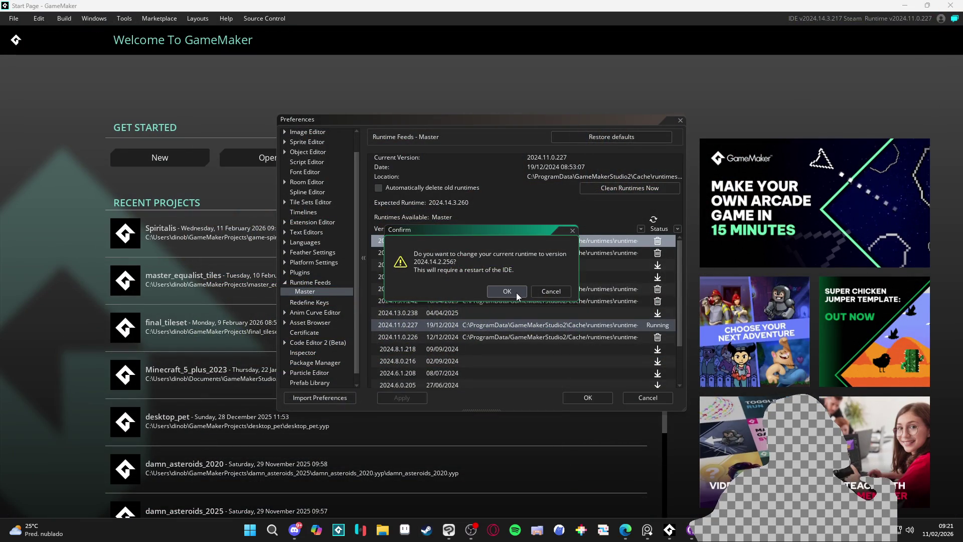
- Confirm switching to runtime 2024.14.2.256, decline 2024.14.3.260, and open Spiritalis
mouse_move(525, 233)
left_mouse_down()
mouse_move(805, 198)
mouse_move(824, 180)
left_mouse_up()
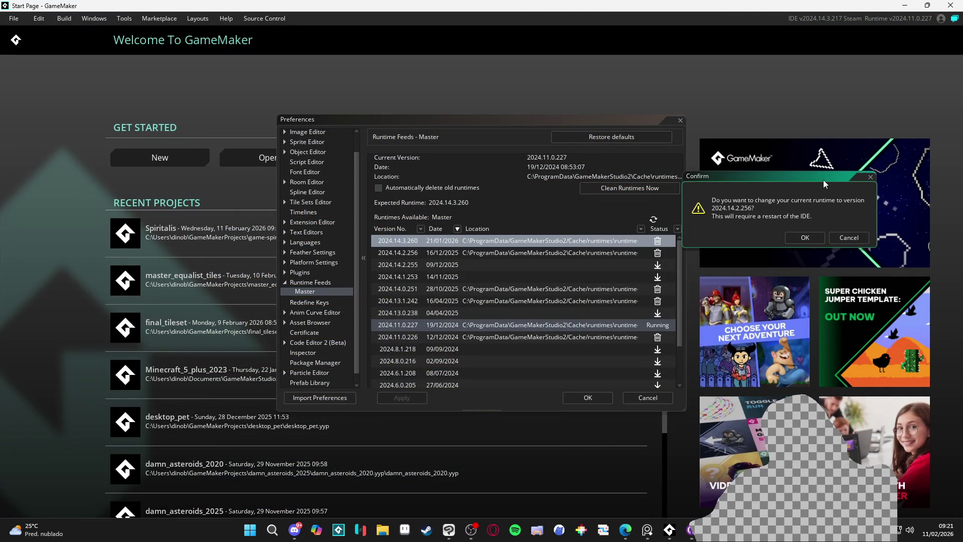
left_click(805, 238)
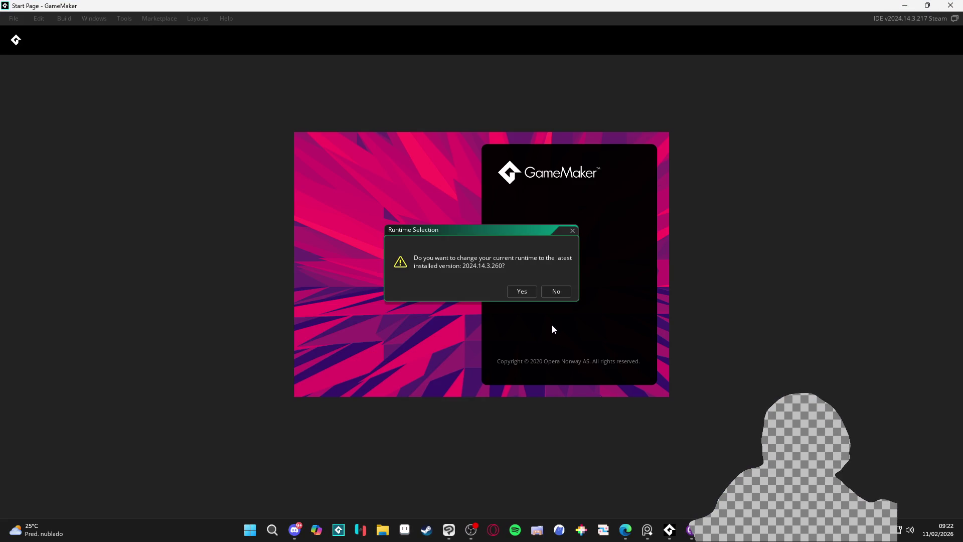
left_click(556, 294)
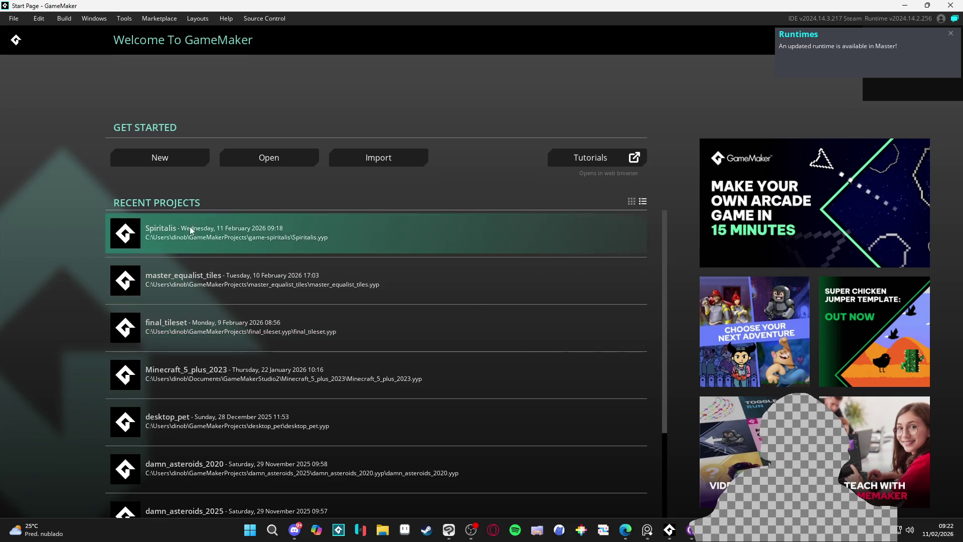
left_click(189, 226)
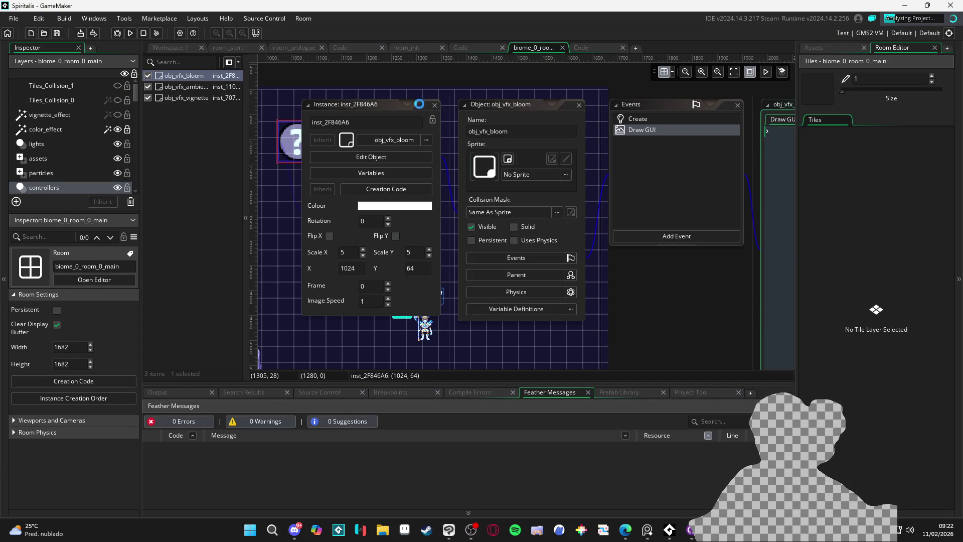
- Deselect the room instance in Spiritalis and bring up the system volume options
left_click(669, 186)
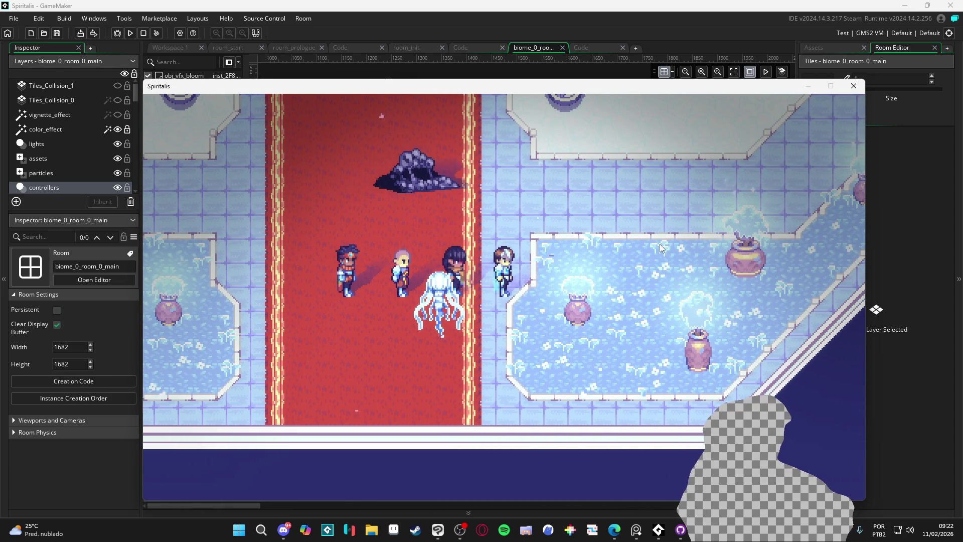
right_click(914, 536)
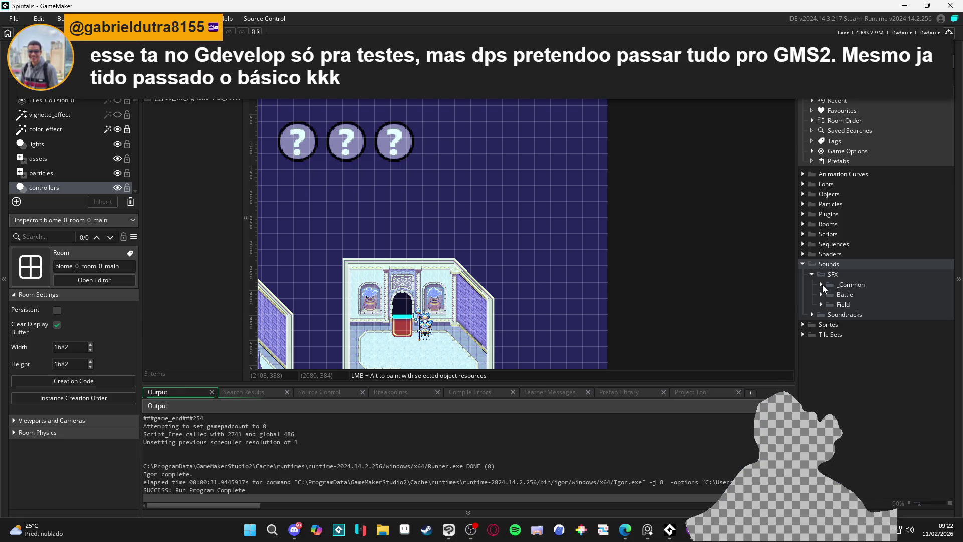
- Open snd_fie_step_0 from Sounds > SFX > Field and search the project for its uses
left_click(822, 285)
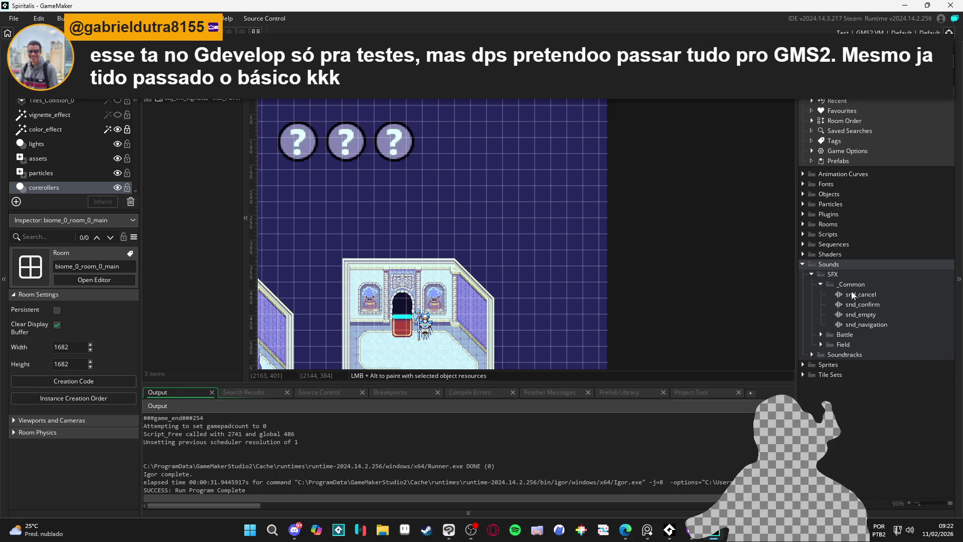
left_click(822, 334)
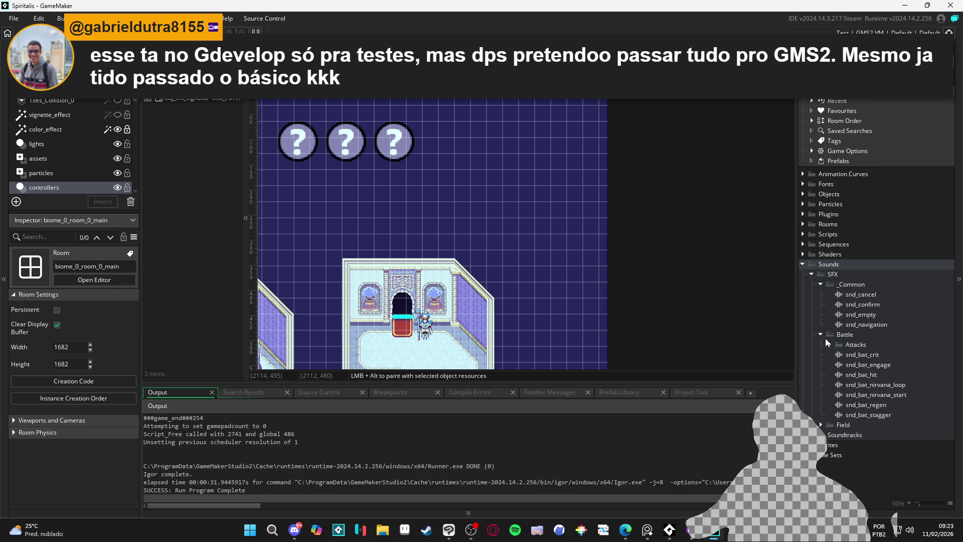
left_click(822, 335)
left_click(823, 345)
double_click(879, 355)
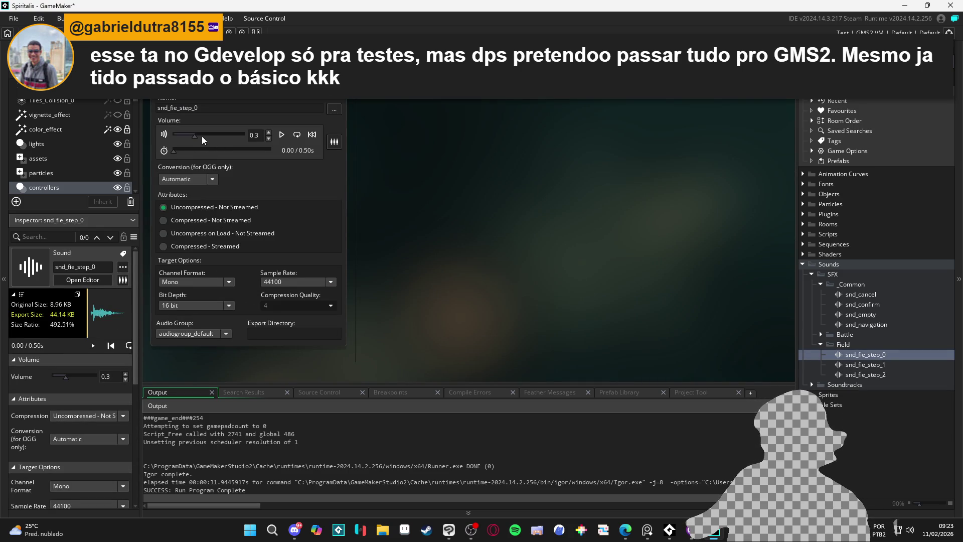
left_click(193, 139)
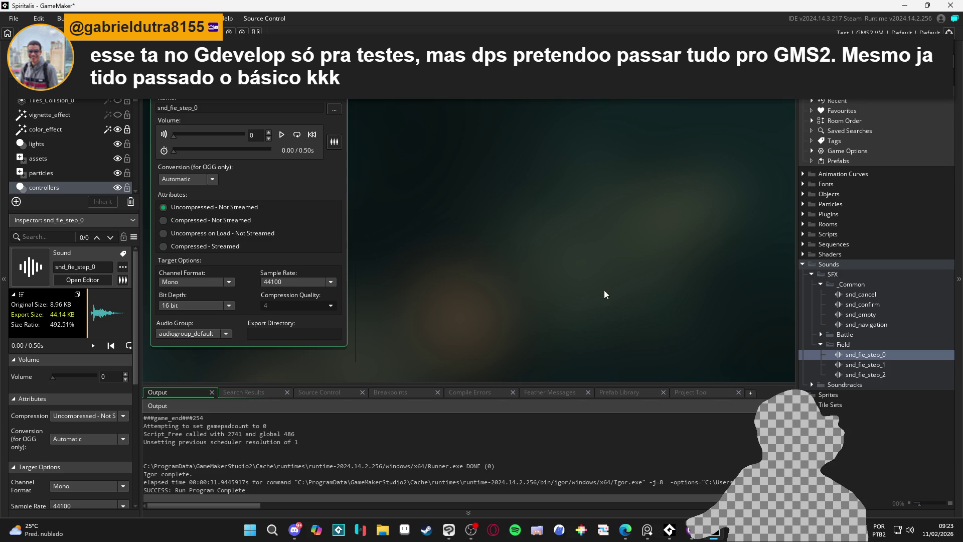
left_click(518, 198)
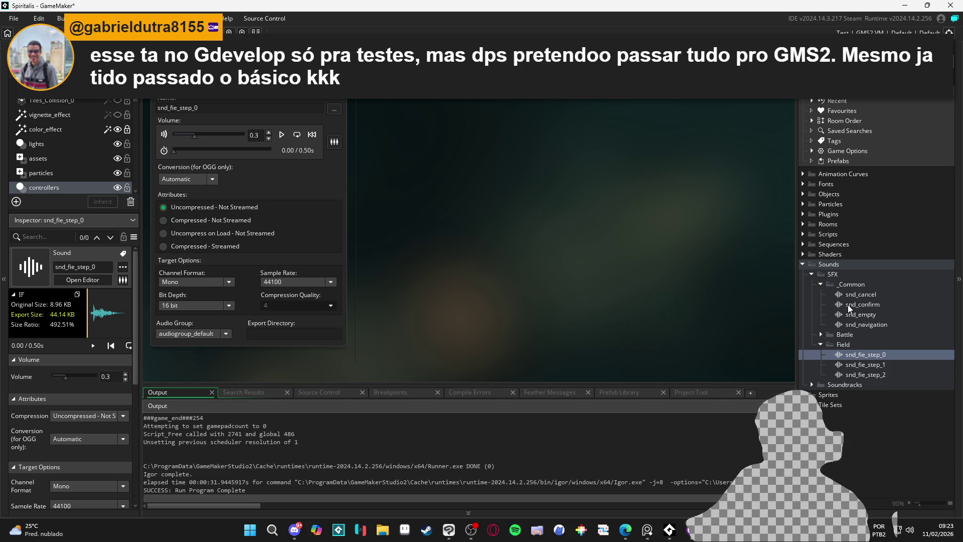
left_click(891, 355)
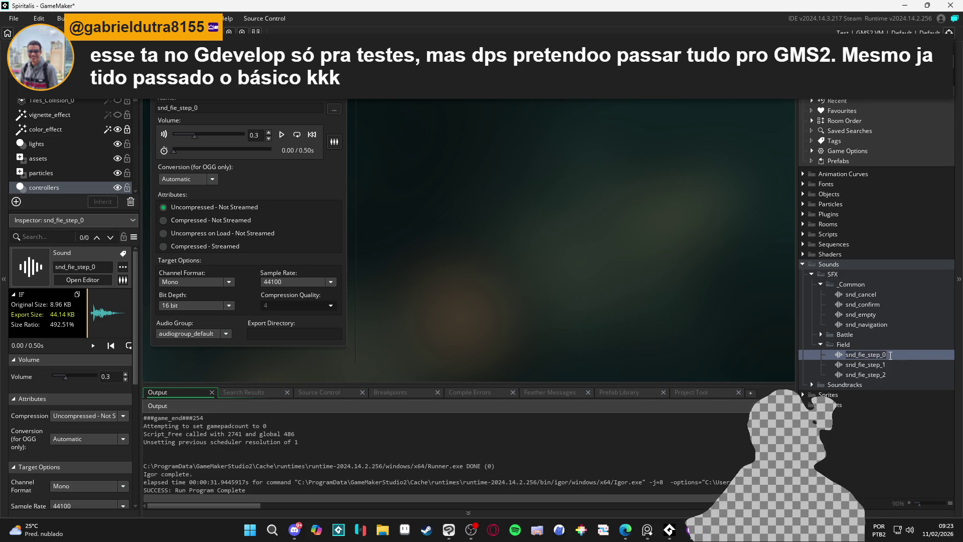
key("ctrl+shift+f")
- Find all matches and open obj_player's Step event at line 74
left_click(260, 135)
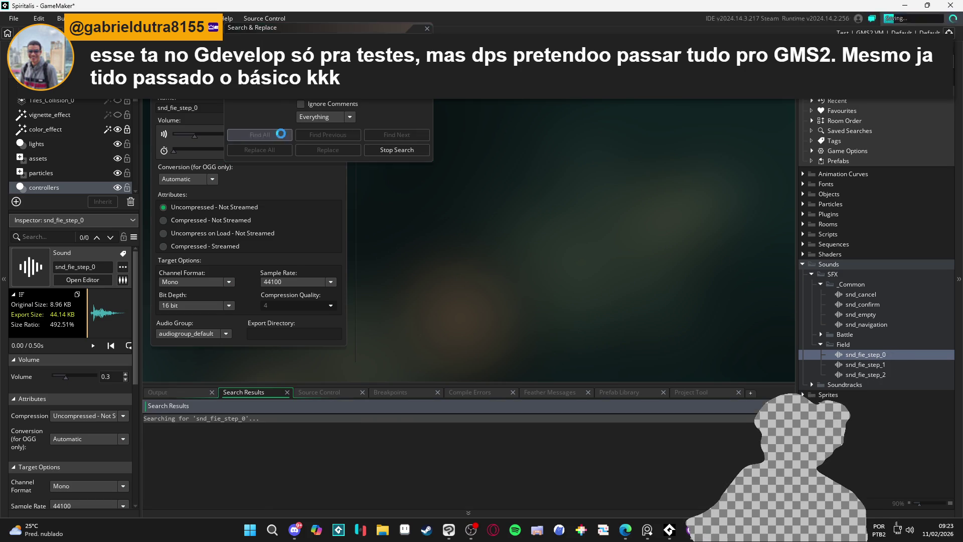
double_click(403, 427)
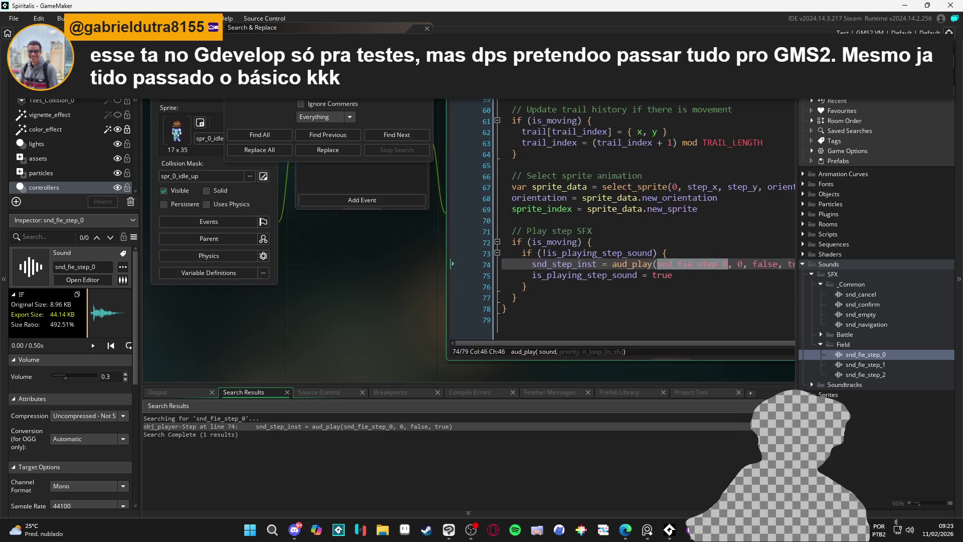
key("Escape")
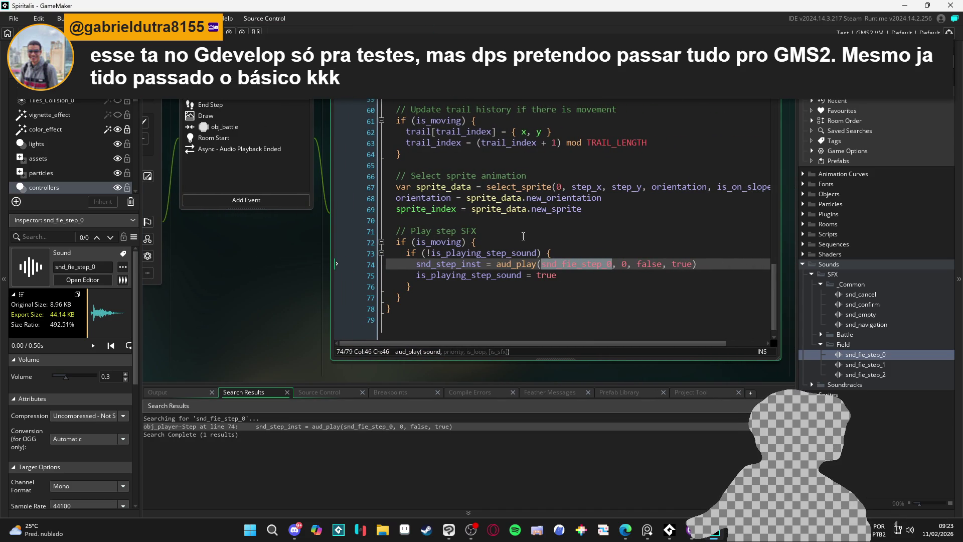
- Place the cursor on the if (is_moving) line below the Play step SFX comment
left_click(492, 235)
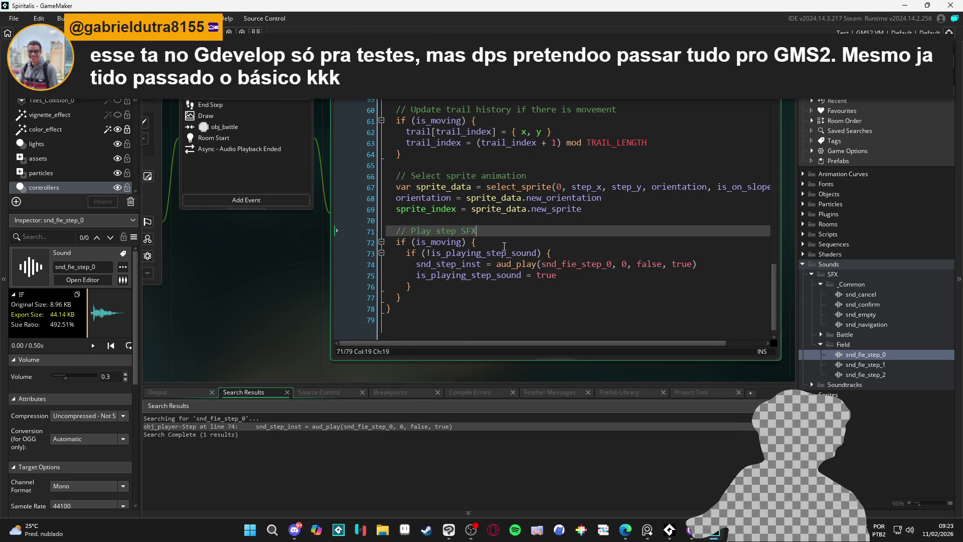
mouse_move(515, 269)
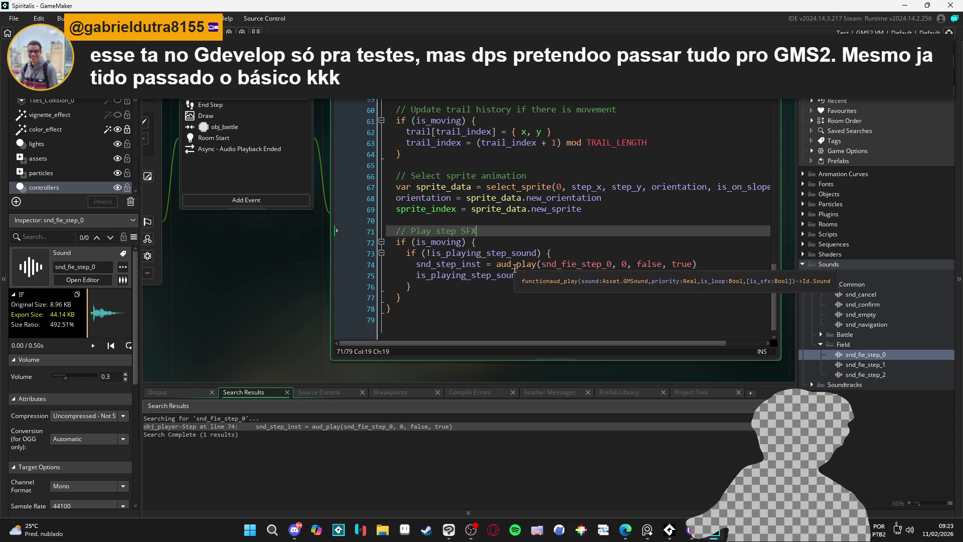
left_click(516, 246)
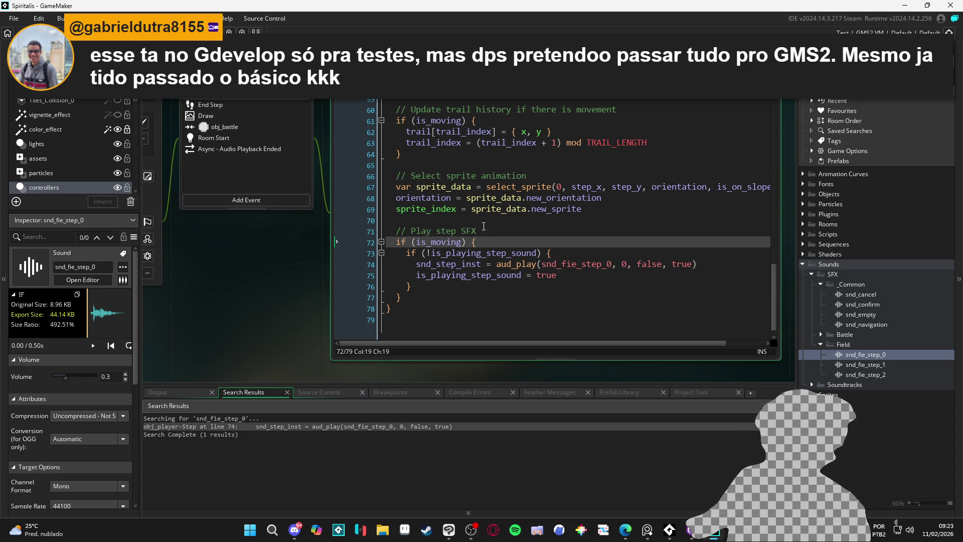
left_click(480, 229)
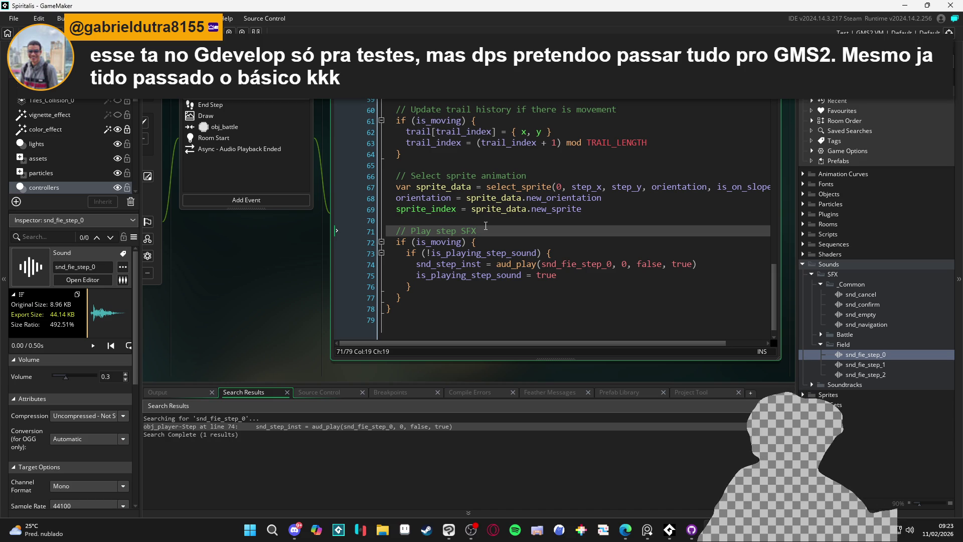
key("Down")
key("Down")
- Duplicate the if (is_moving) line and comment out the original with //
key("Left")
key("Left")
key("Home")
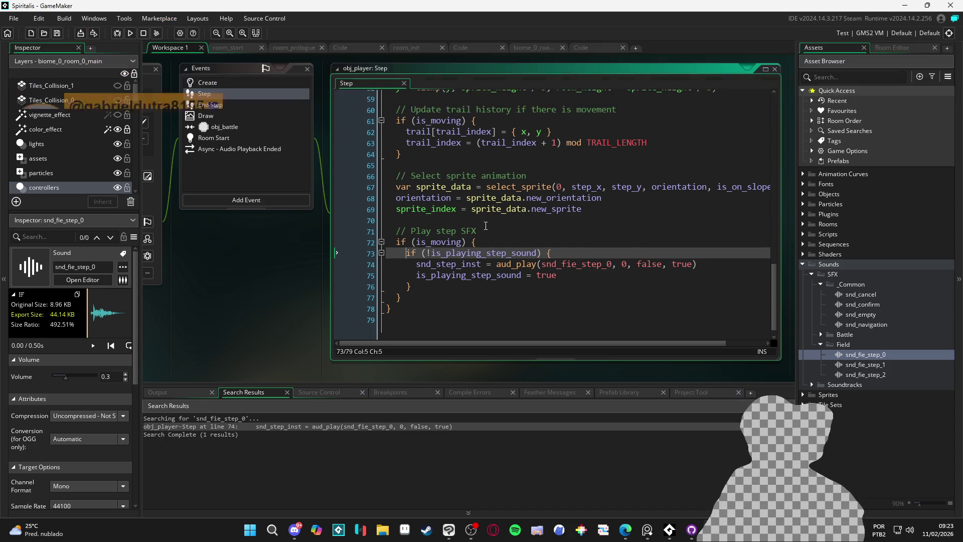
key("Up")
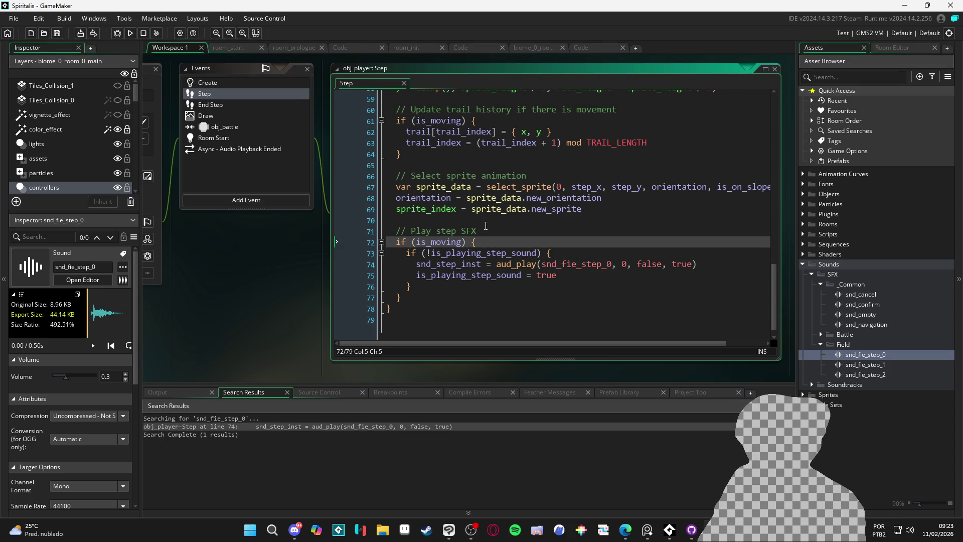
key("ctrl+d")
key("Home")
key("Right")
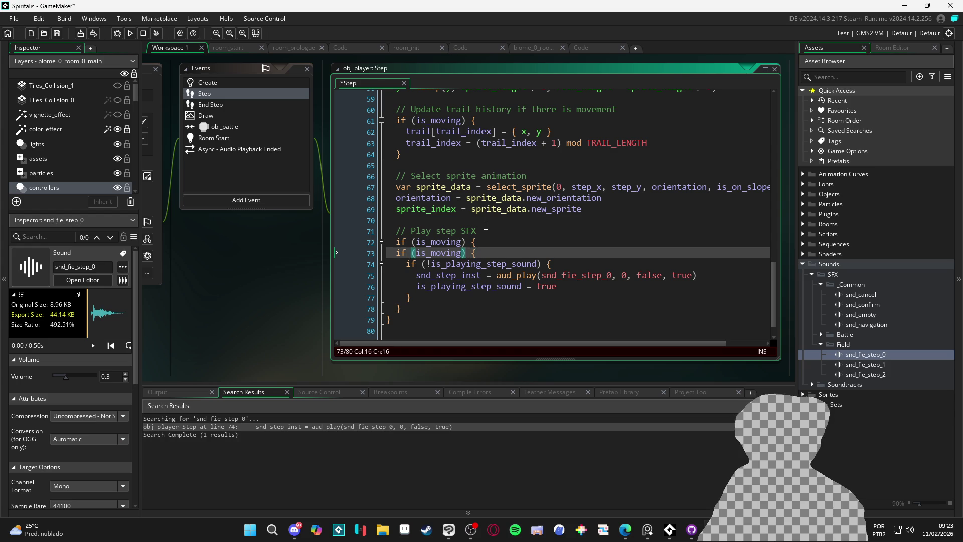
key("Up")
type("//")
- Replace is_moving with false on line 73 and run the game with F5
key("Down")
key("End")
key("ctrl+shift+Left")
type("false")
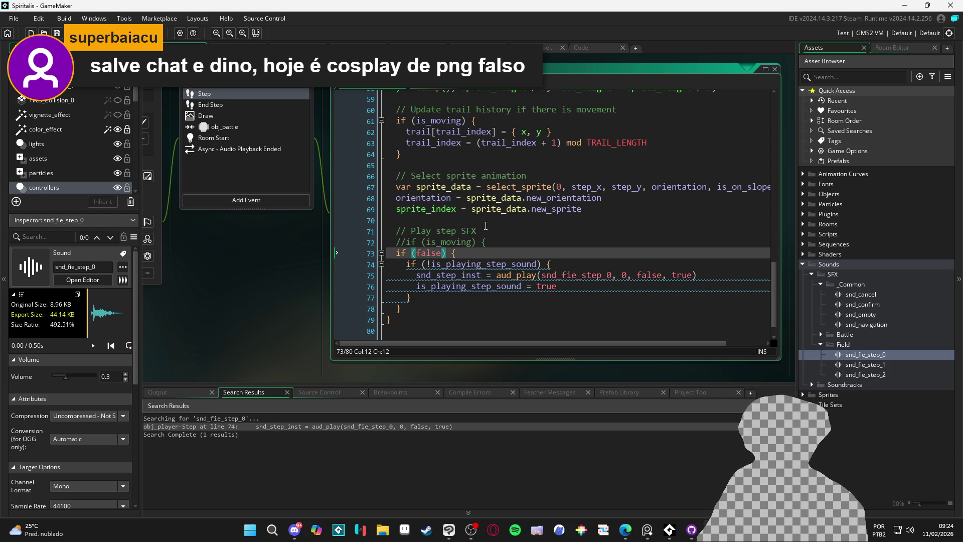
key("Down")
key("Down")
key("Down")
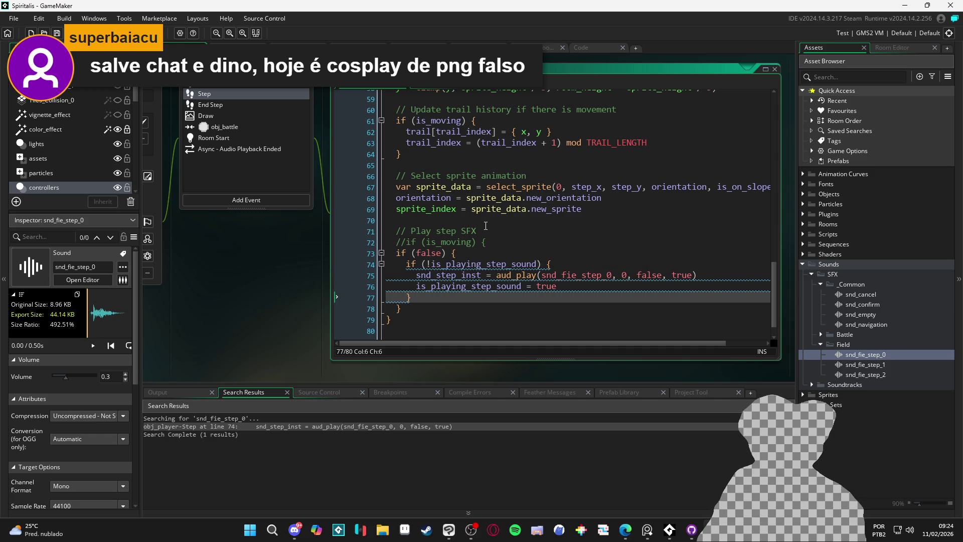
key("F5")
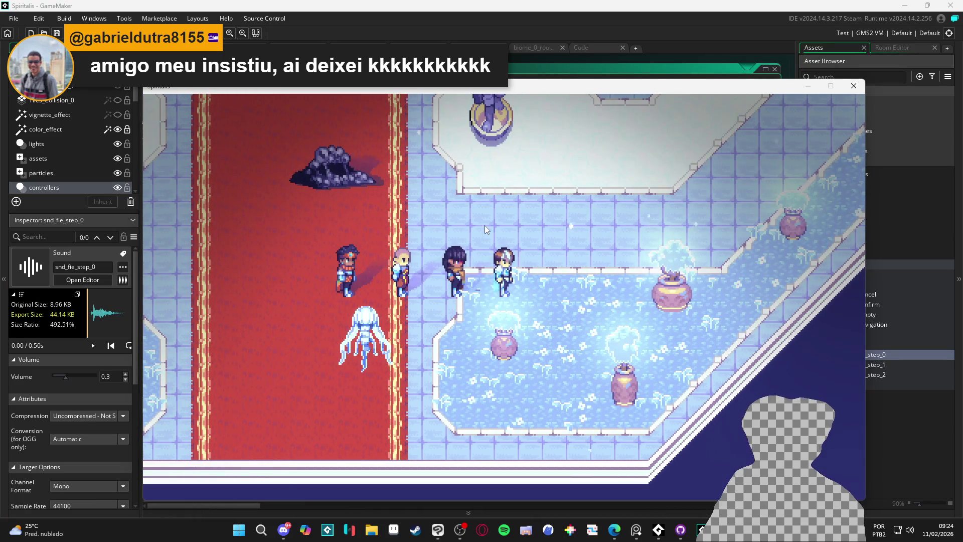
- Lower the Spiritalis game's volume to 2 in the Windows volume mixer
right_click(910, 531)
left_click(923, 490)
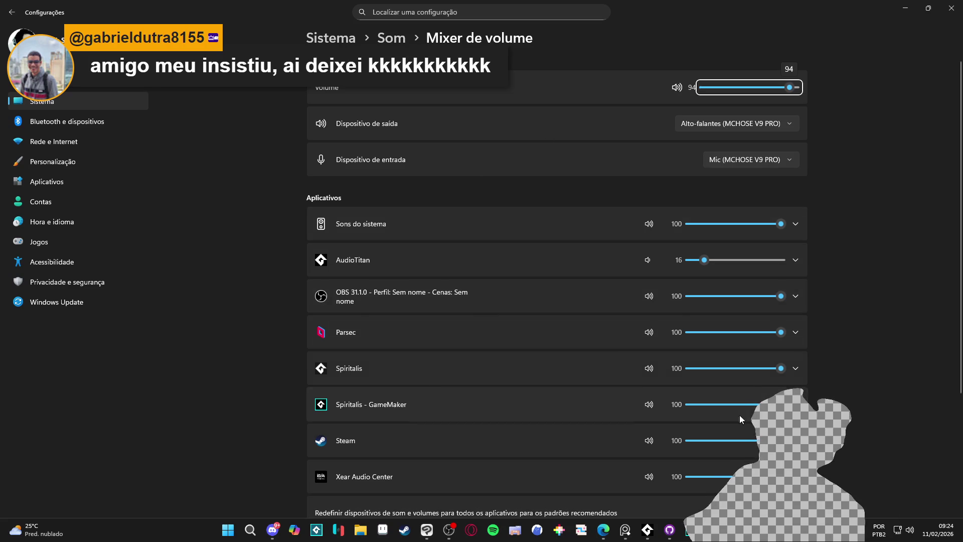
left_click_drag(713, 375, 694, 371)
left_click(952, 8)
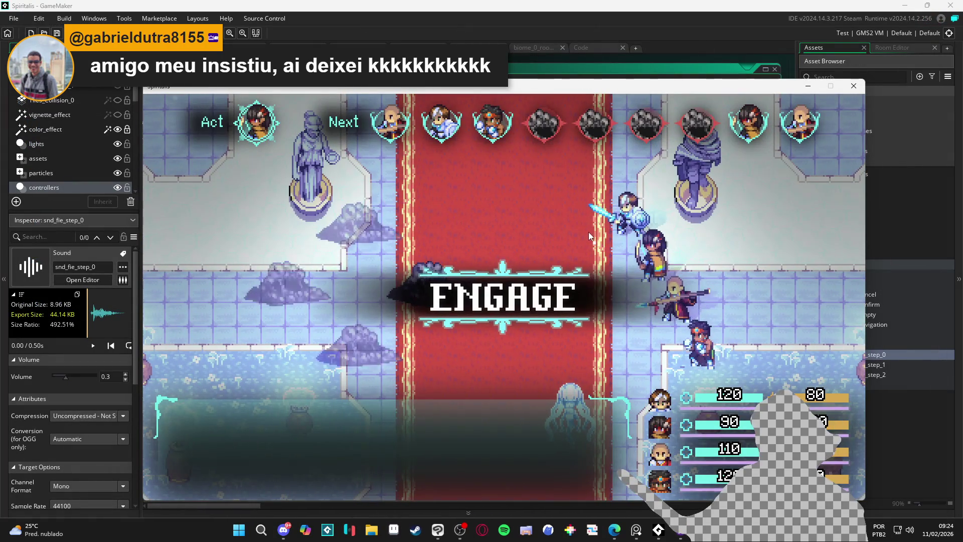
- Choose Attack for all three party members and target the left Sloth Blob
key("Return")
key("Return")
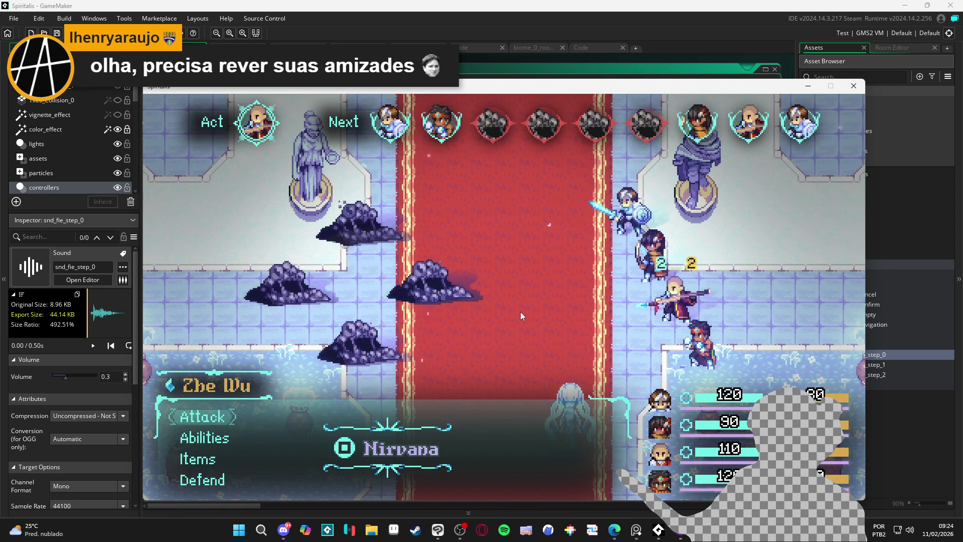
key("Return")
key("Return")
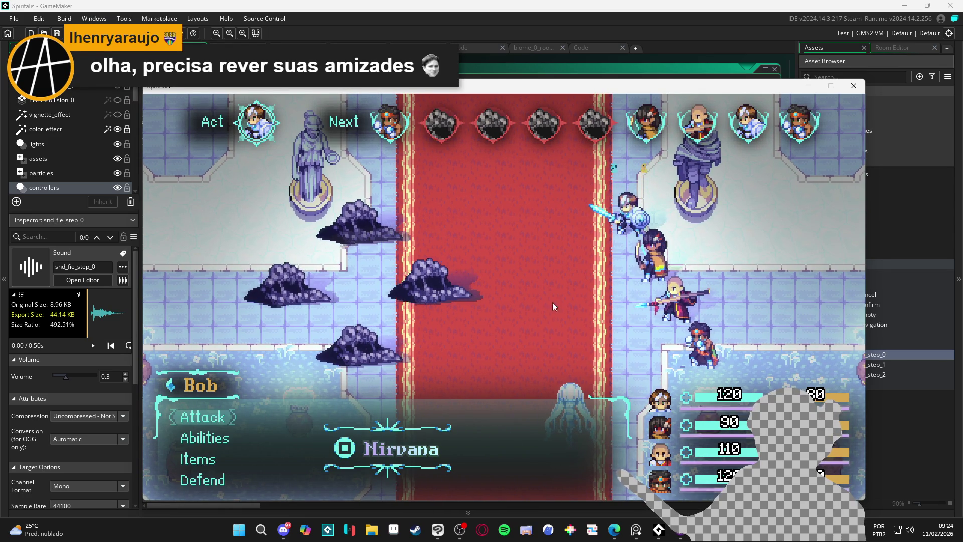
key("Return")
key("Down")
key("Left")
key("Up")
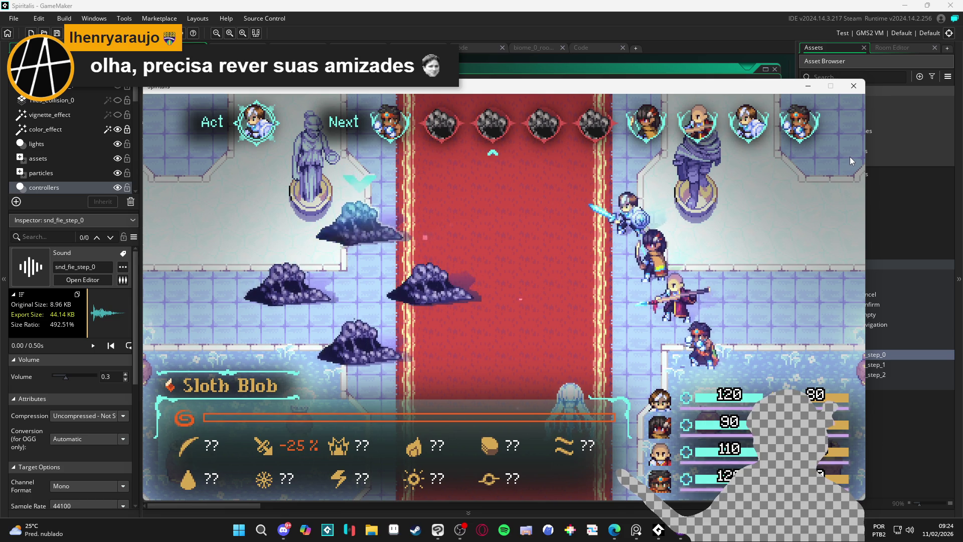
key("Down")
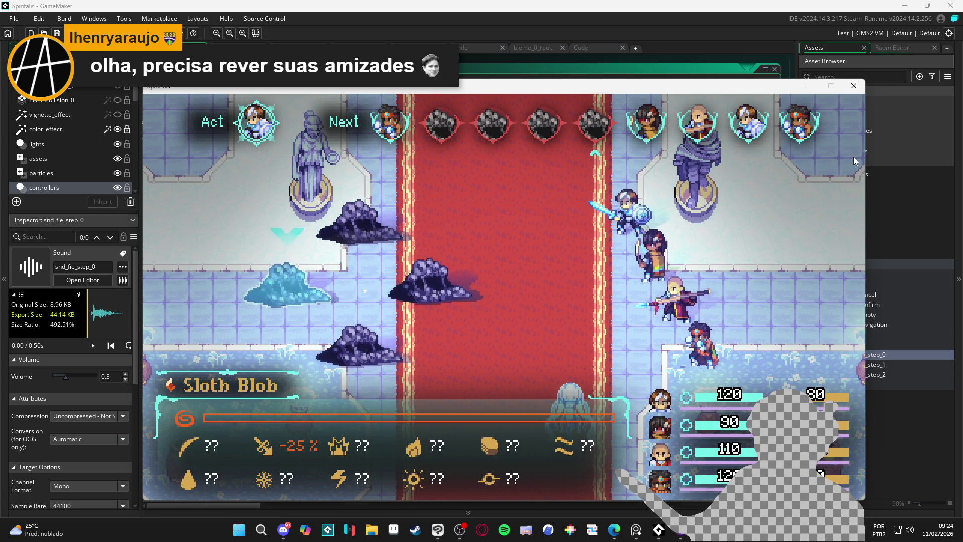
key("Up")
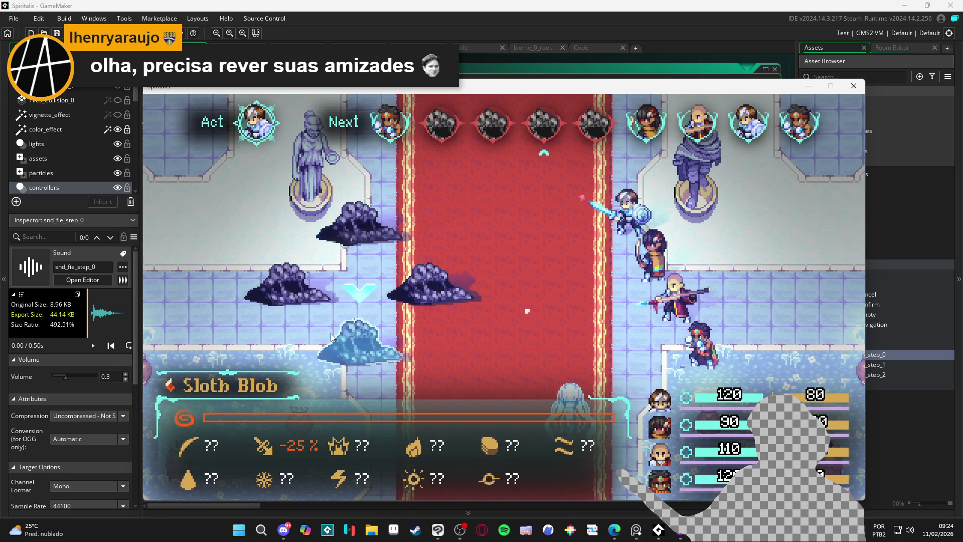
key("Down")
key("Right")
key("Up")
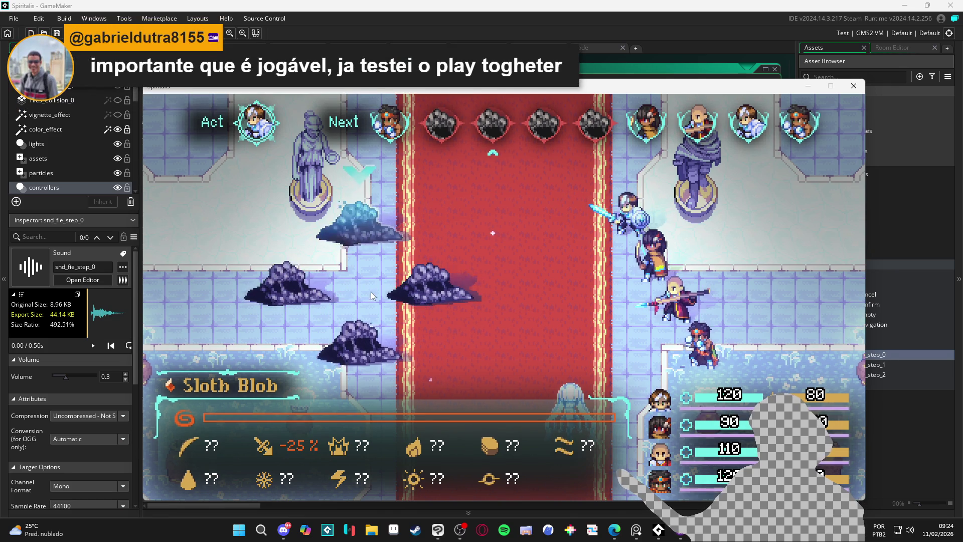
key("Left")
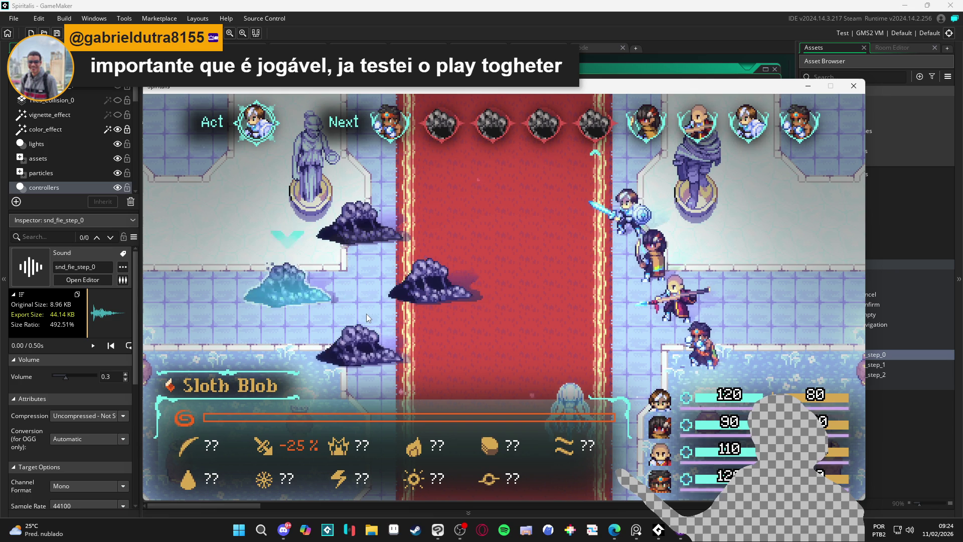
key("Return")
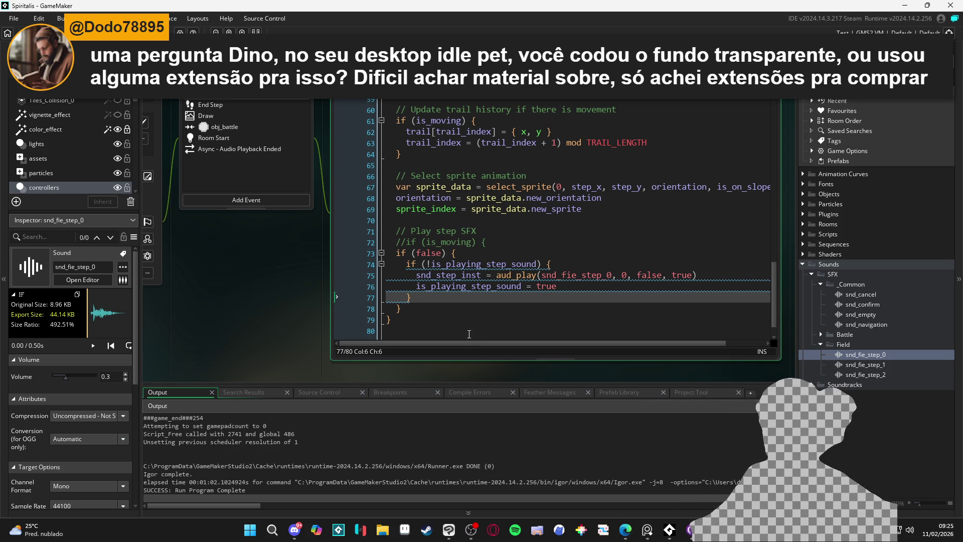
- Collapse the Field and _Common sound folders and make the Output panel slightly shorter
key("ctrl+End")
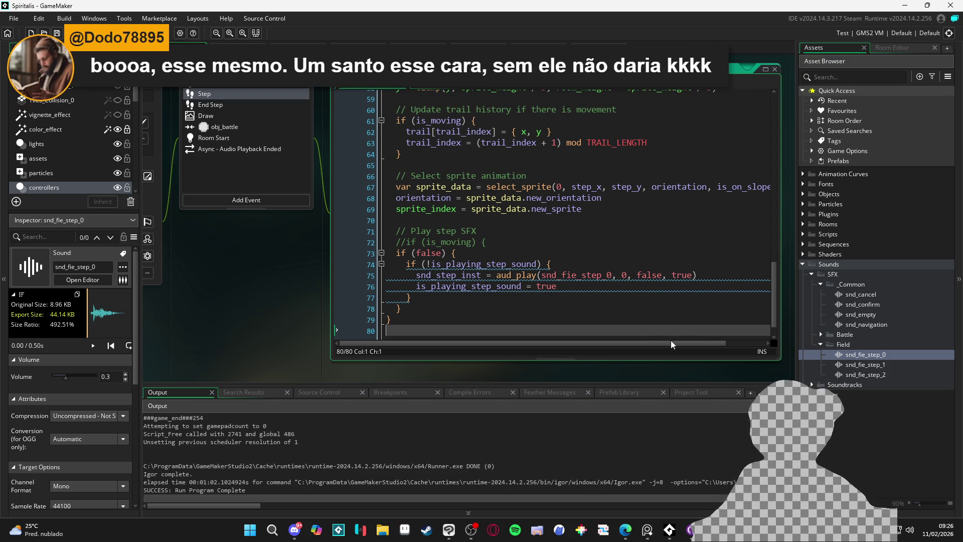
left_click(820, 345)
left_click(821, 284)
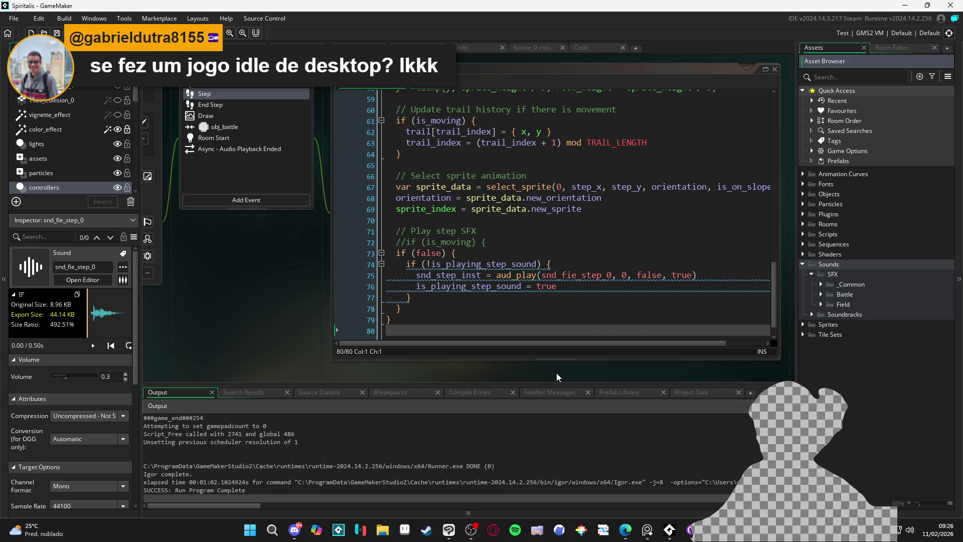
left_click_drag(558, 384, 554, 389)
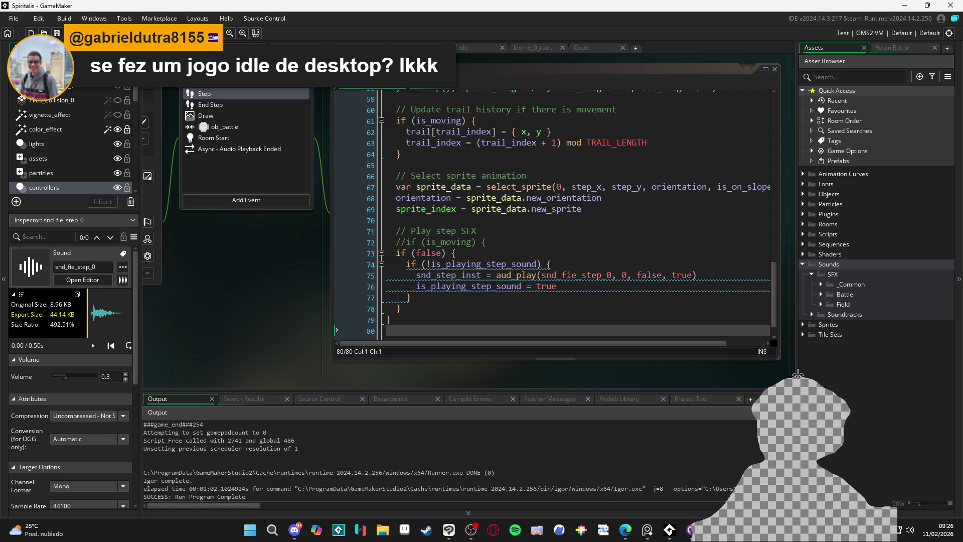
- Search the Steam store for 'deskto' and copy the My Desktop Friend store page address
left_click(426, 529)
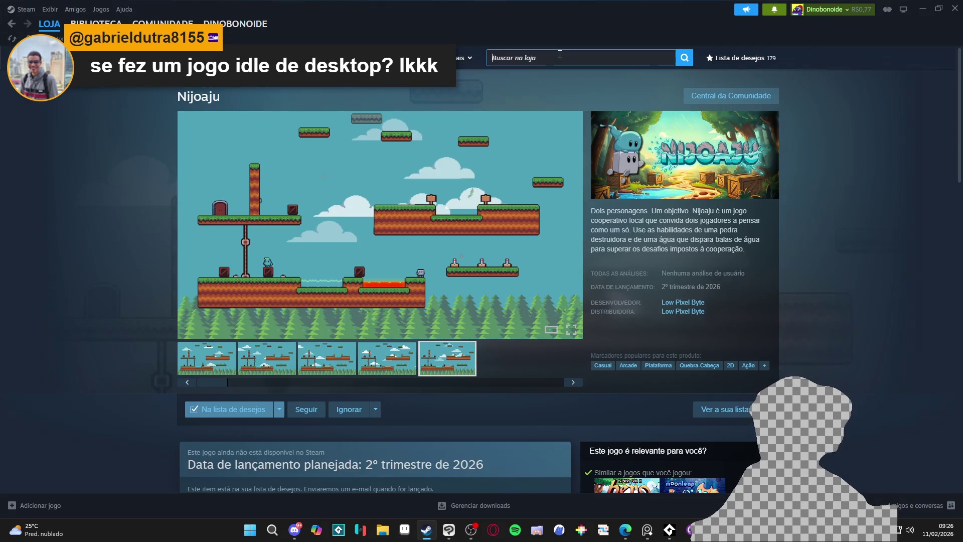
left_click(560, 55)
type("deskto")
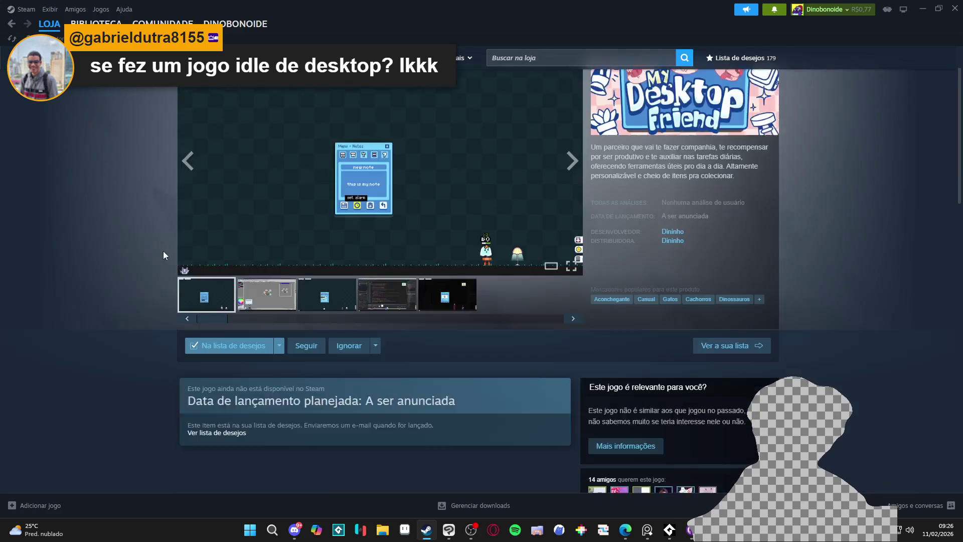
scroll(163, 251, "down", 1)
right_click(155, 251)
left_click(204, 245)
- Expand the My Desktop Friend description, play its first trailer, then minimize Steam
key("alt+Tab")
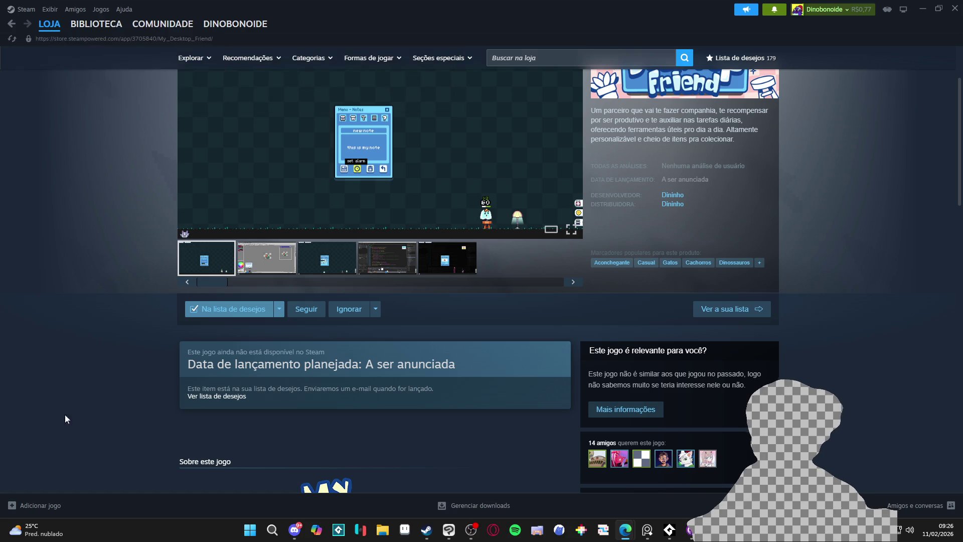
scroll(200, 276, "down", 10)
scroll(399, 312, "down", 3)
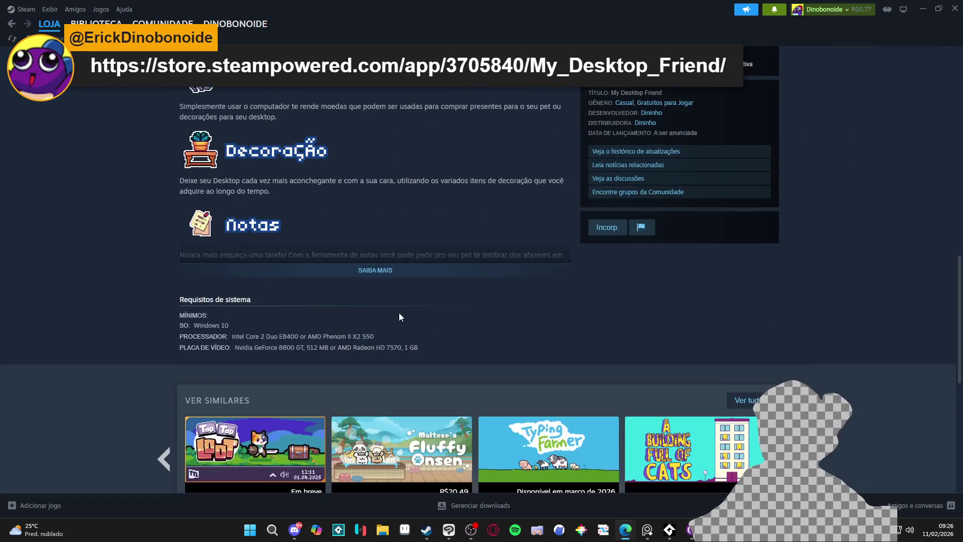
left_click(399, 275)
scroll(378, 303, "up", 15)
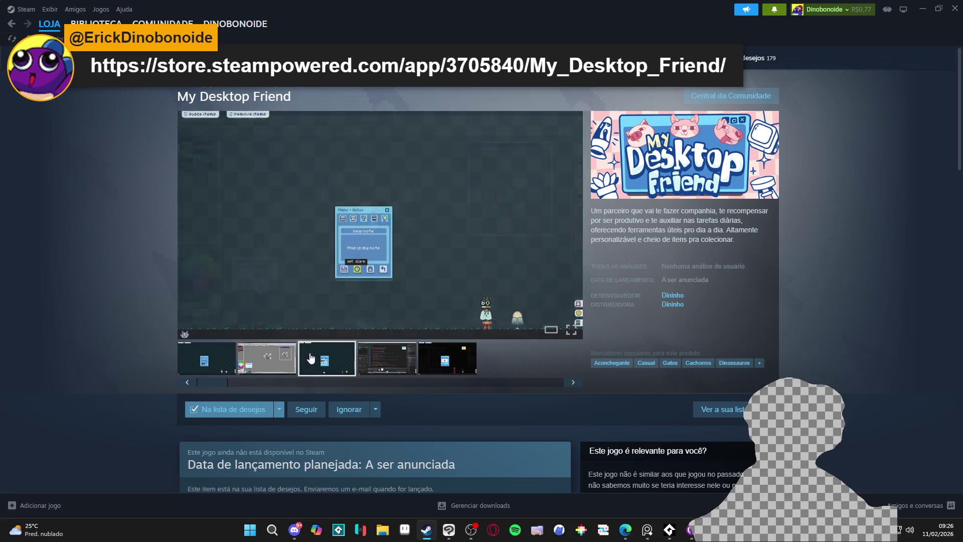
left_click(216, 374)
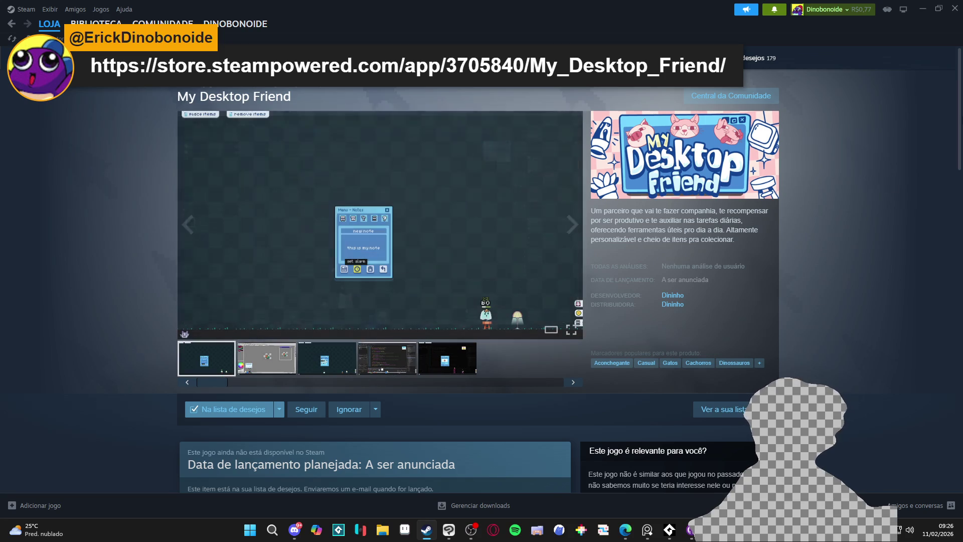
left_click(921, 9)
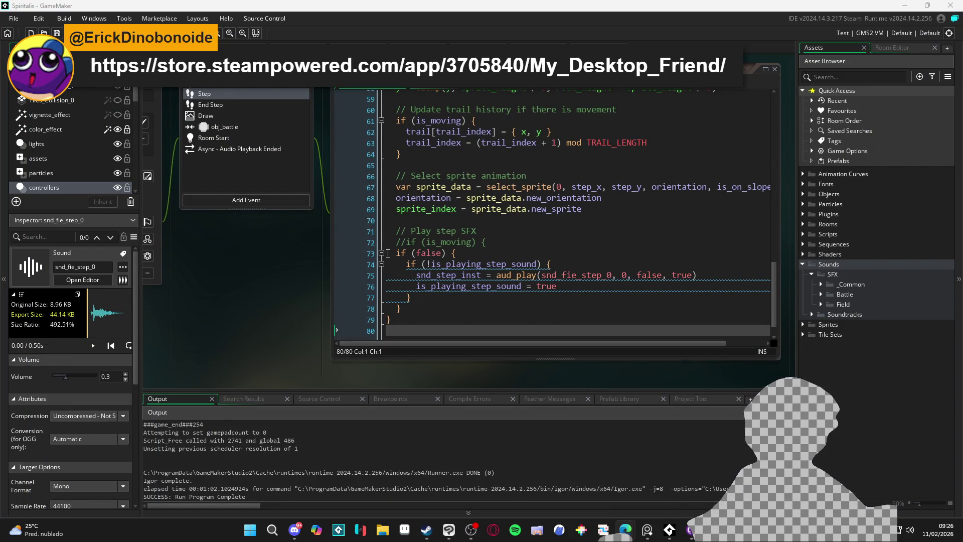
- Leave the obj_player code and launch Tiled by searching 'tile' in the Start menu
left_click(546, 241)
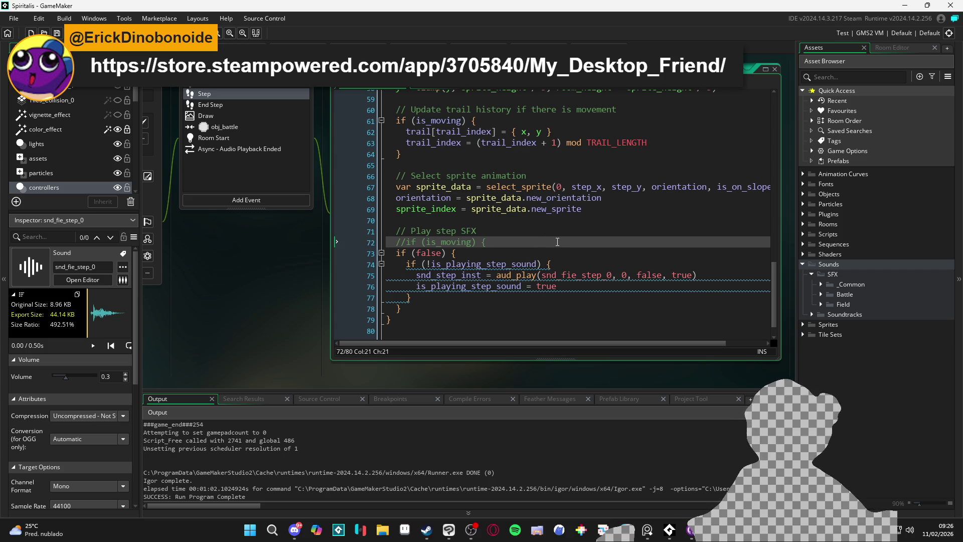
left_click(599, 373)
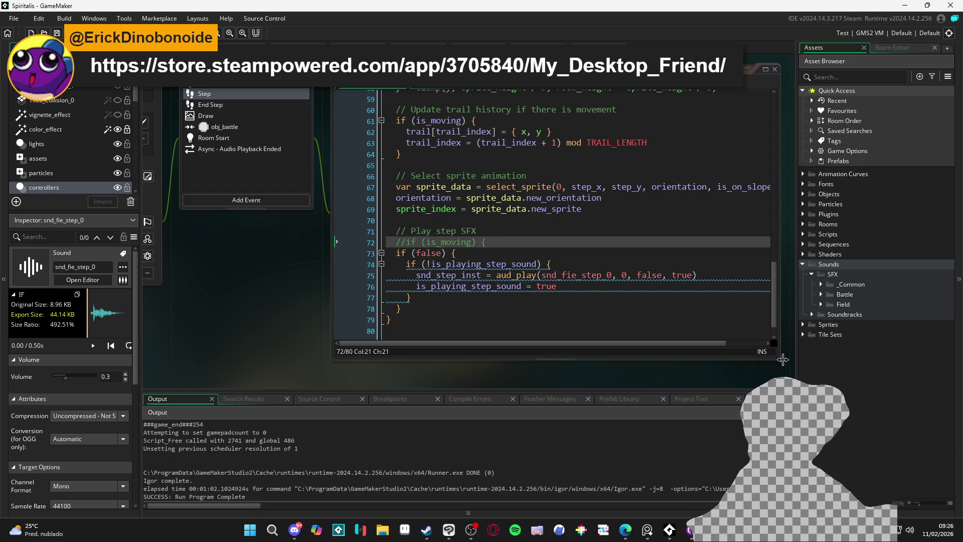
left_click(251, 529)
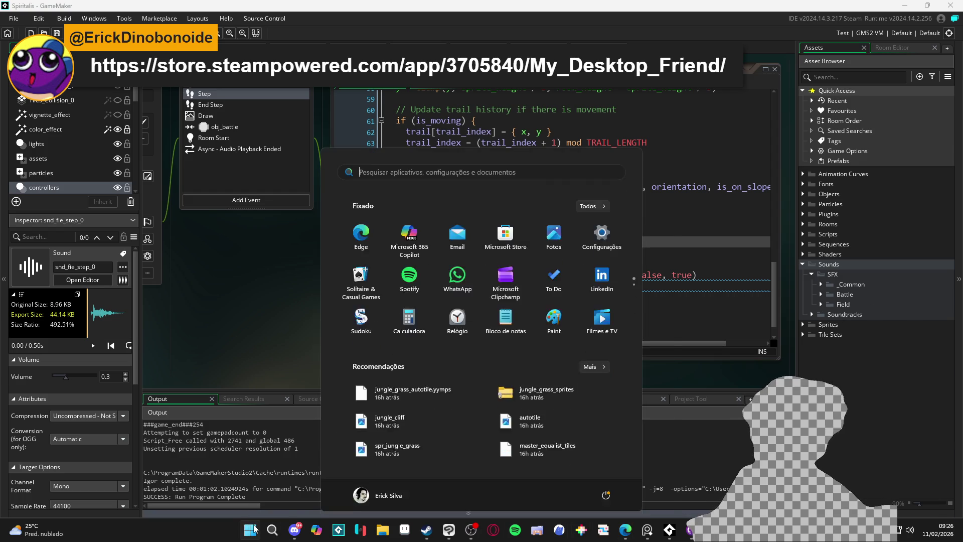
type("tiled")
key("Return")
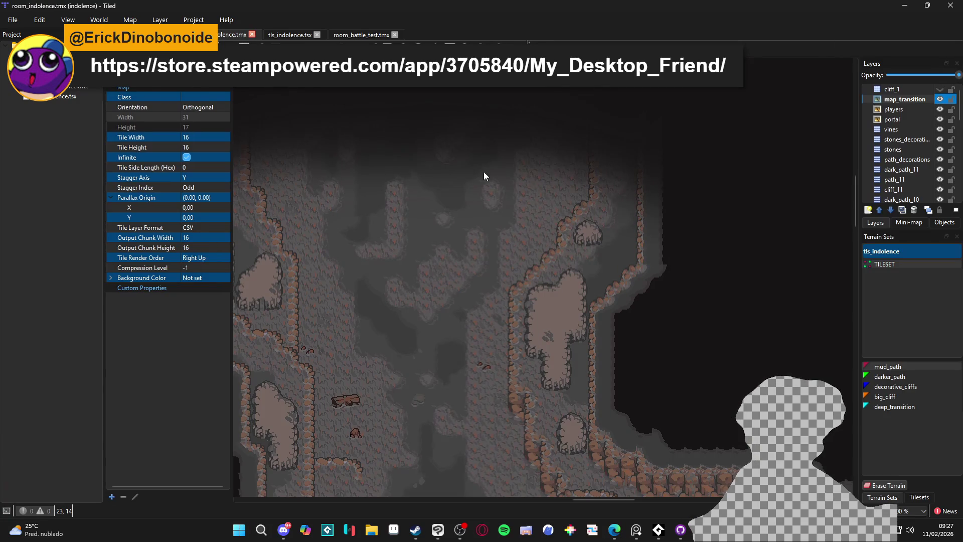
- View the TILESET terrain set's properties (Corner type, 5 terrains), then deselect it
left_click(903, 263)
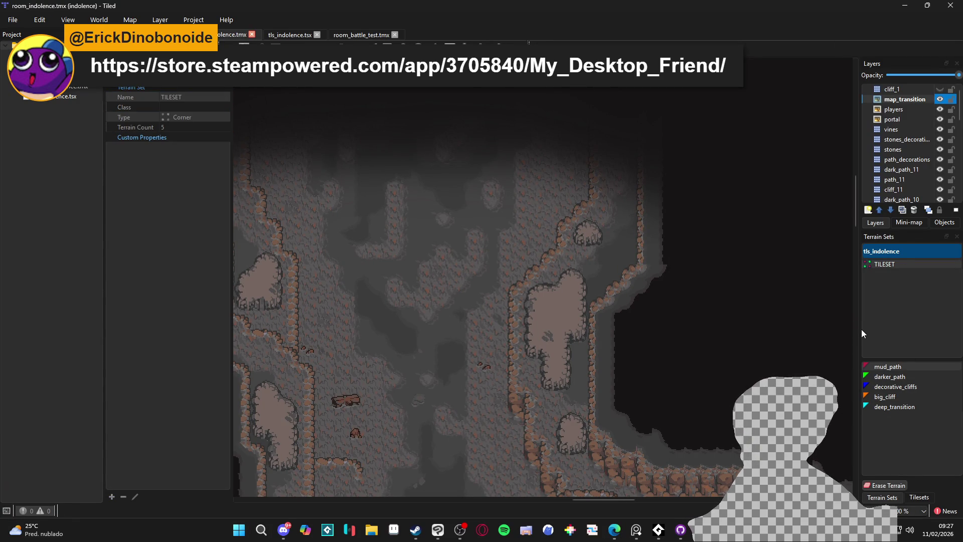
left_click(895, 254)
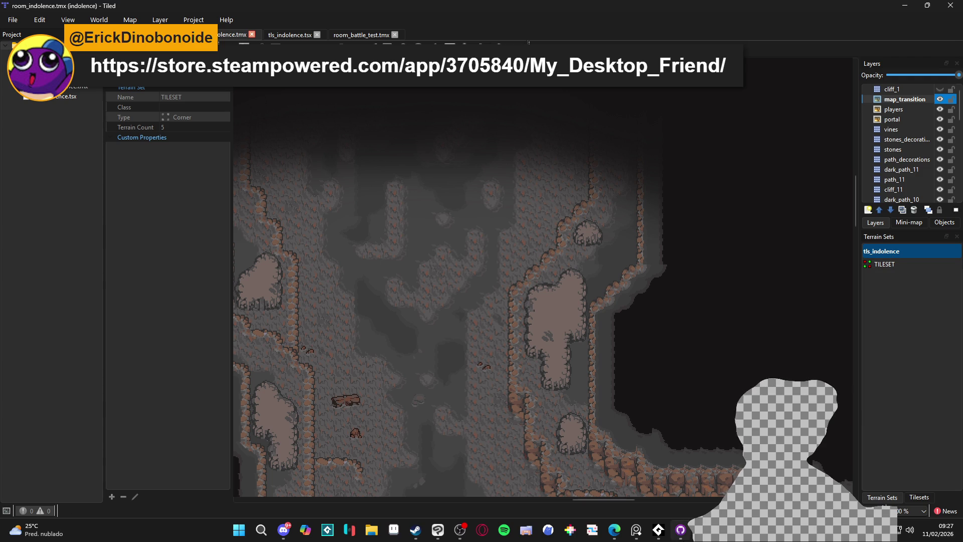
- Search the assets for 'tls_' and open the tls_indolence tile set
mouse_move(658, 529)
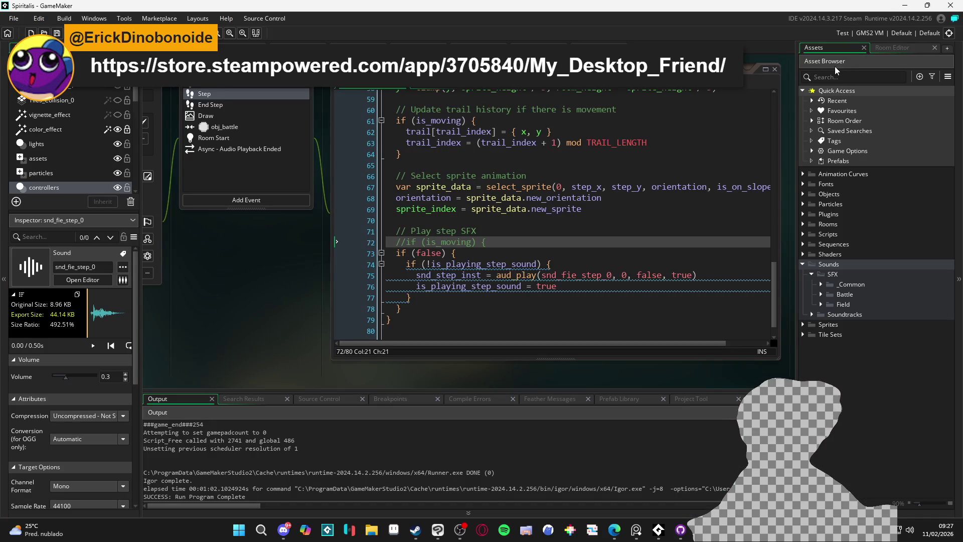
left_click(838, 73)
type("tls_")
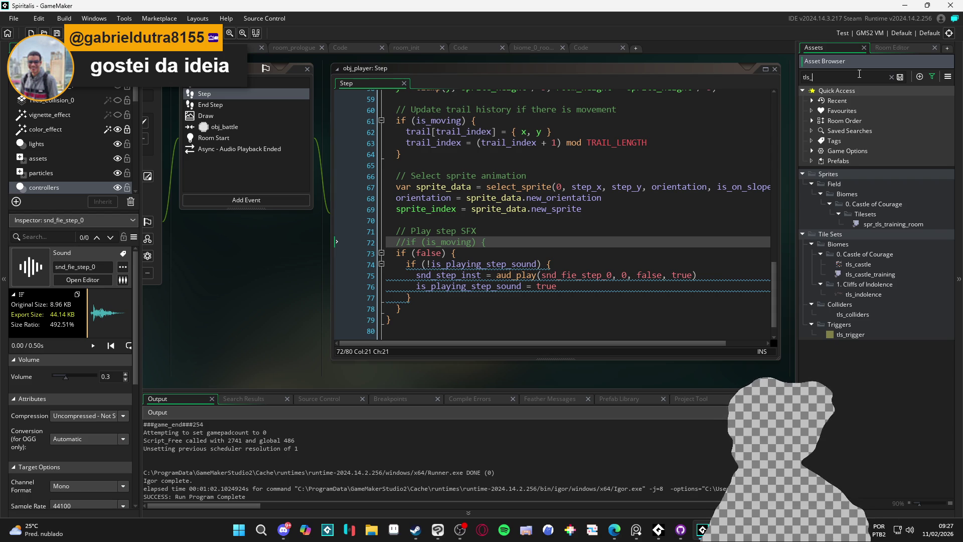
double_click(863, 294)
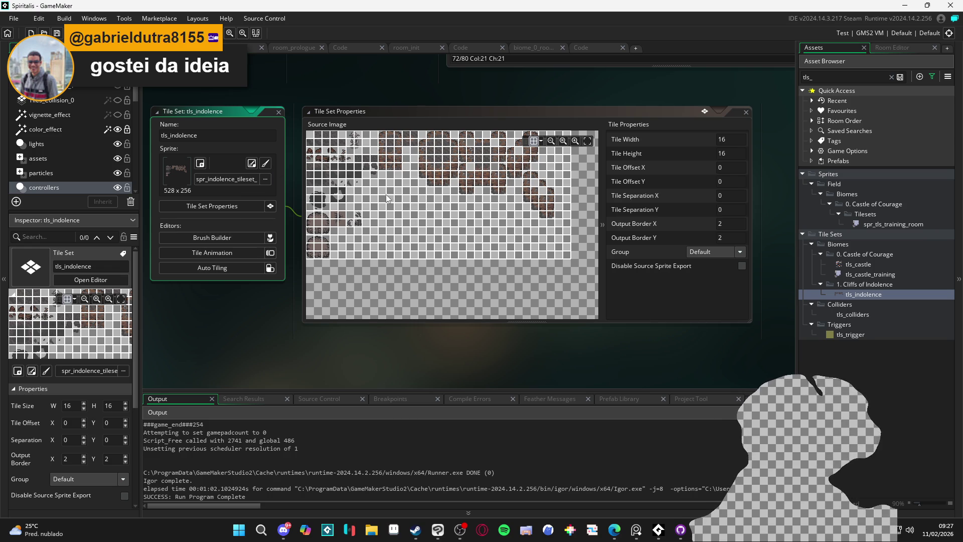
- Search for 'spr_indolen' and open the spr_indolence_tileset_ sprite for editing
left_click(836, 73)
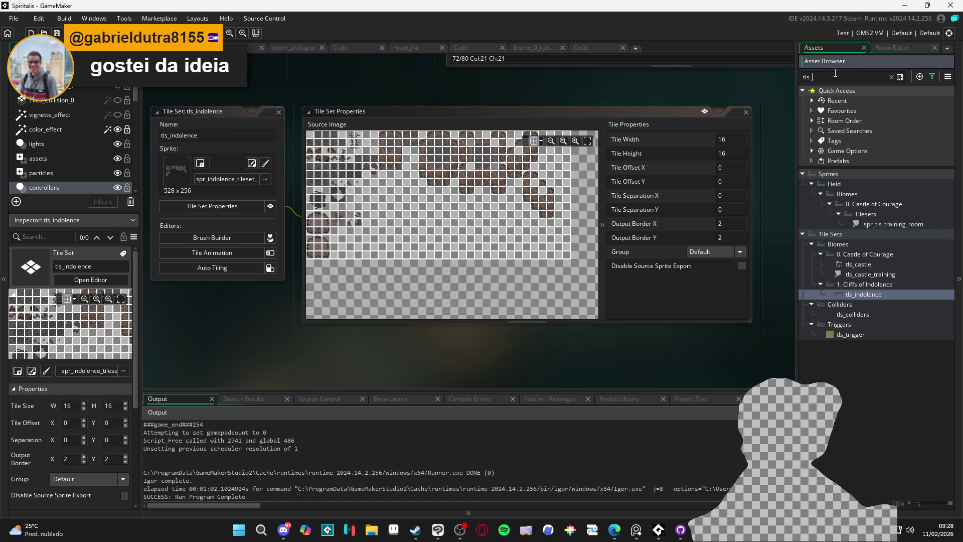
key("ctrl+a")
type("sp")
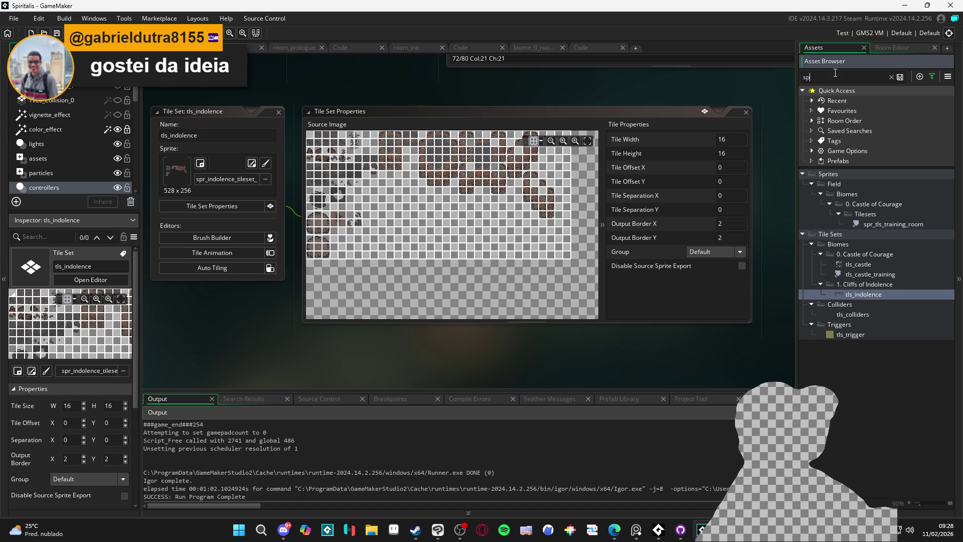
type("r_indolen")
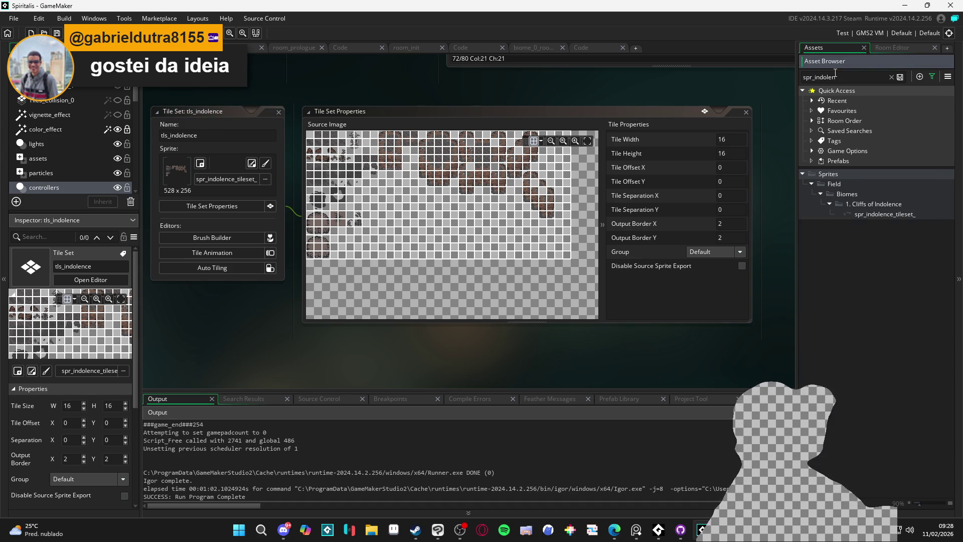
left_click(892, 217)
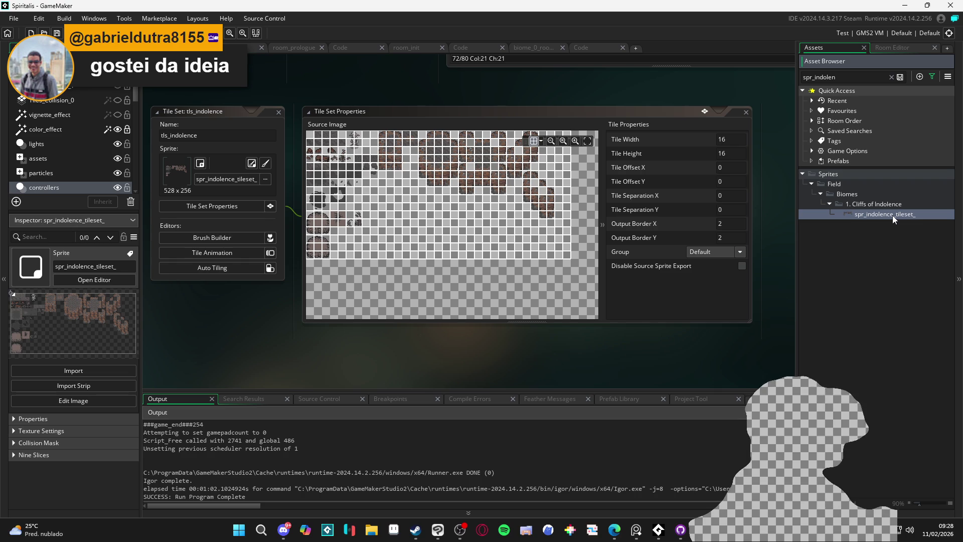
double_click(893, 215)
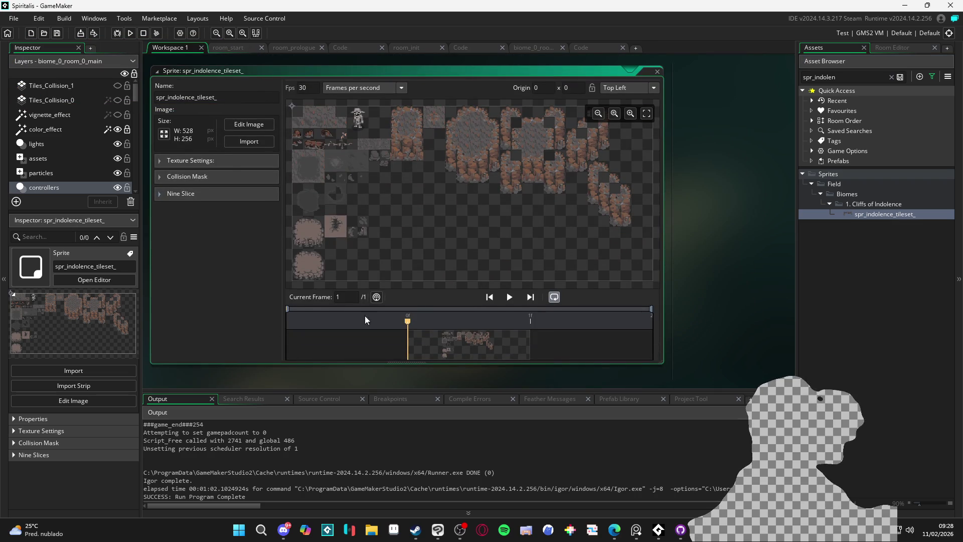
- Import spr_indolence_tileset_ from RPGENEROUS > tilesets > indolencia into the sprite
left_click(245, 142)
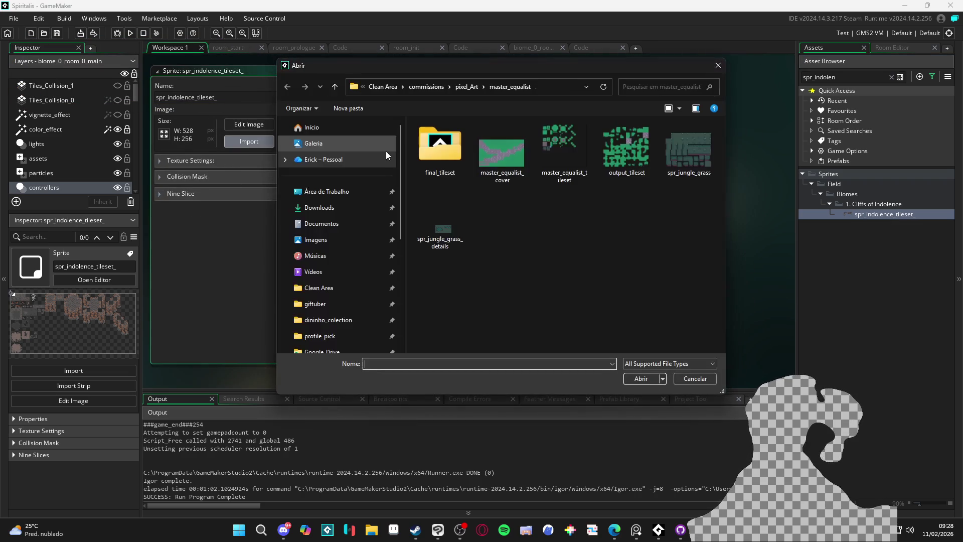
left_click(467, 86)
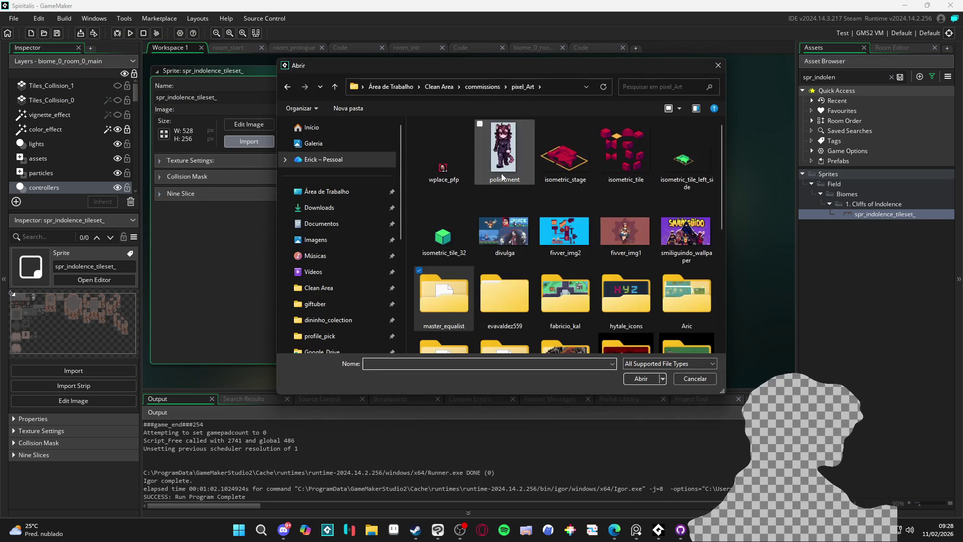
scroll(494, 172, "down", 5)
scroll(334, 223, "down", 3)
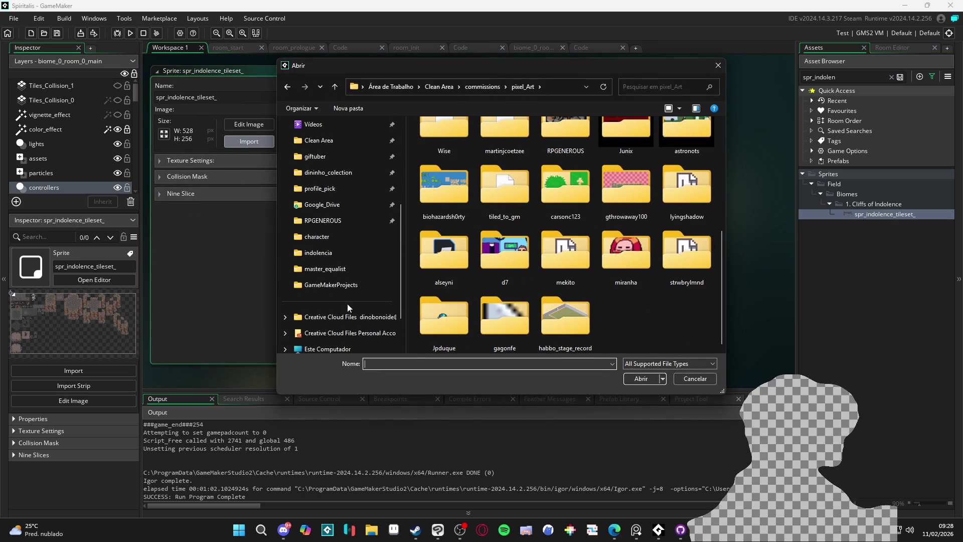
left_click(334, 221)
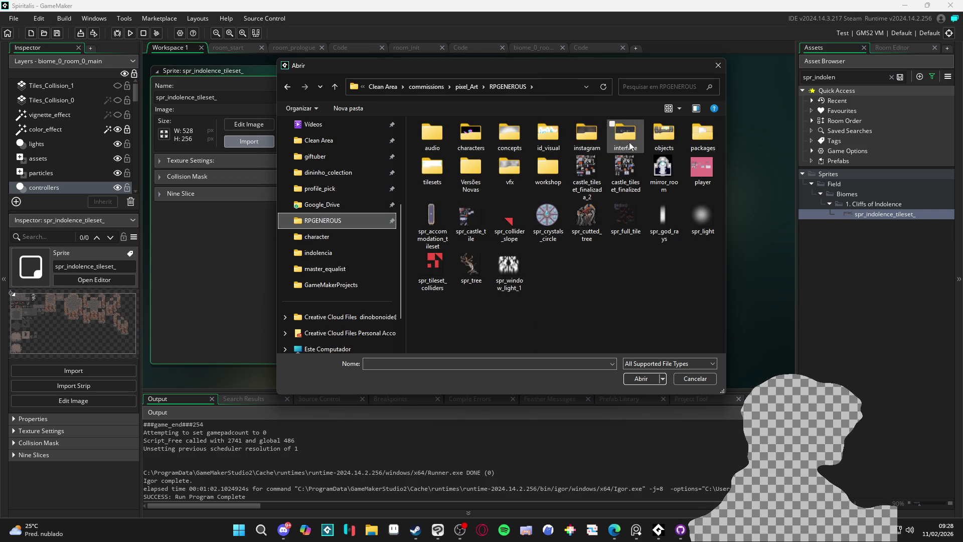
double_click(430, 168)
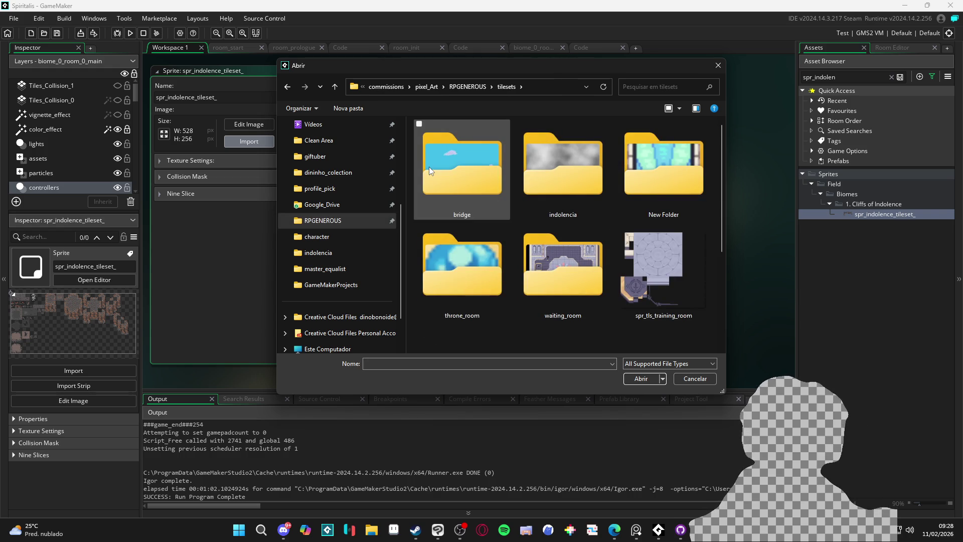
scroll(579, 224, "down", 1)
scroll(580, 221, "down", 1)
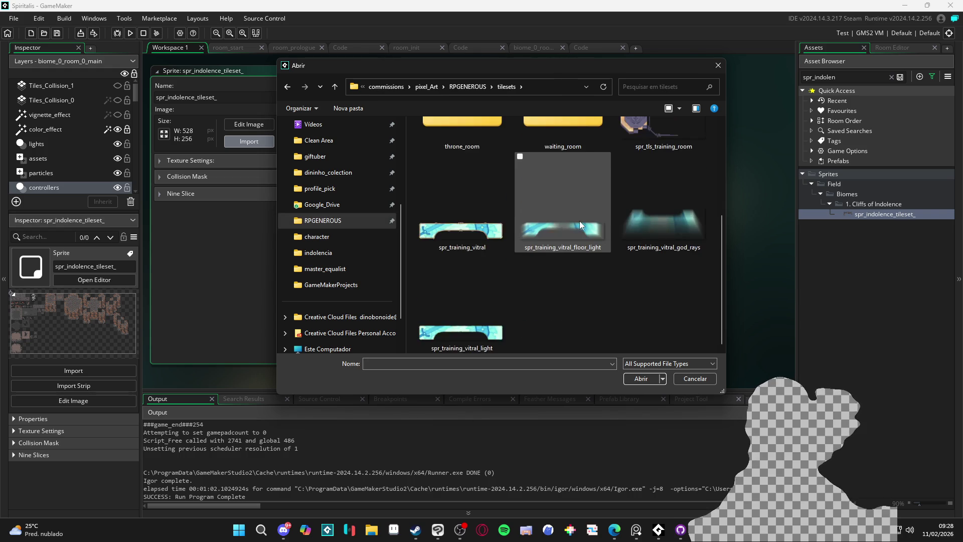
scroll(579, 221, "up", 2)
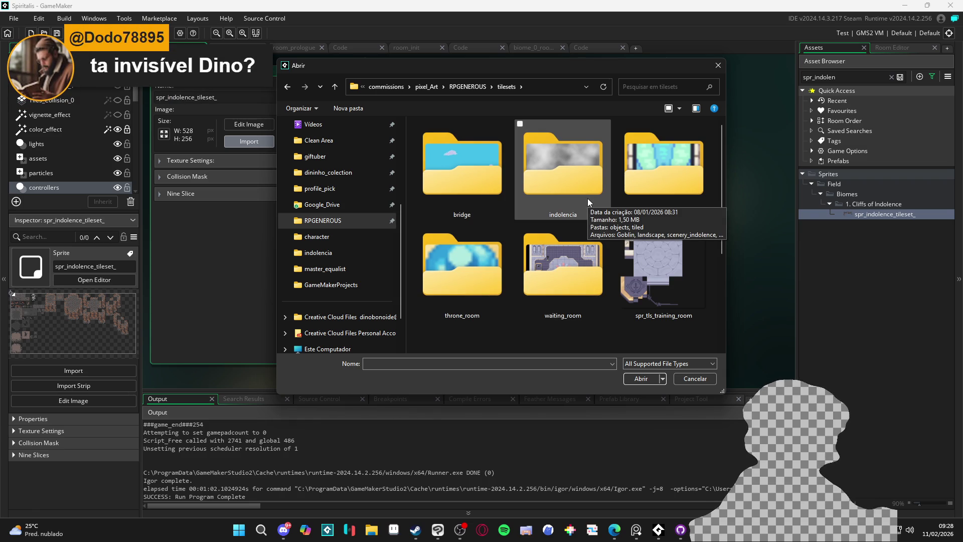
double_click(588, 198)
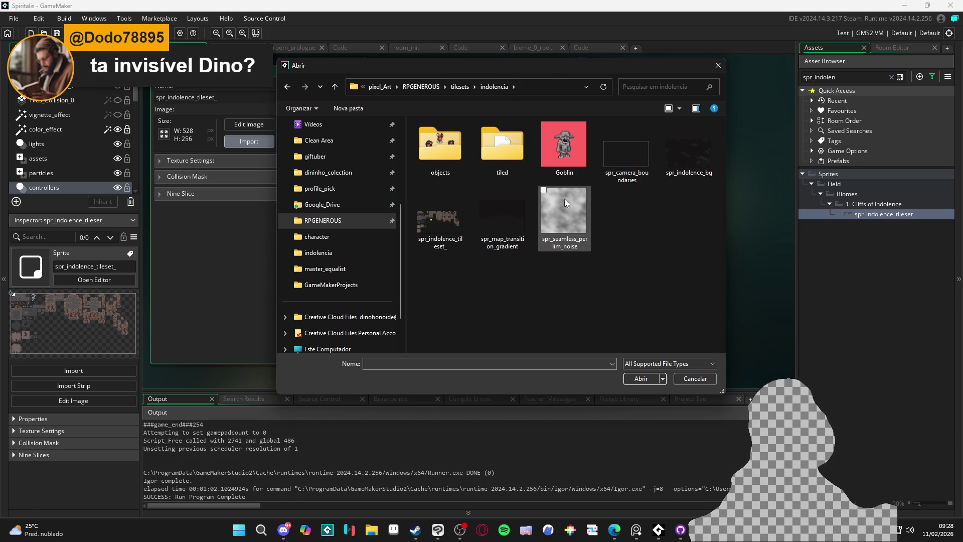
left_click(479, 231)
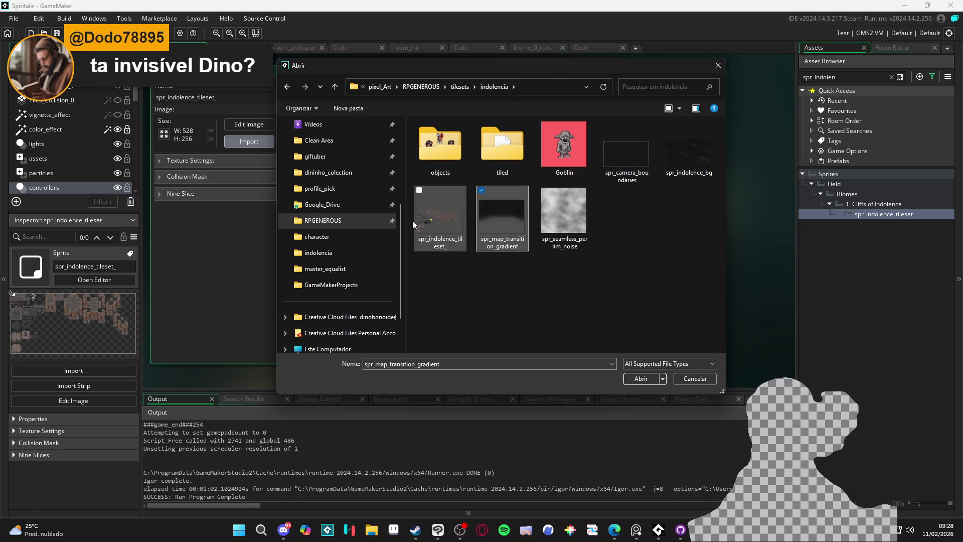
left_click(441, 226)
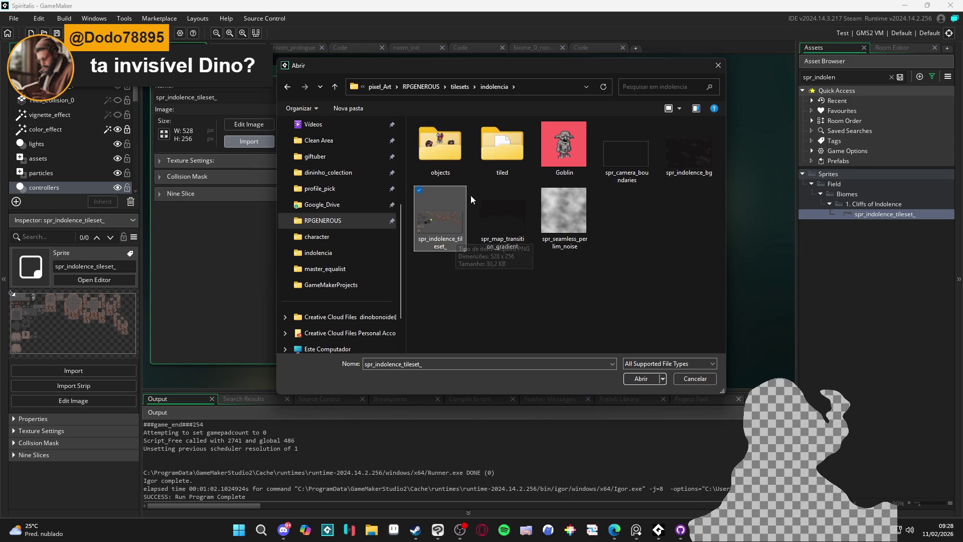
double_click(436, 224)
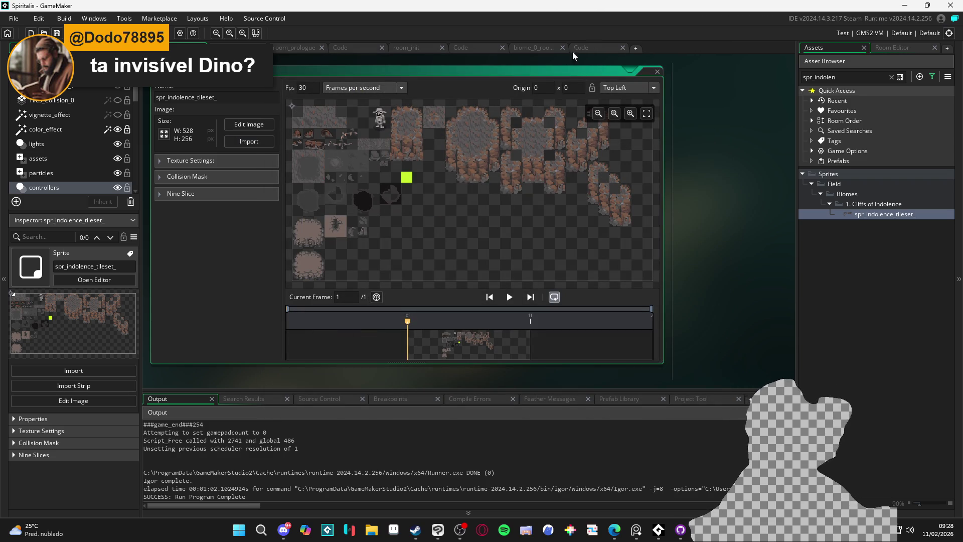
- Close the sprite editor and open the biome_1_room_0_test room via an asset search for 'tes'
left_click(297, 51)
left_click(550, 56)
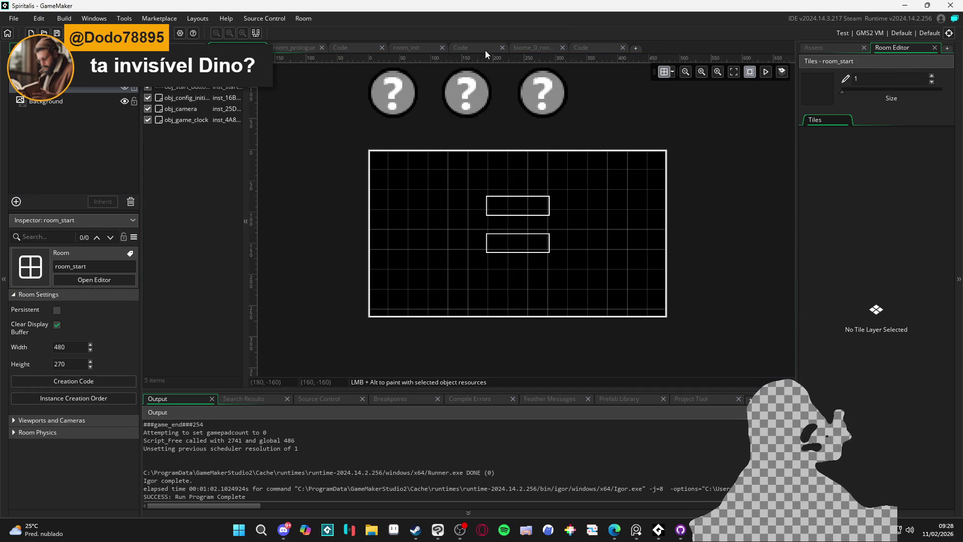
left_click(619, 50)
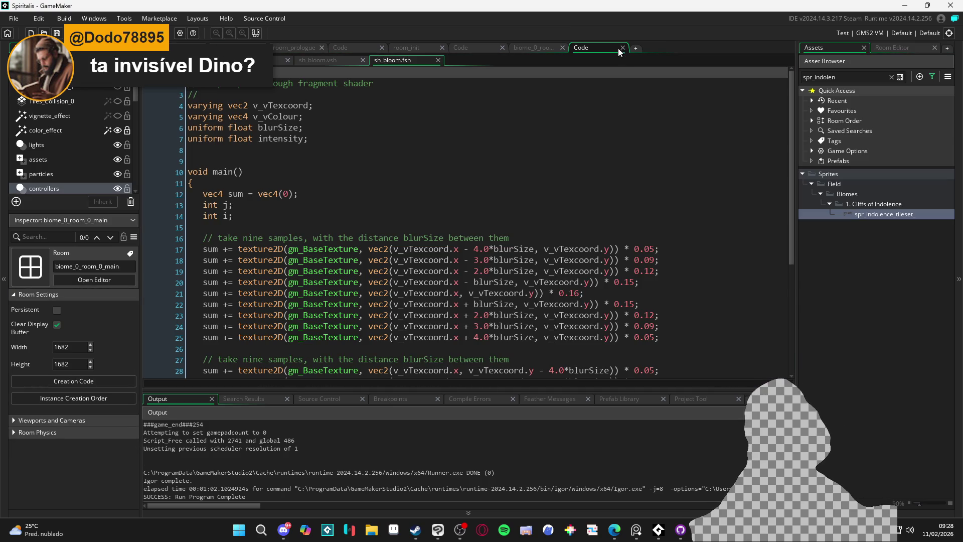
left_click(853, 76)
key("ctrl+a")
type("indol")
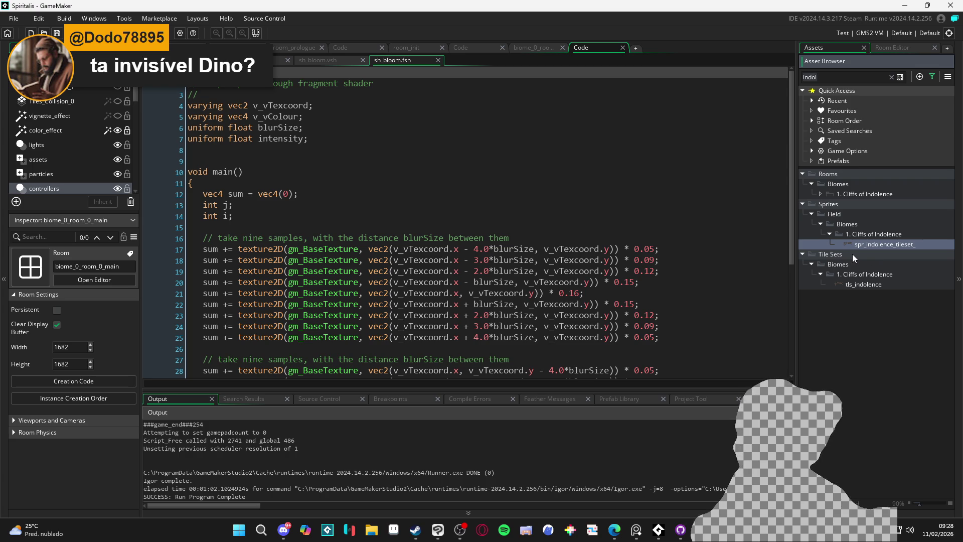
key("ctrl+a")
type("t")
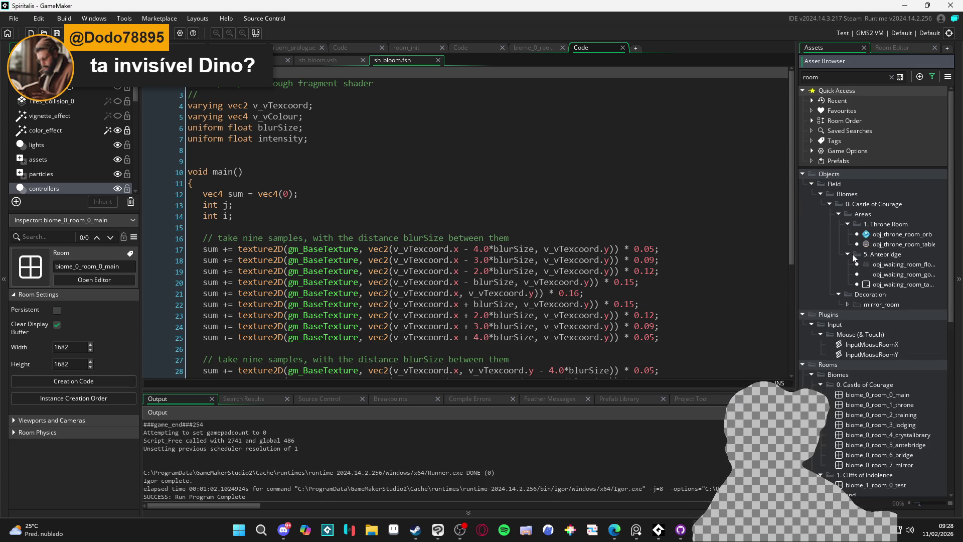
type("rai")
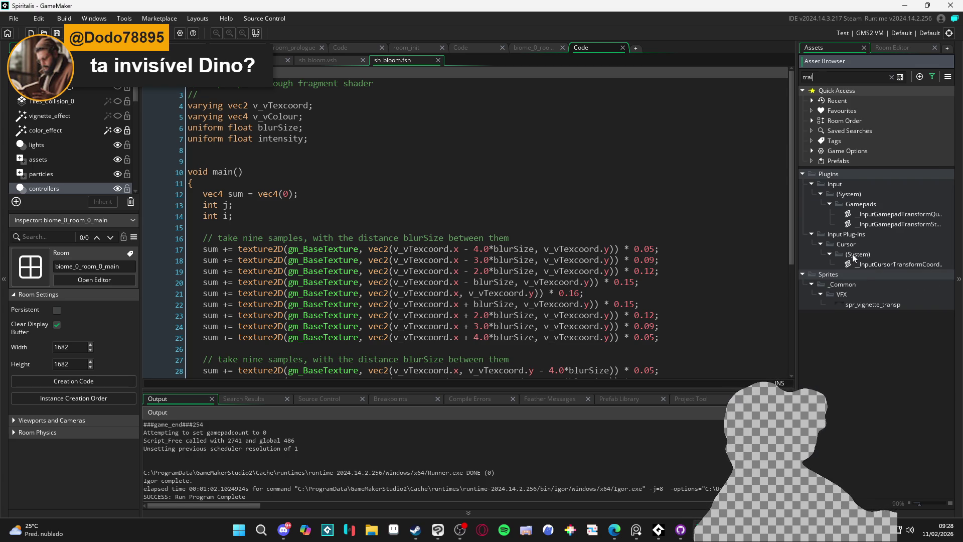
key("BackSpace")
key("BackSpace")
key("BackSpace")
type("es")
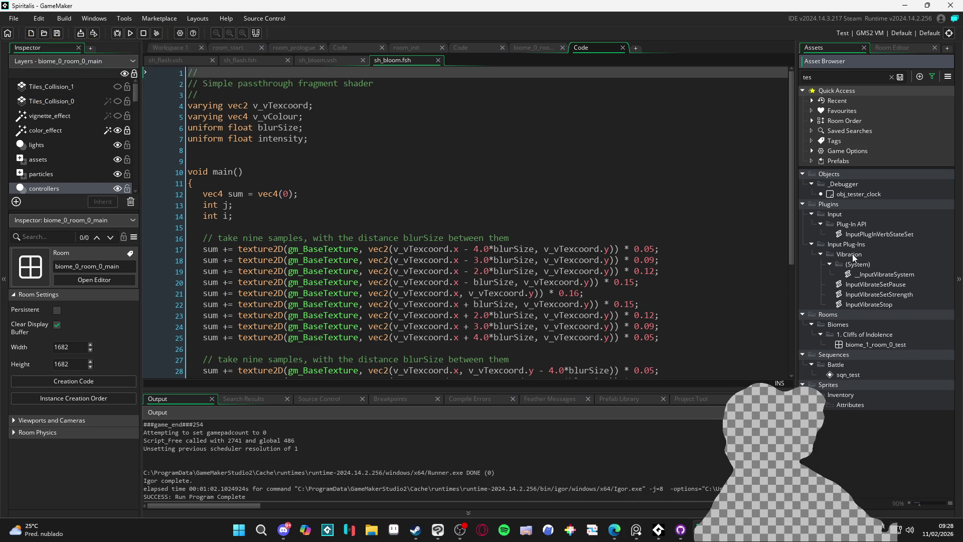
double_click(872, 347)
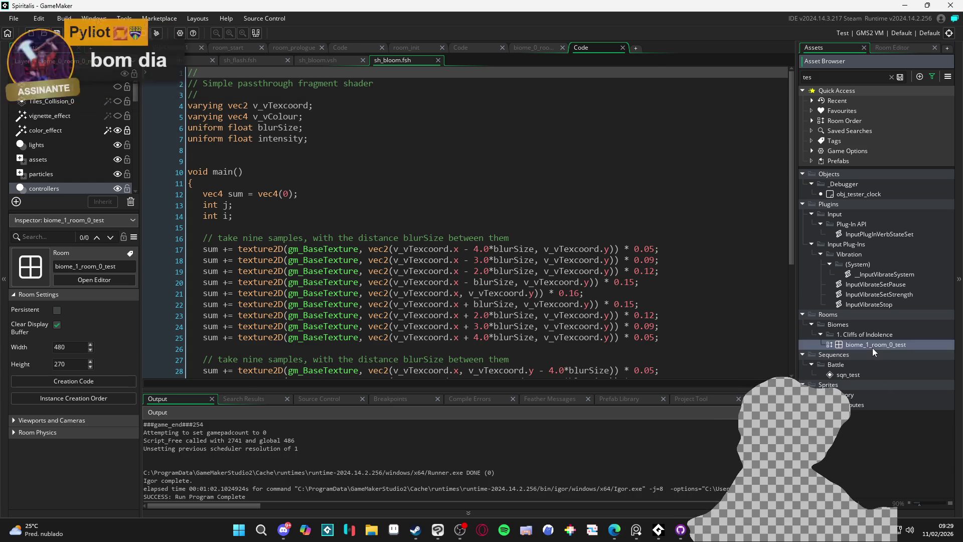
scroll(622, 298, "down", 2)
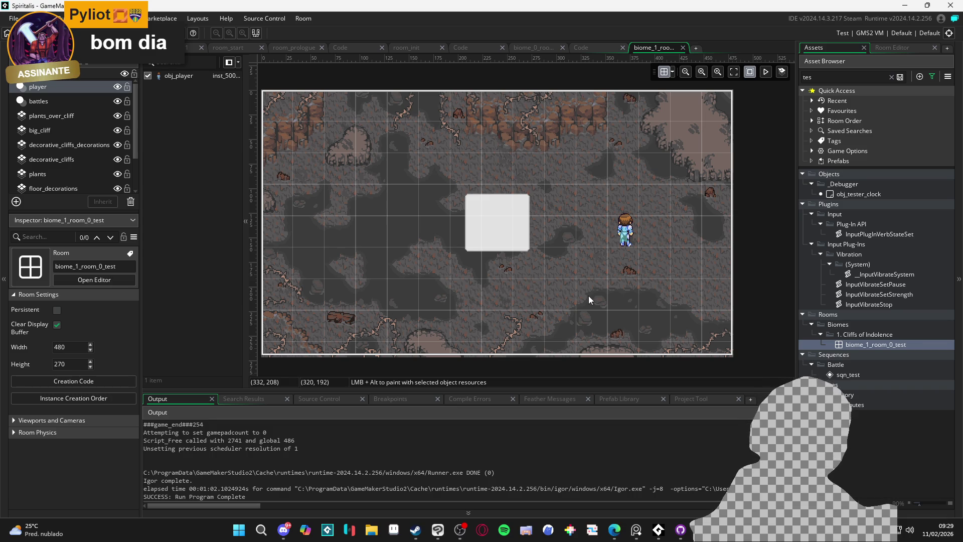
- Bring the Steam store forward, focus its search, then open a File Explorer window
left_click(416, 530)
left_click(564, 57)
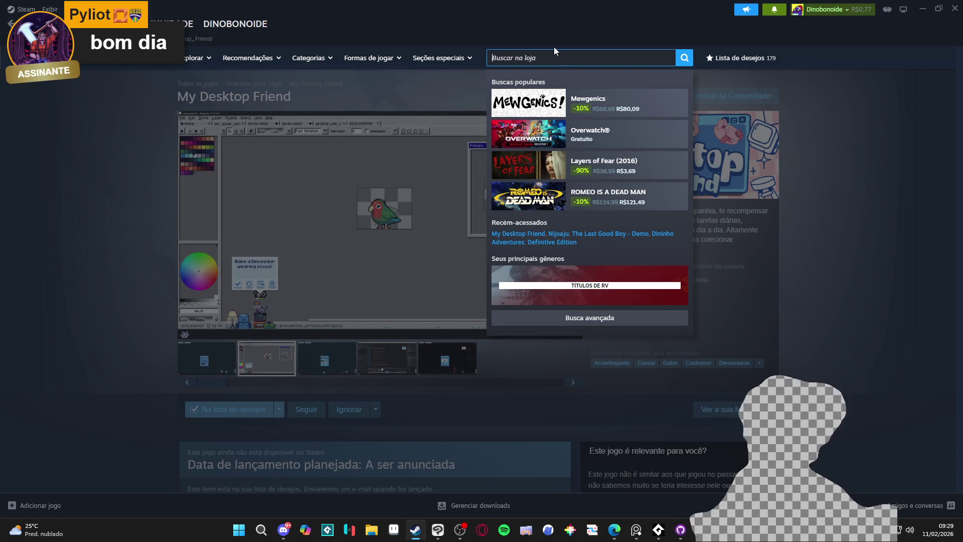
left_click(371, 530)
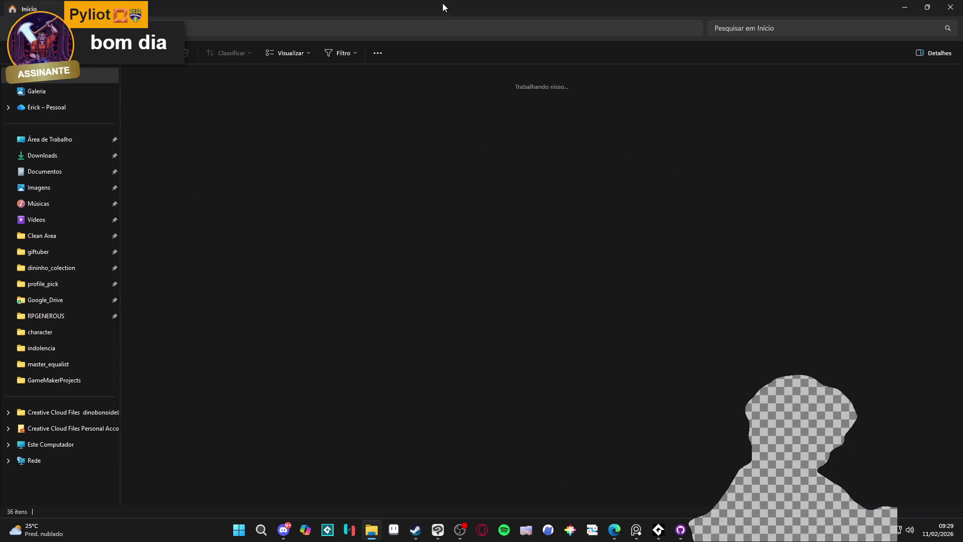
- Browse to Clean Area > RPGENEROUS > commissions, restore and minimize Explorer, and focus Steam's search
left_click(43, 236)
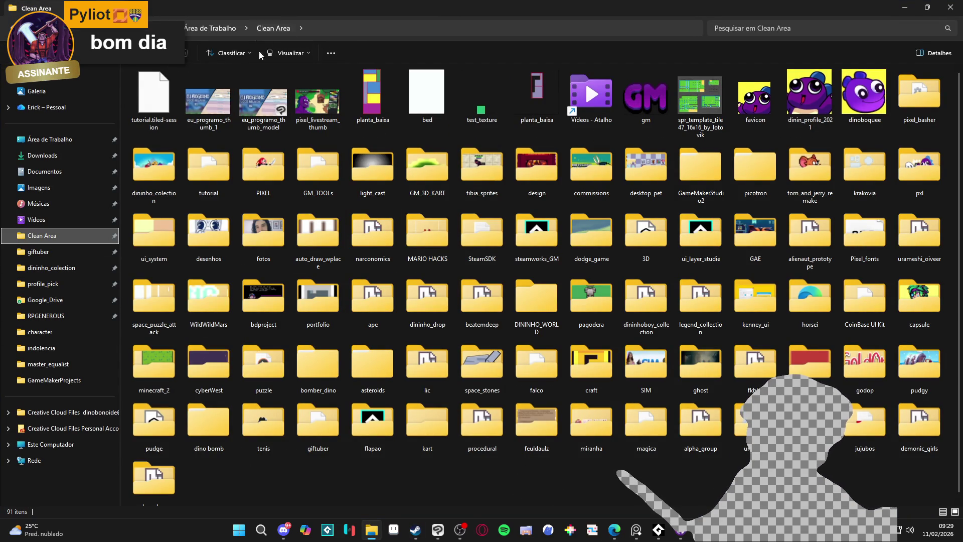
left_click(92, 316)
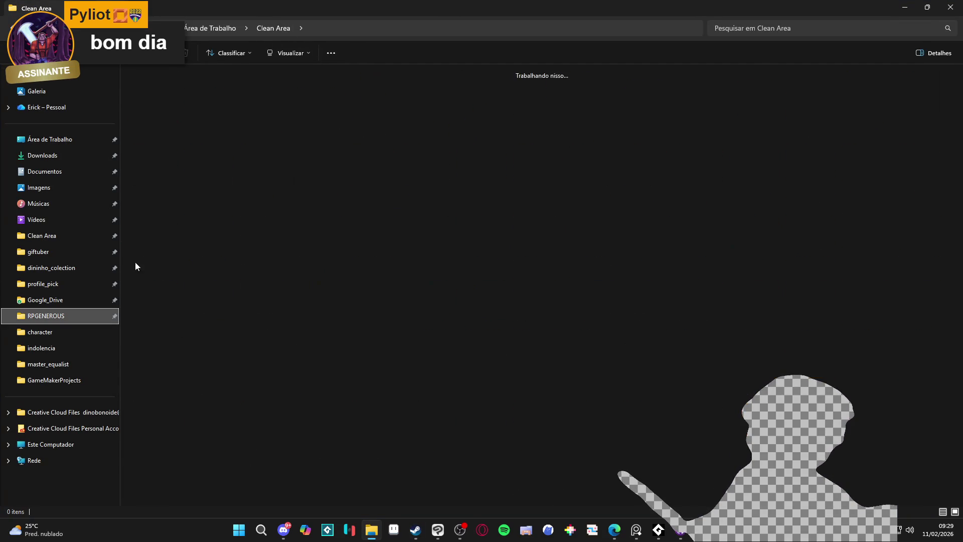
left_click(331, 28)
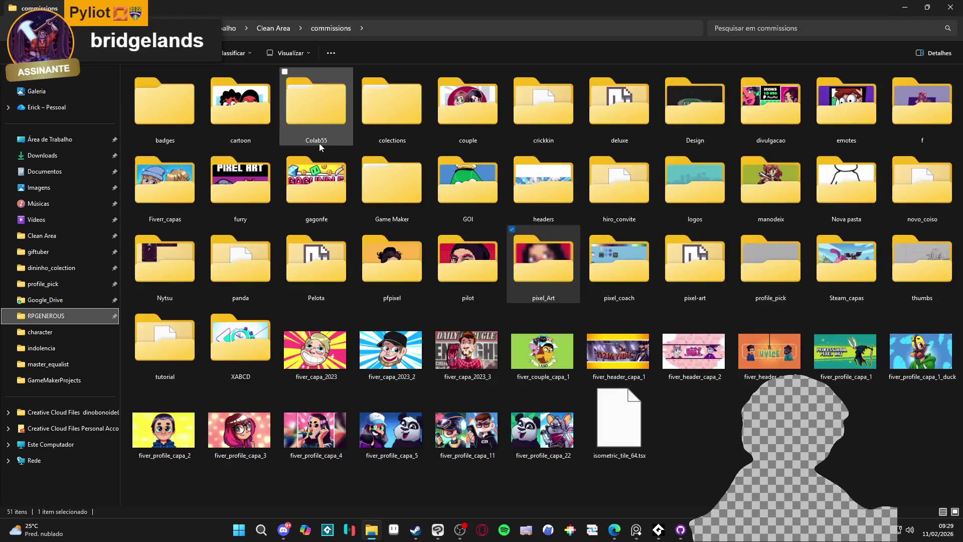
left_click_drag(843, 8, 842, 42)
left_click(870, 40)
left_click(546, 58)
- Search Steam for 'bridgelan' and open, then reload, the Bridgelands store page
type("bridge")
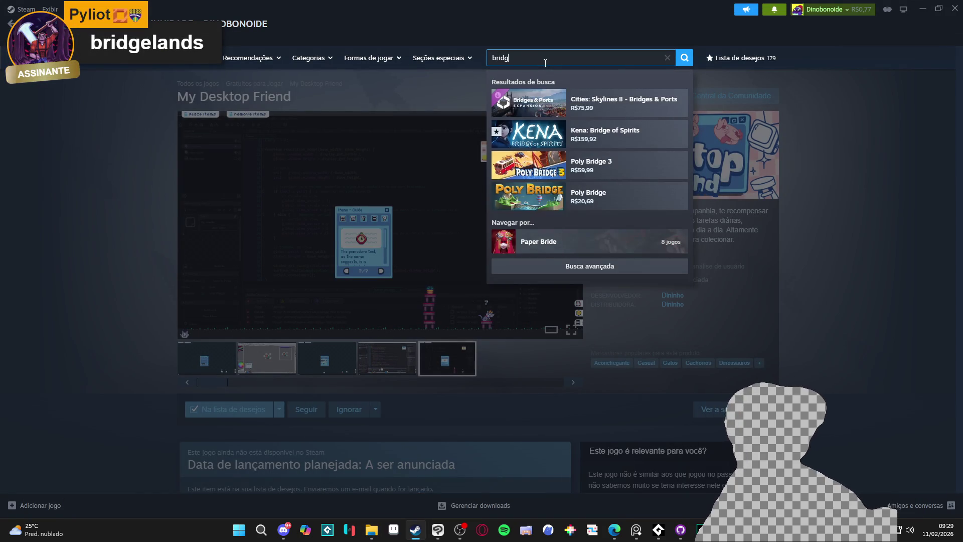
type("lan")
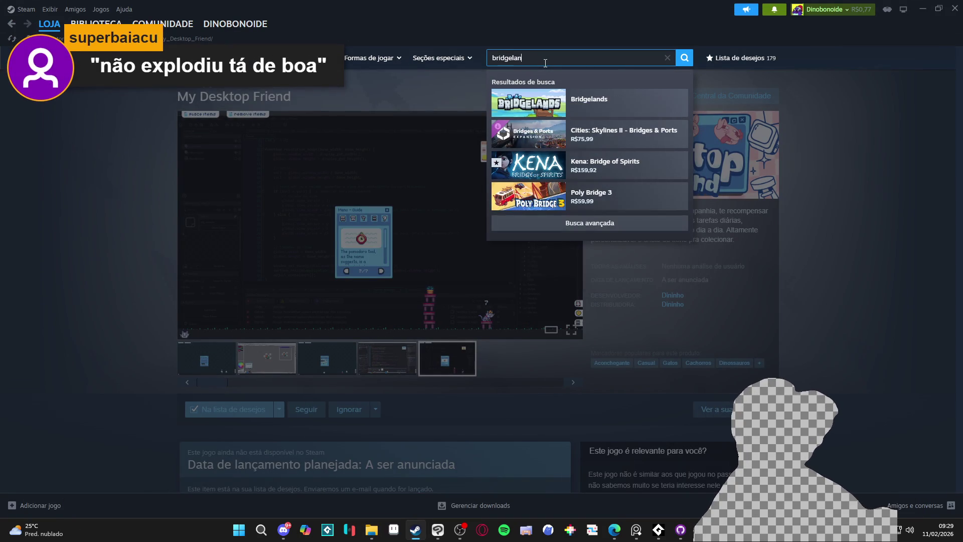
left_click(585, 107)
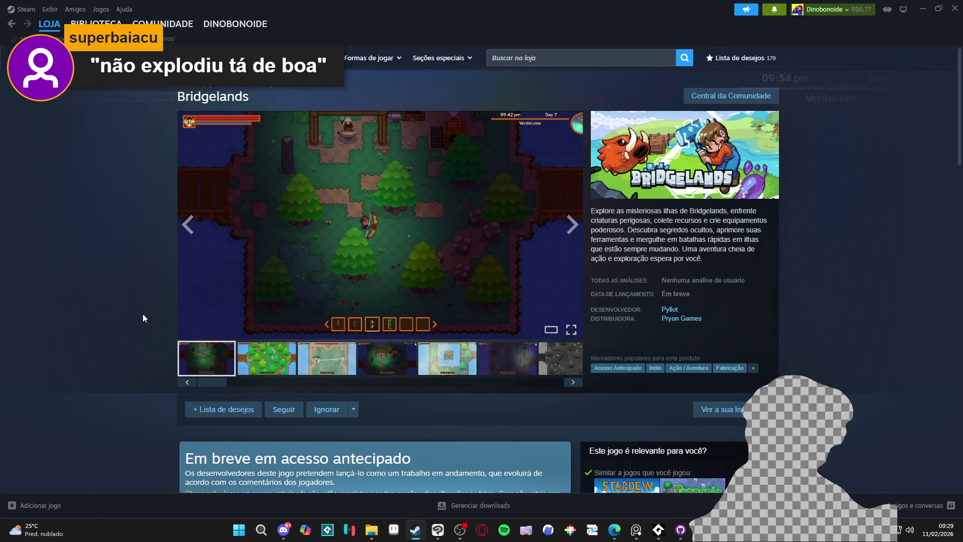
right_click(143, 318)
left_click(165, 326)
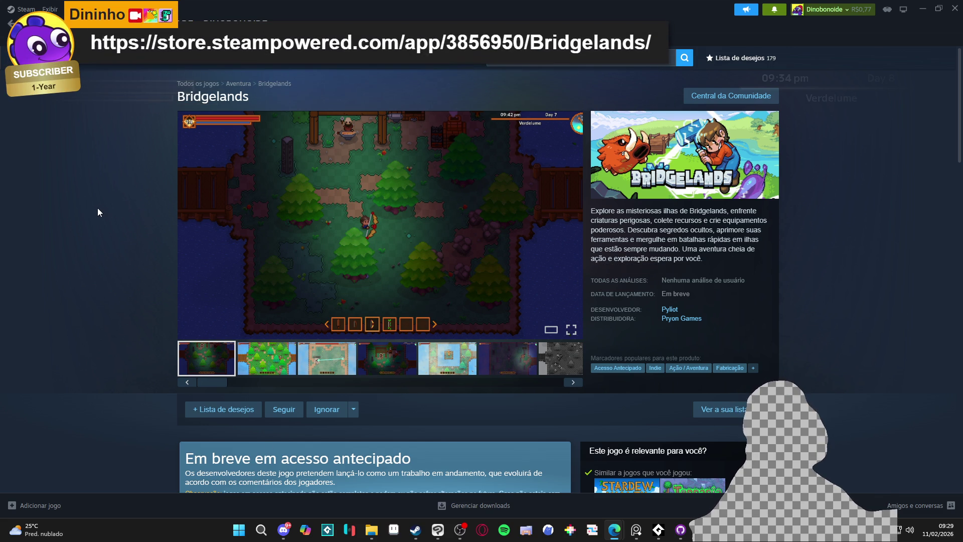
- Scroll through the Bridgelands store page details, then minimize Steam
scroll(128, 208, "down", 2)
scroll(149, 207, "up", 2)
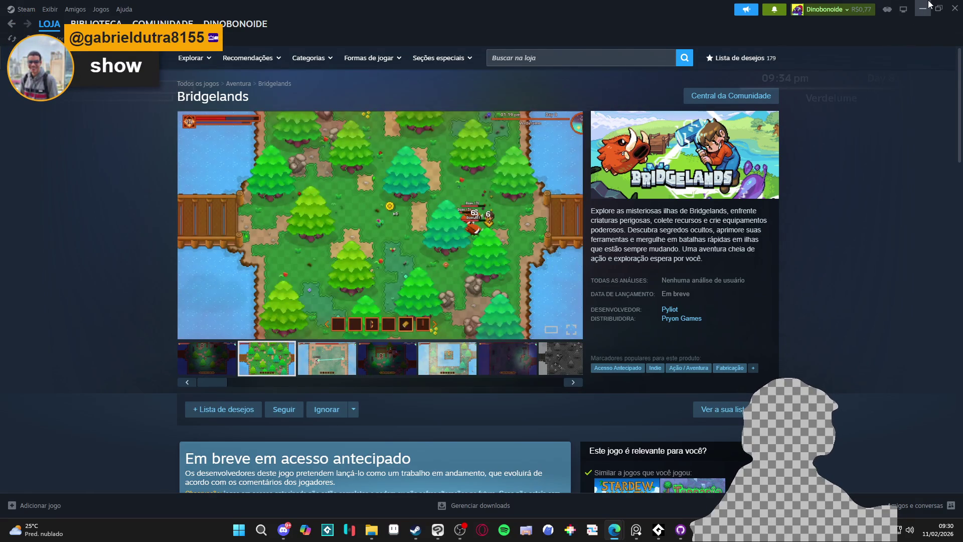
scroll(831, 188, "down", 7)
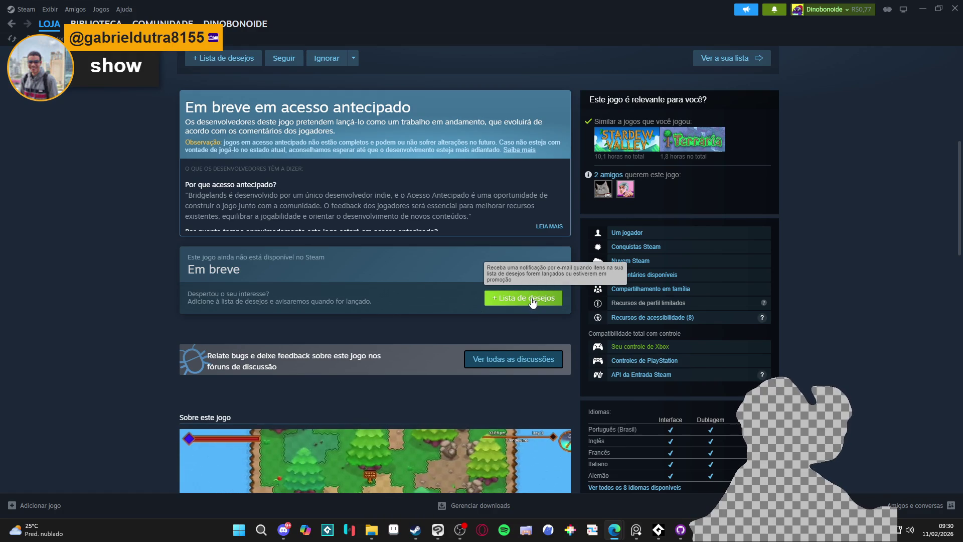
scroll(532, 303, "up", 4)
scroll(533, 303, "down", 4)
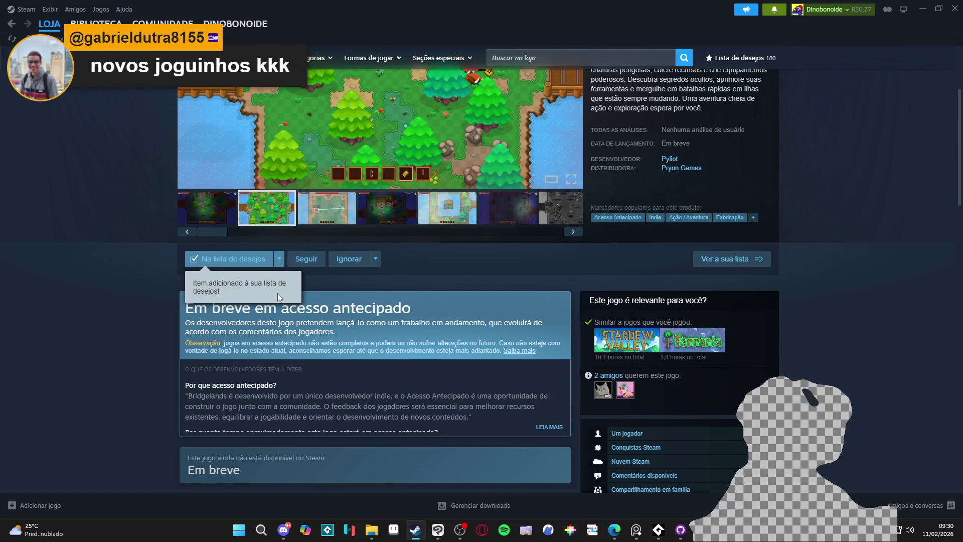
scroll(158, 290, "up", 3)
scroll(161, 290, "down", 2)
scroll(175, 293, "up", 2)
left_click(577, 58)
left_click(832, 277)
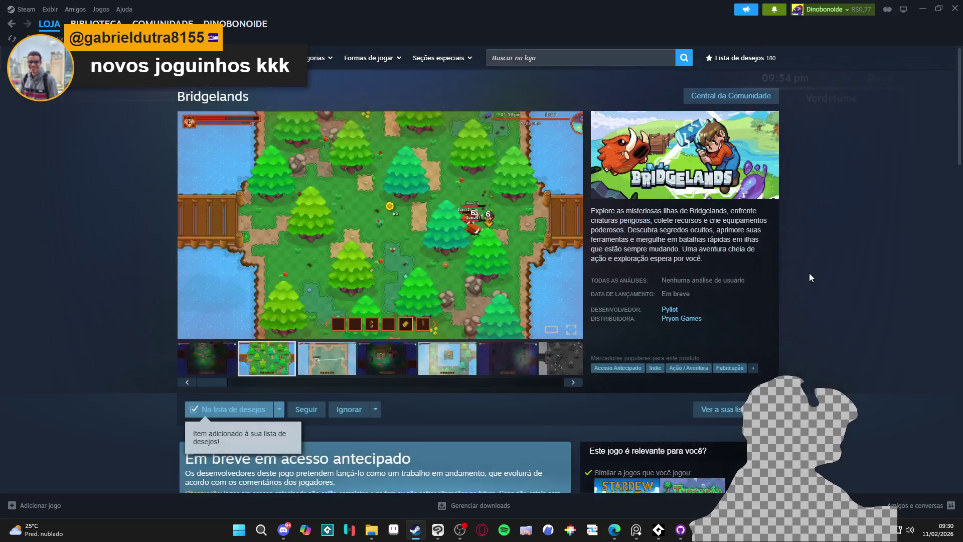
scroll(541, 254, "down", 5)
scroll(387, 259, "down", 8)
scroll(373, 260, "down", 1)
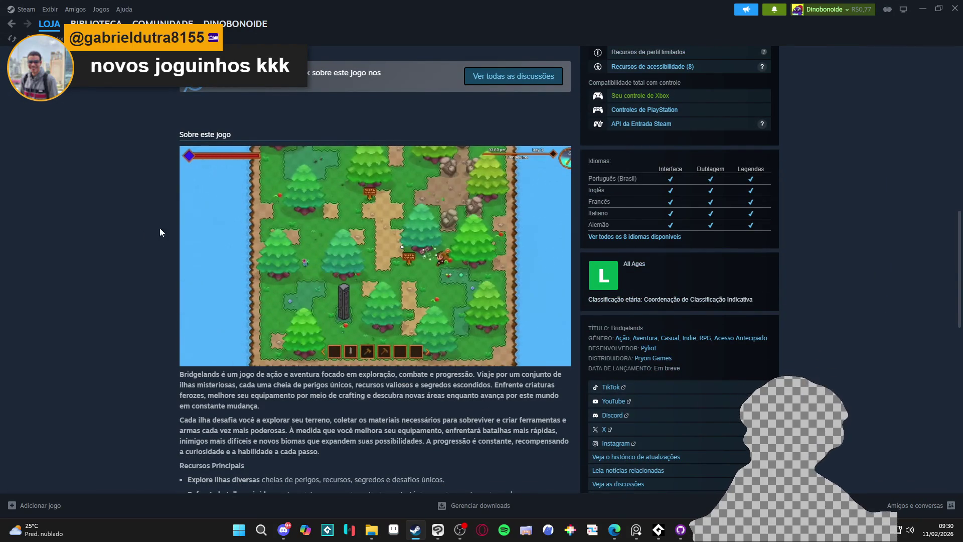
scroll(170, 188, "up", 8)
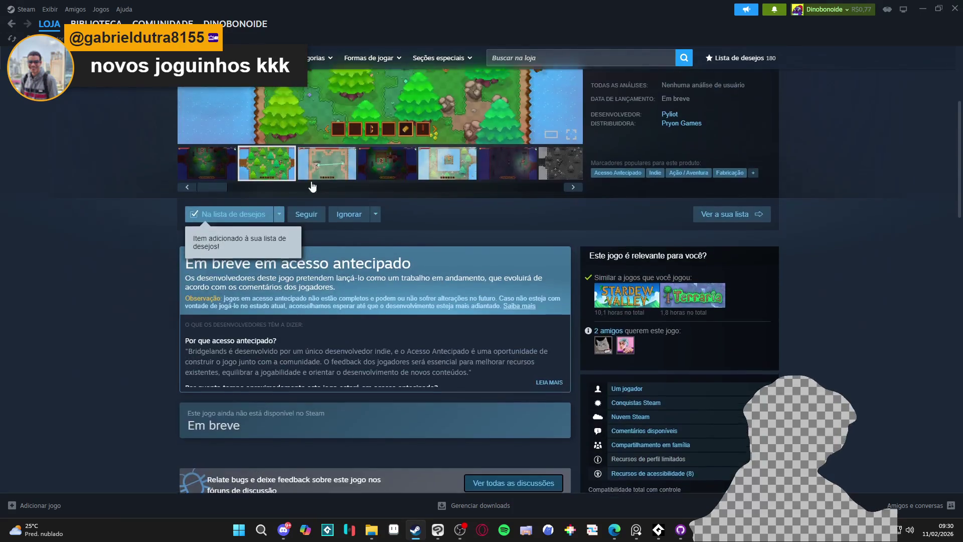
scroll(311, 186, "up", 4)
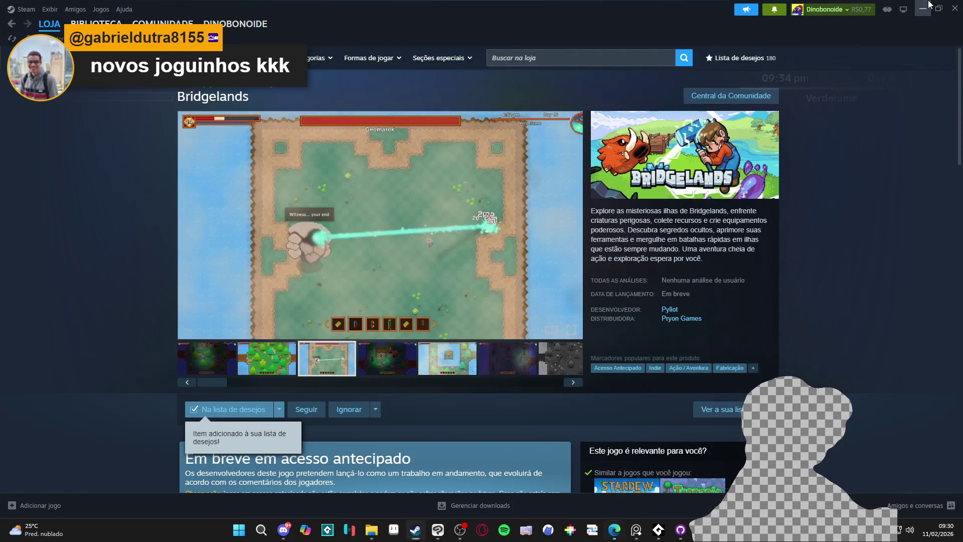
left_click(929, 5)
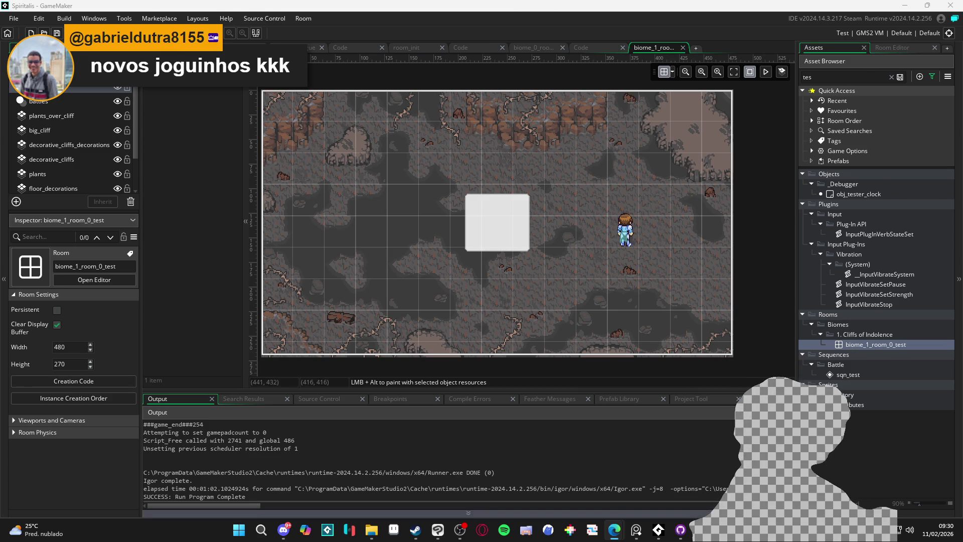
- Return to the room_indolence.tmx map in Tiled and pan across the cave area
key("alt+Tab")
left_click(344, 37)
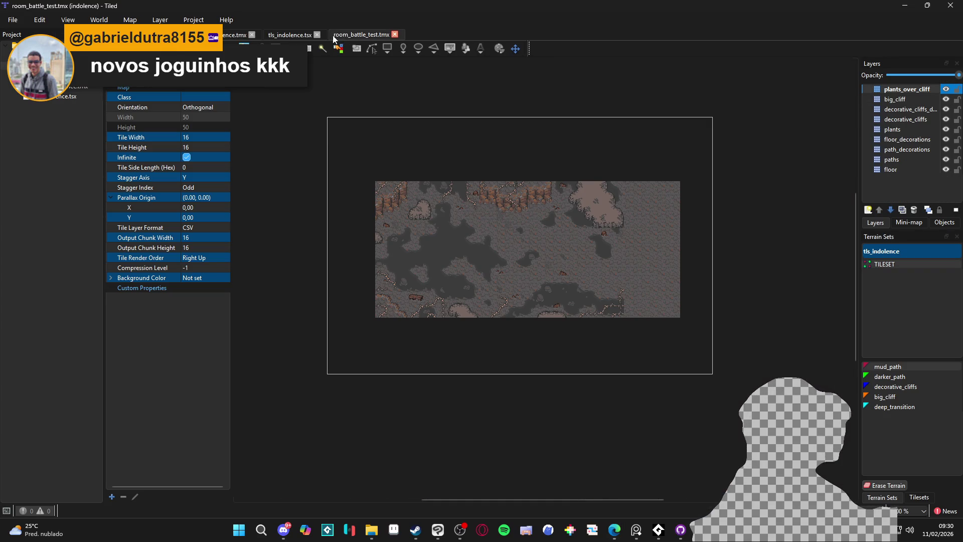
left_click(236, 34)
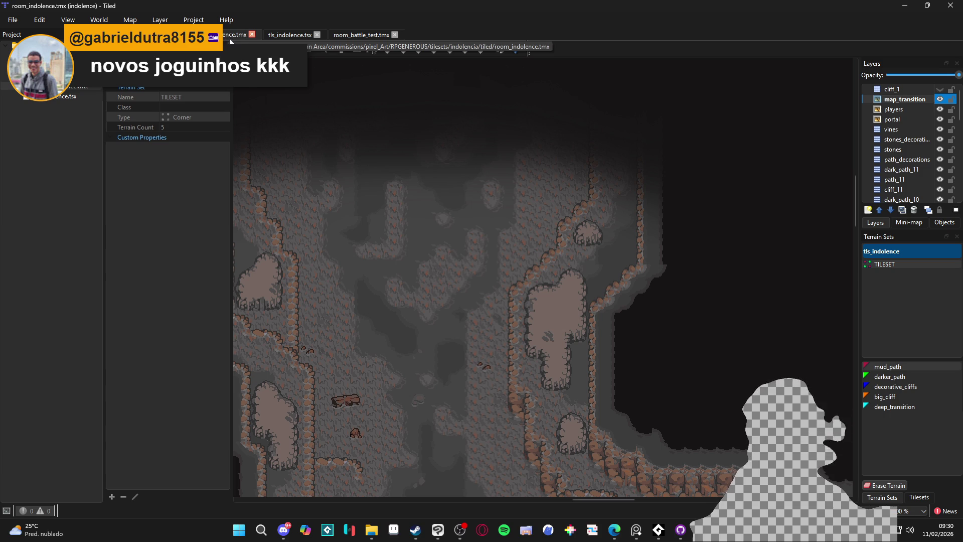
scroll(525, 251, "down", 5)
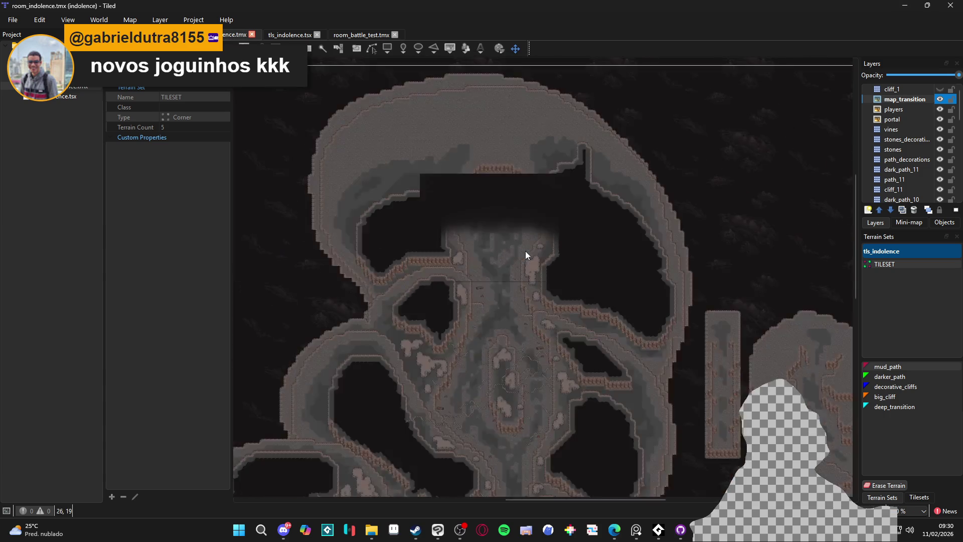
mouse_move(460, 306)
left_mouse_down()
mouse_move(642, 290)
mouse_move(645, 306)
left_mouse_up()
scroll(519, 307, "up", 5)
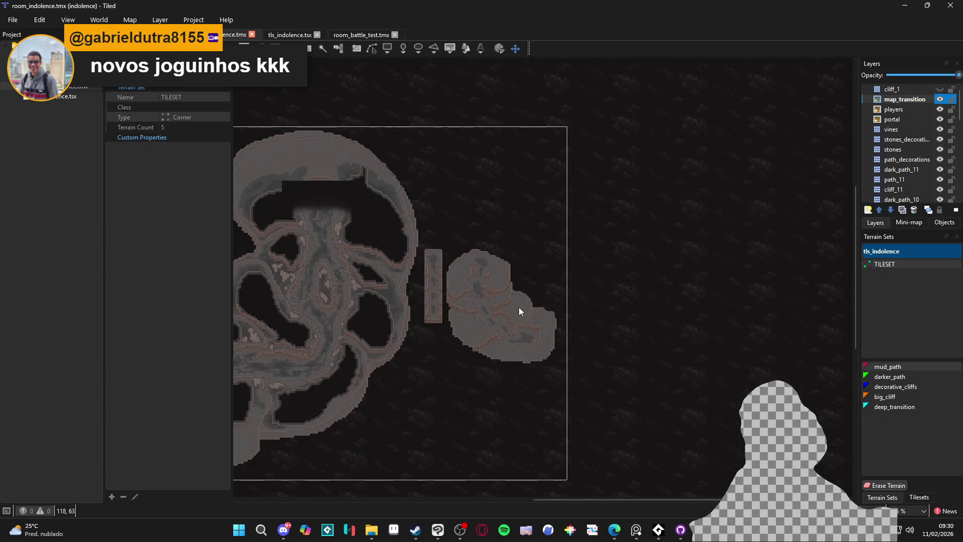
scroll(489, 303, "down", 3)
left_click_drag(486, 282, 542, 323)
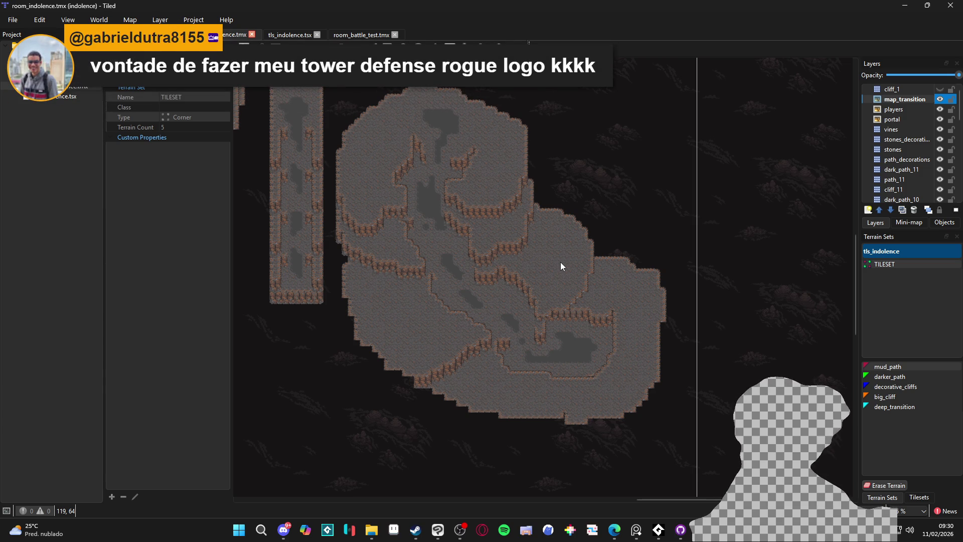
mouse_move(523, 271)
left_mouse_down()
mouse_move(754, 421)
mouse_move(594, 309)
left_mouse_up()
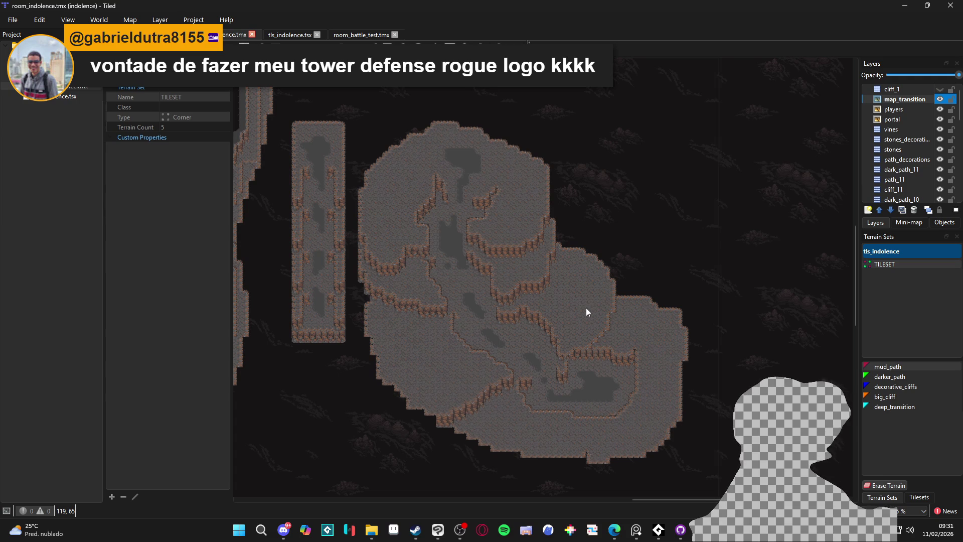
- Toggle map_transition's visibility, repaint a terrain edge, and select camada_8 and the teste group
left_click(941, 100)
left_click(942, 100)
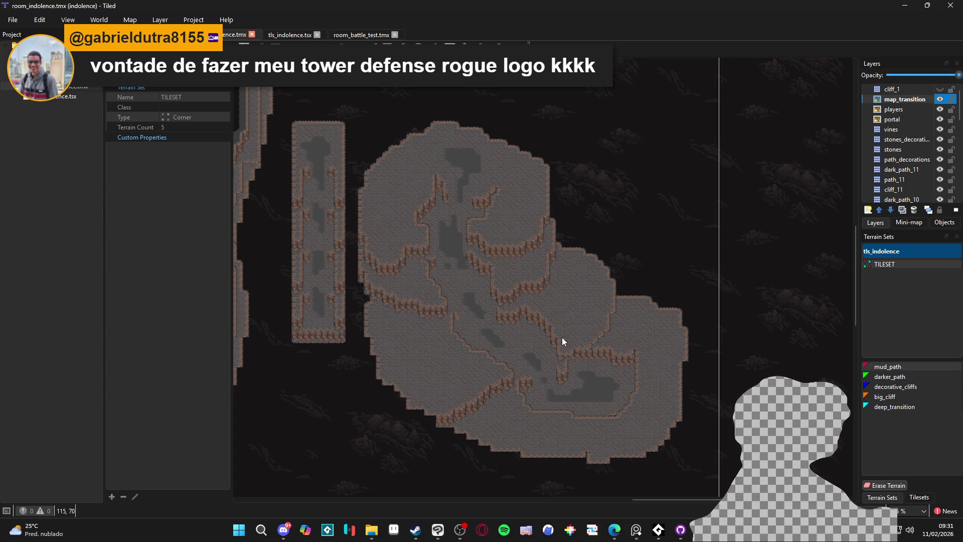
left_click(607, 333)
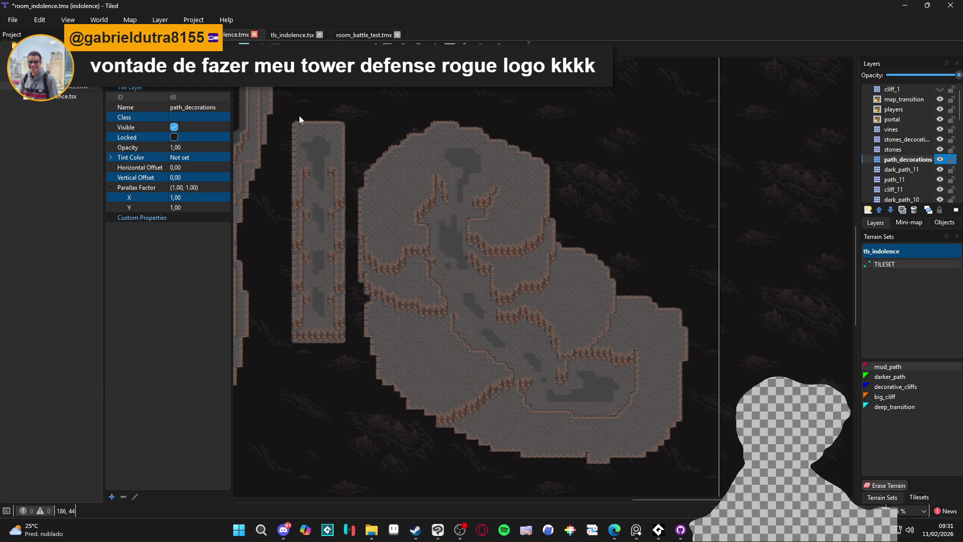
left_click(584, 319)
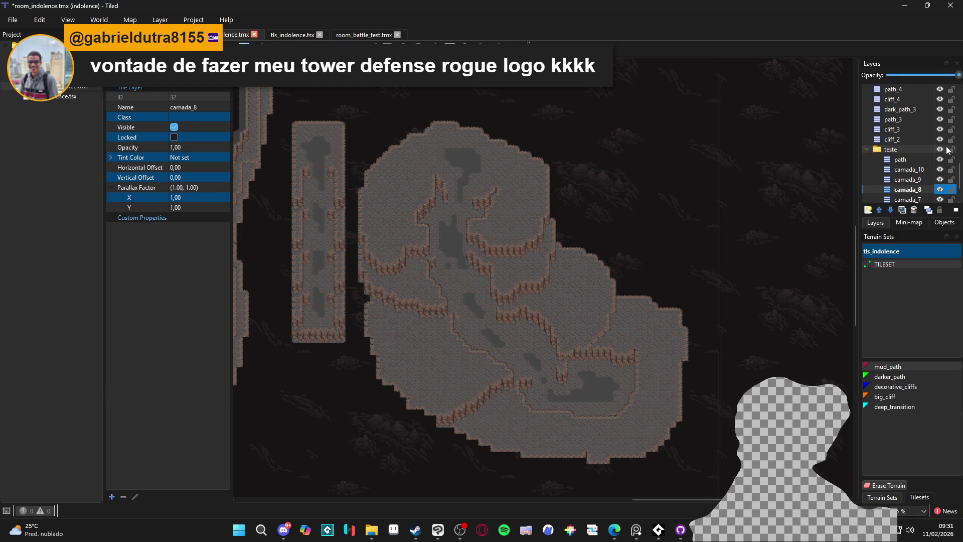
left_click(869, 149)
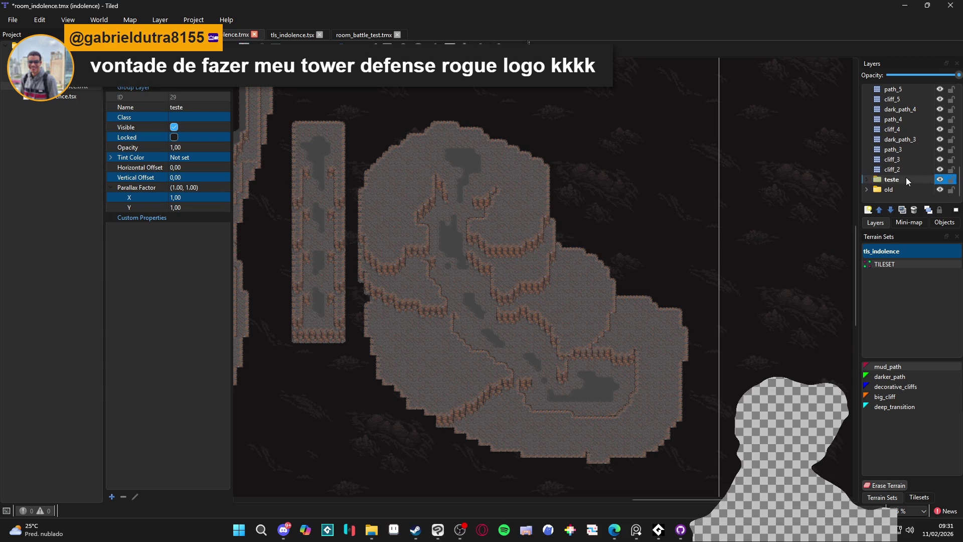
- Remove the teste group and then the old group, leaving cliff_2 as the last layer
right_click(906, 178)
left_click(835, 233)
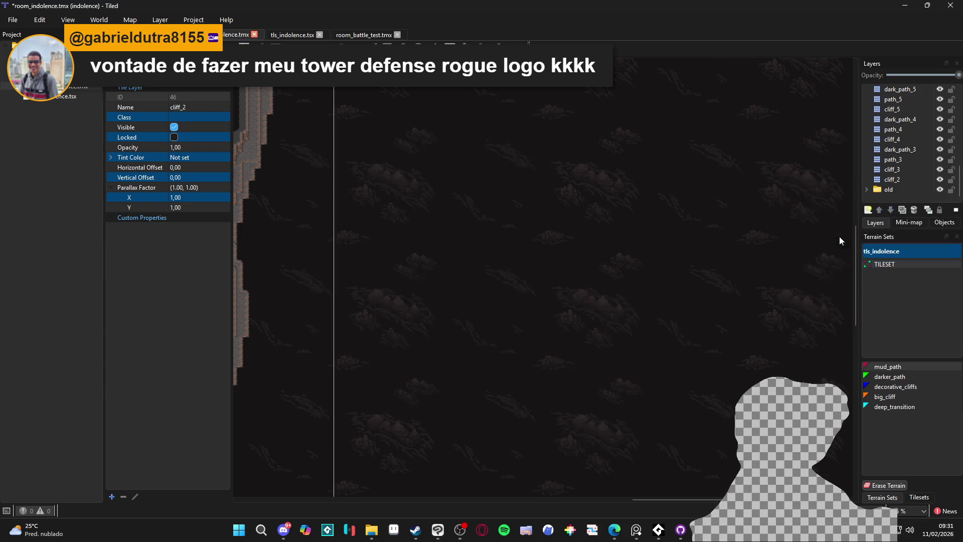
right_click(893, 189)
left_click(659, 200)
right_click(901, 186)
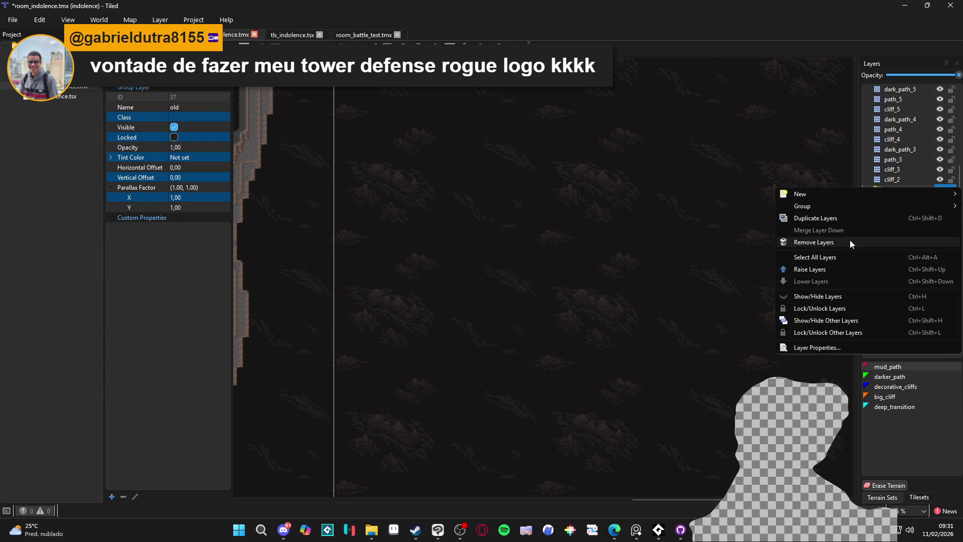
left_click(849, 241)
scroll(581, 211, "down", 5)
scroll(531, 217, "up", 5)
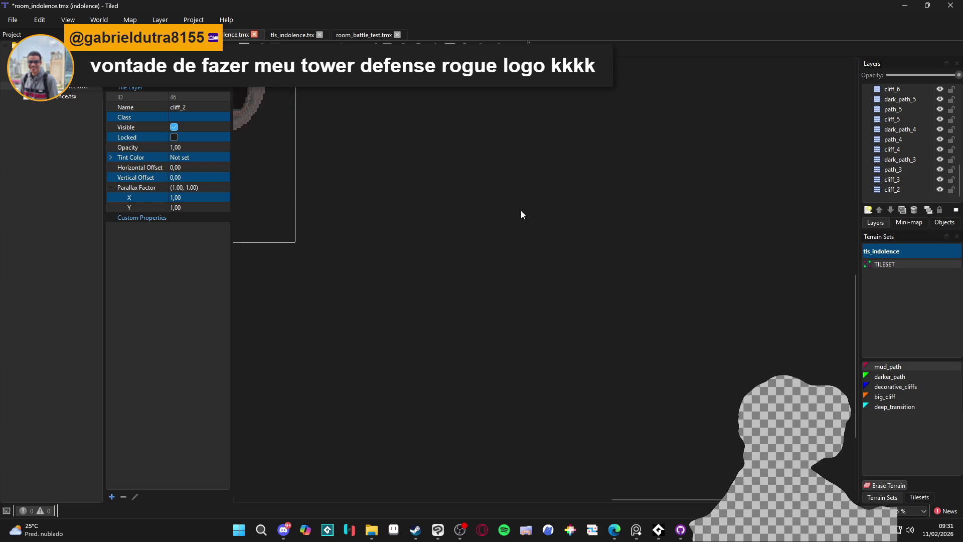
- Scroll up to the characters at the cave top and select the portal, players and map_transition layers
scroll(609, 341, "up", 3)
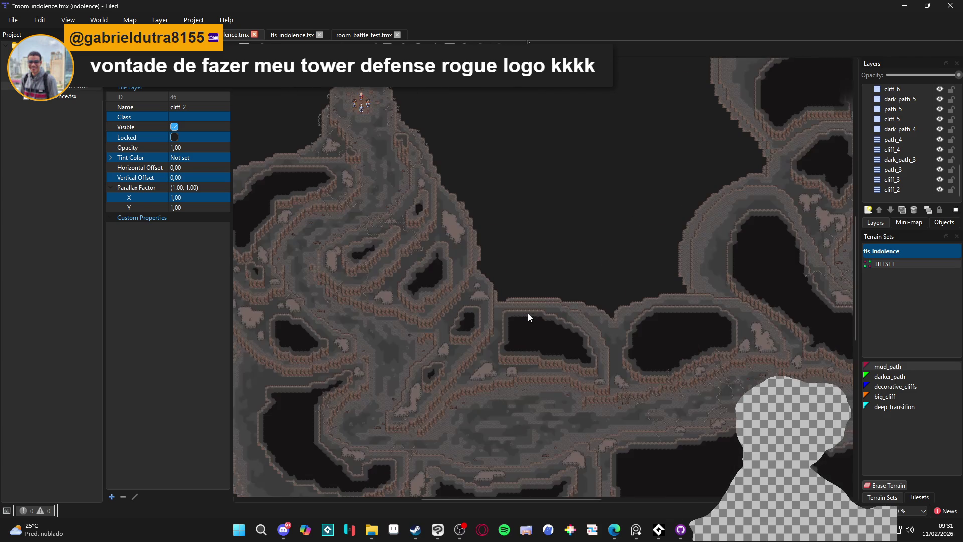
scroll(528, 313, "up", 2)
scroll(500, 218, "up", 1)
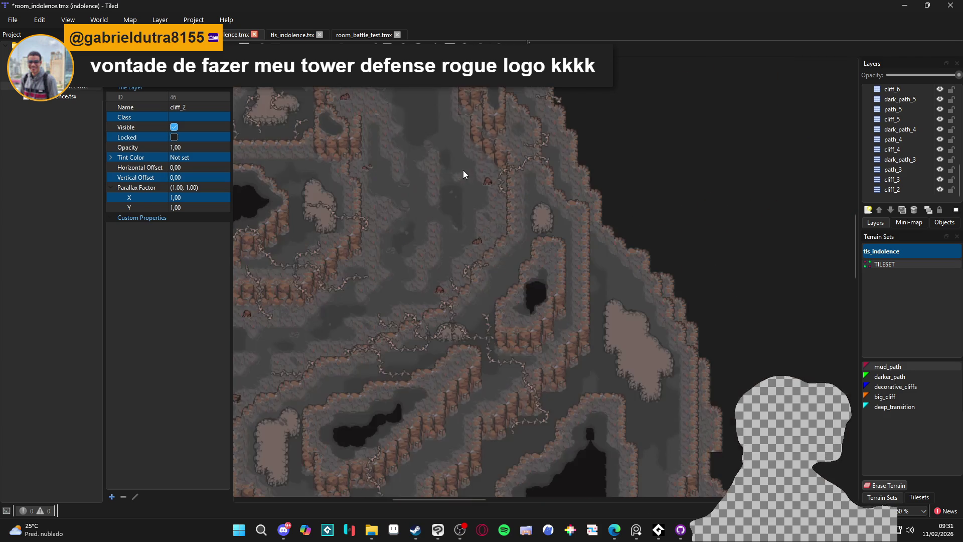
scroll(512, 378, "up", 1)
scroll(606, 241, "up", 1)
scroll(390, 292, "down", 3)
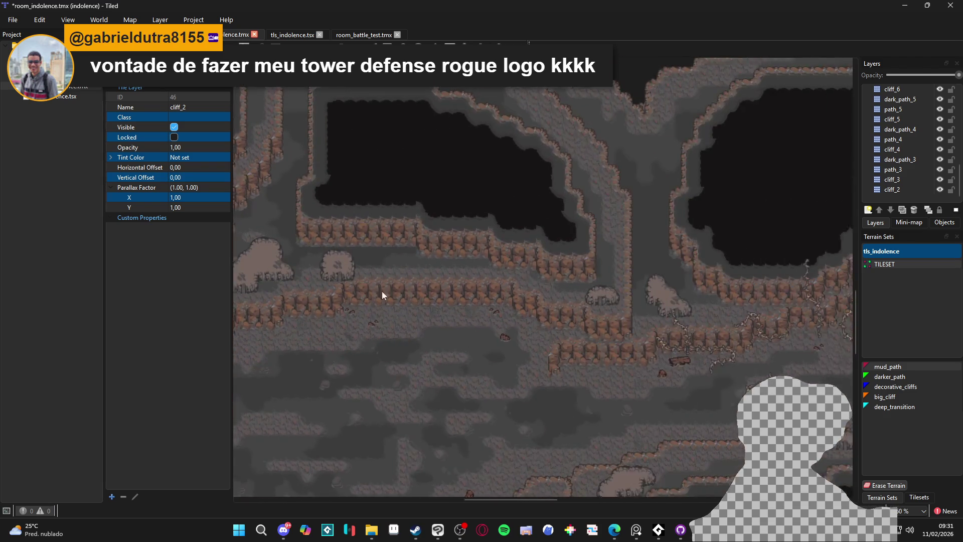
scroll(617, 335, "down", 3)
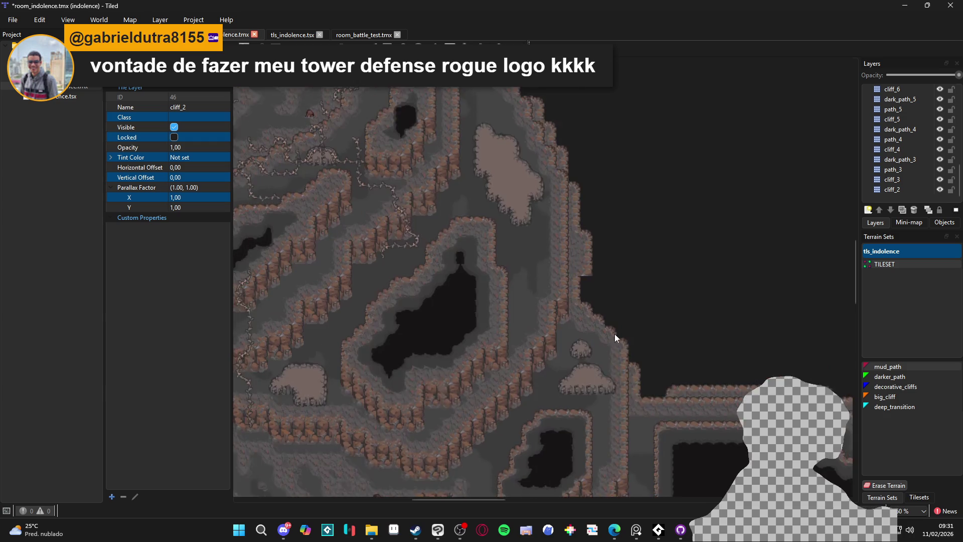
scroll(588, 303, "up", 2)
scroll(592, 306, "up", 2)
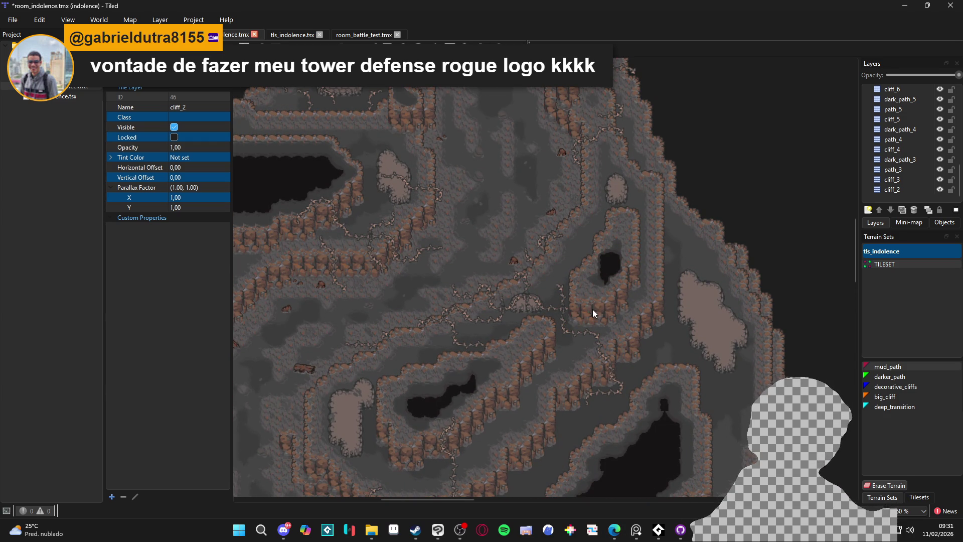
scroll(548, 297, "up", 10)
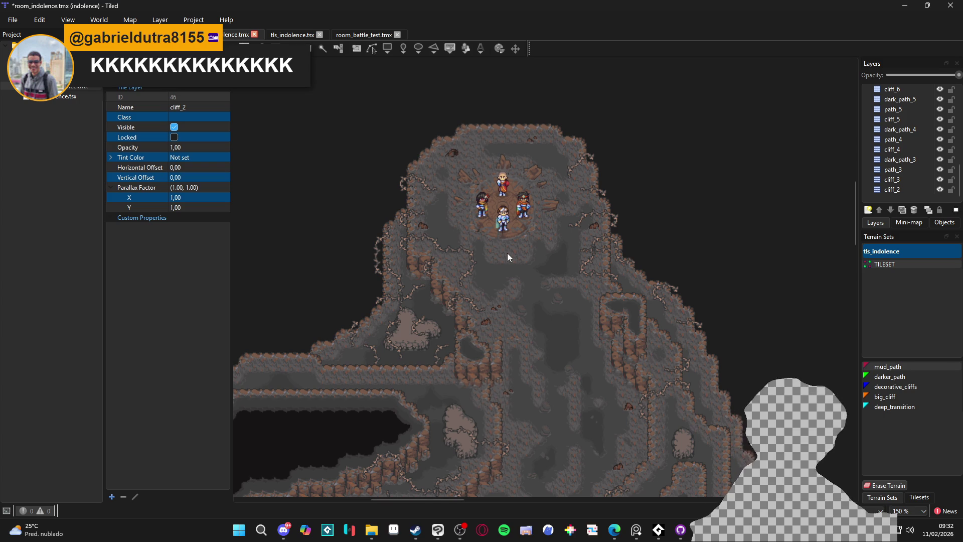
scroll(504, 269, "down", 1)
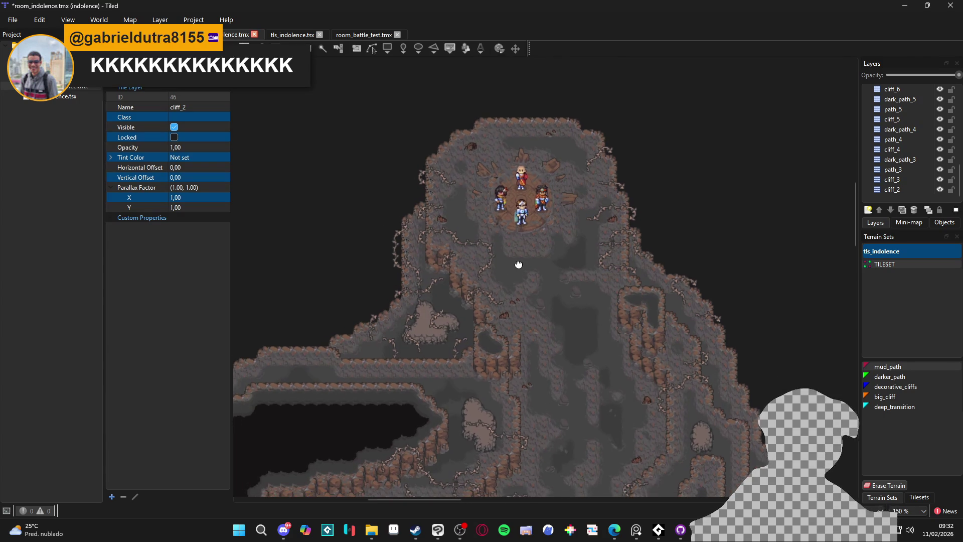
scroll(914, 176, "up", 10)
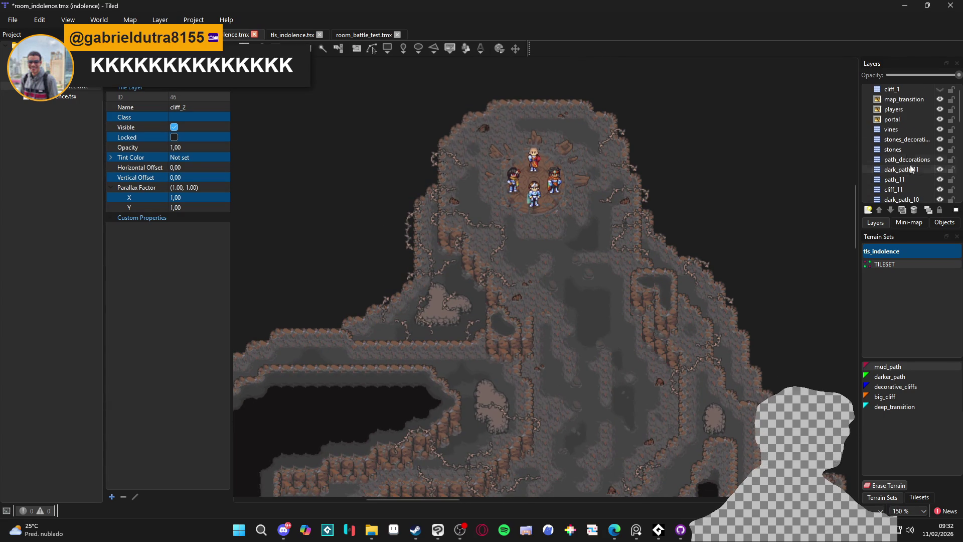
left_click(893, 119)
left_click(895, 100, "shift")
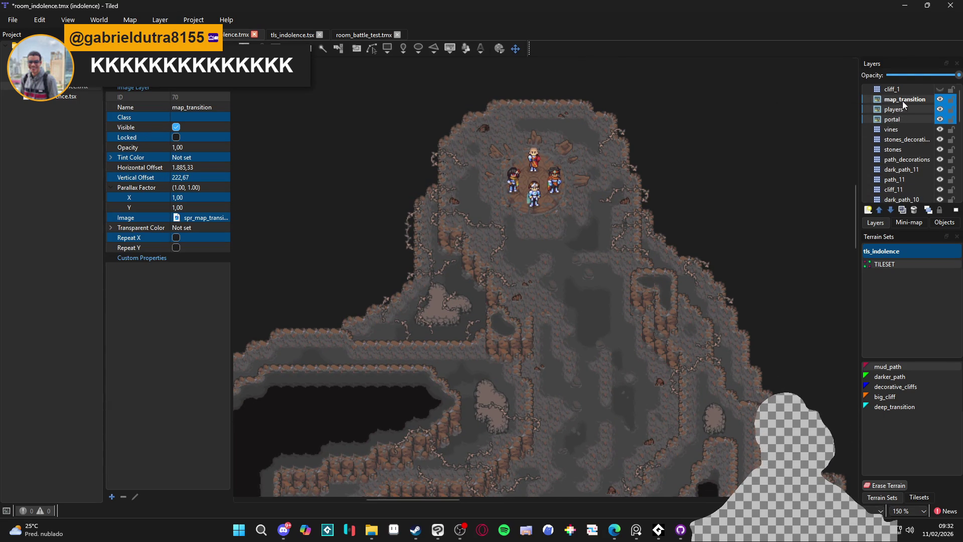
- Remove the three selected layers, then undo the removal
right_click(902, 101)
left_click(858, 156)
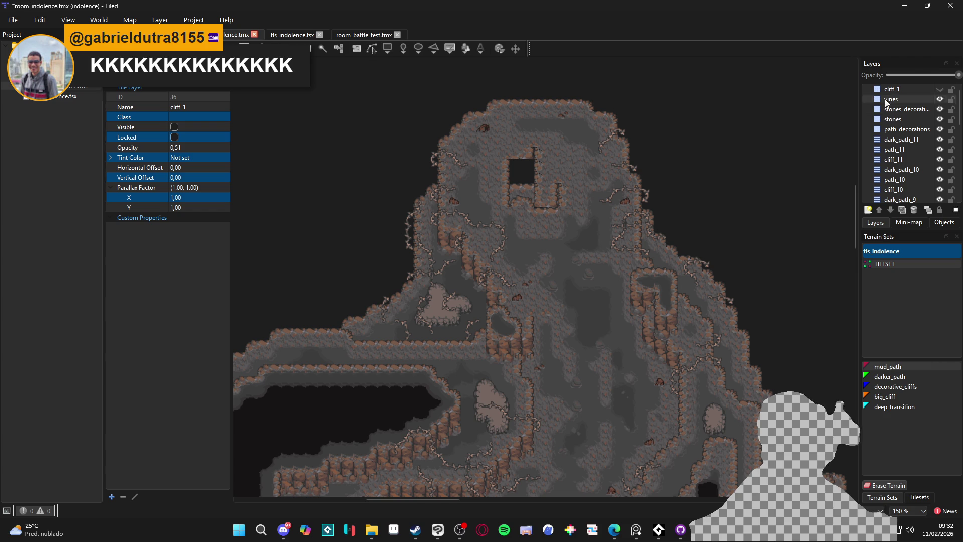
left_click(921, 91)
key("ctrl+z")
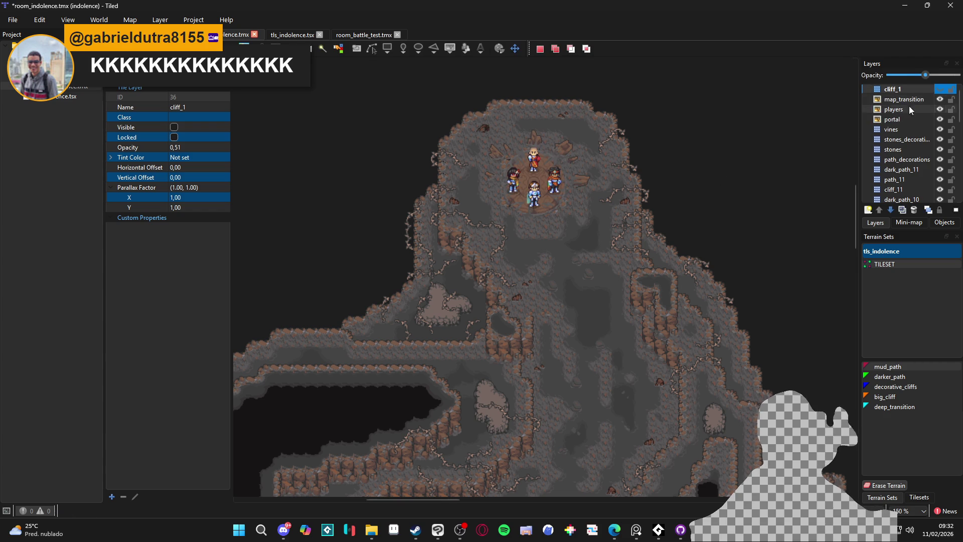
- Toggle the portal and cliff_1 layers' visibility to check what each one shows
left_click(903, 120)
left_click(940, 119)
left_click(940, 120)
left_click(940, 119)
left_click(940, 119)
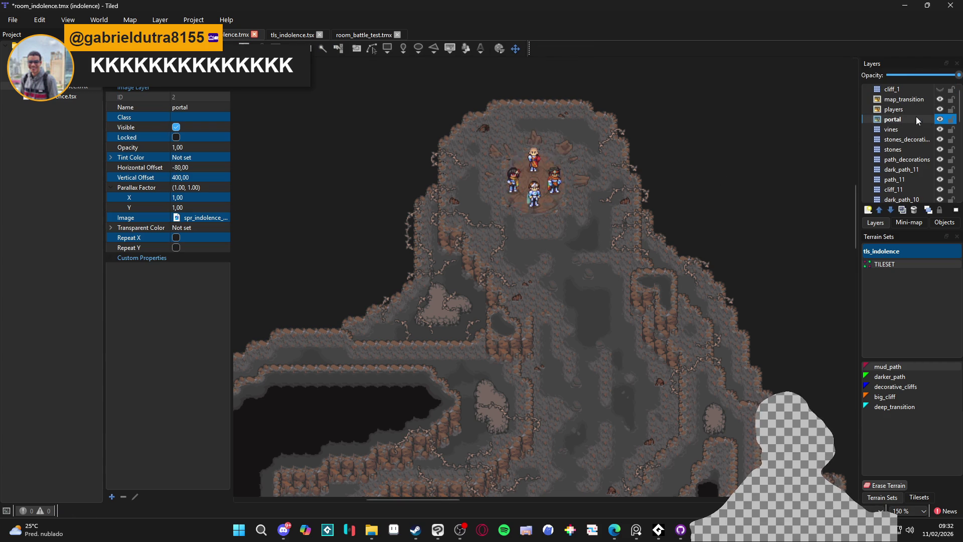
left_click(901, 110)
left_click(930, 90)
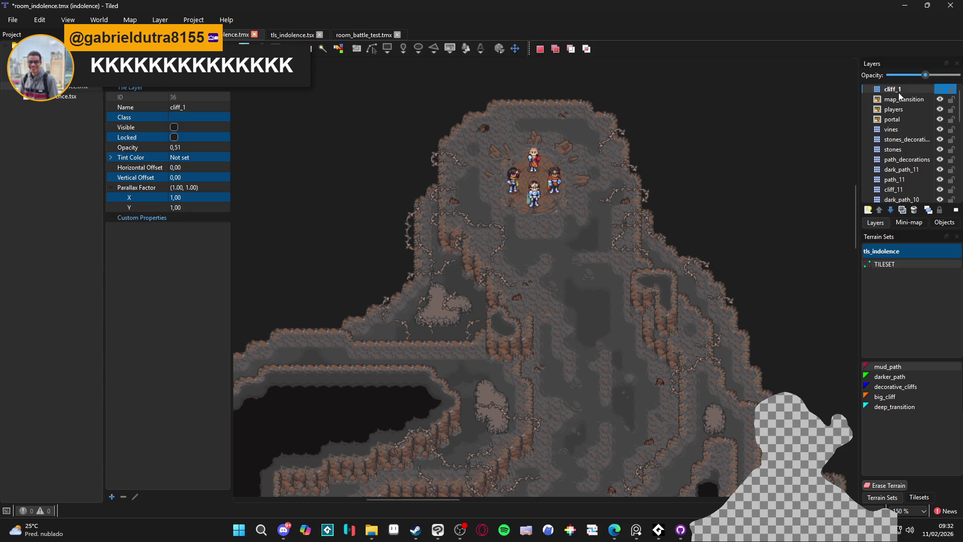
left_click(941, 93)
left_click(941, 93)
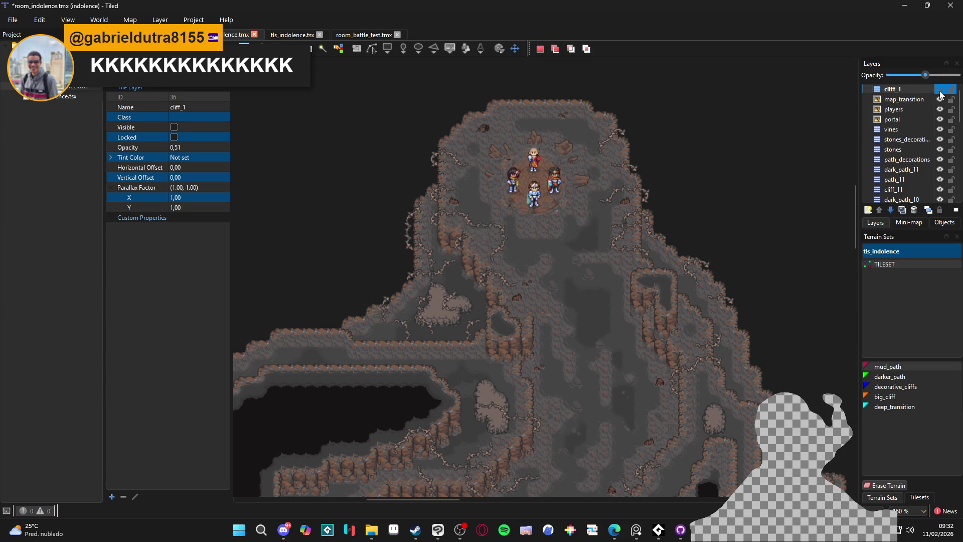
- Reselect map_transition through portal and remove those three layers
left_click(926, 99)
left_click(906, 116, "shift")
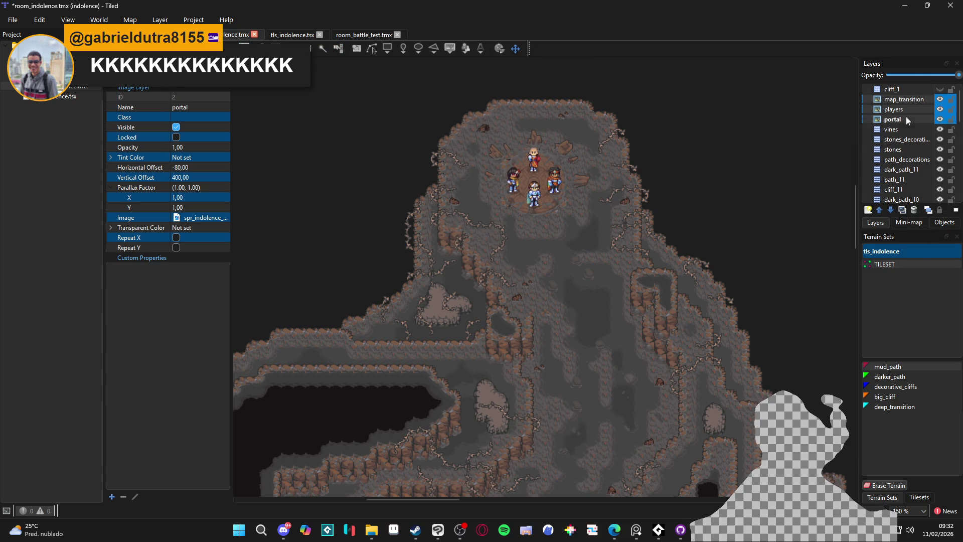
right_click(906, 117)
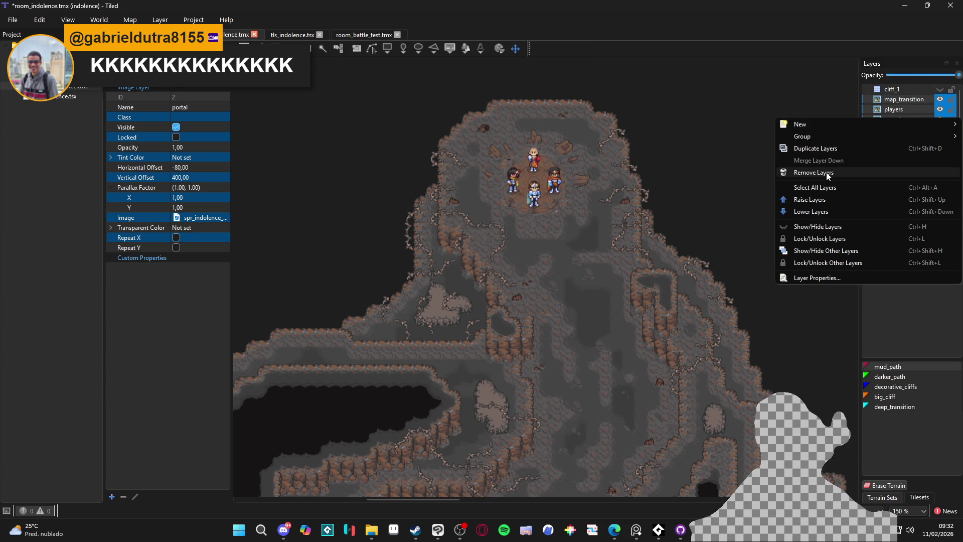
left_click(814, 173)
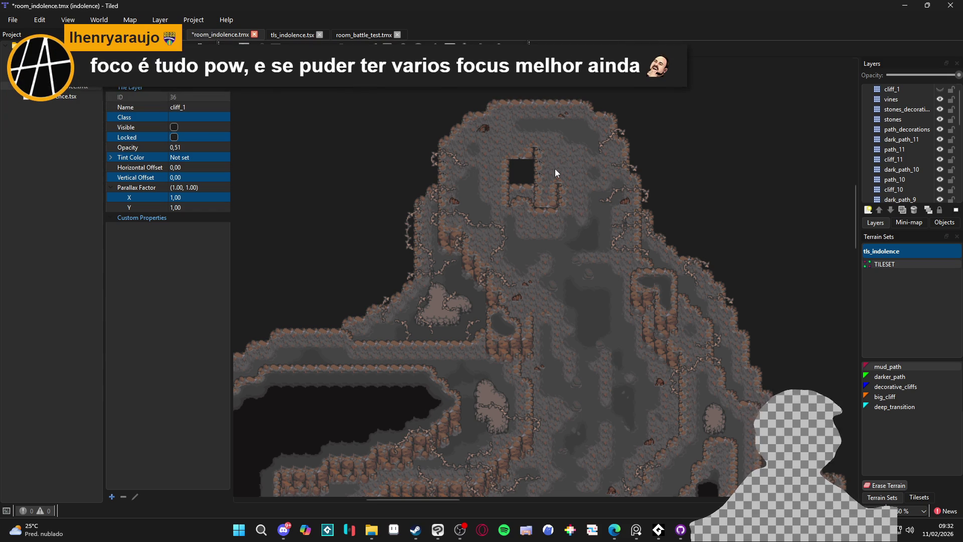
- Paint big_cliff terrain on cliff_10 over the dark hole and its U-shaped edge, then save
left_click(918, 189)
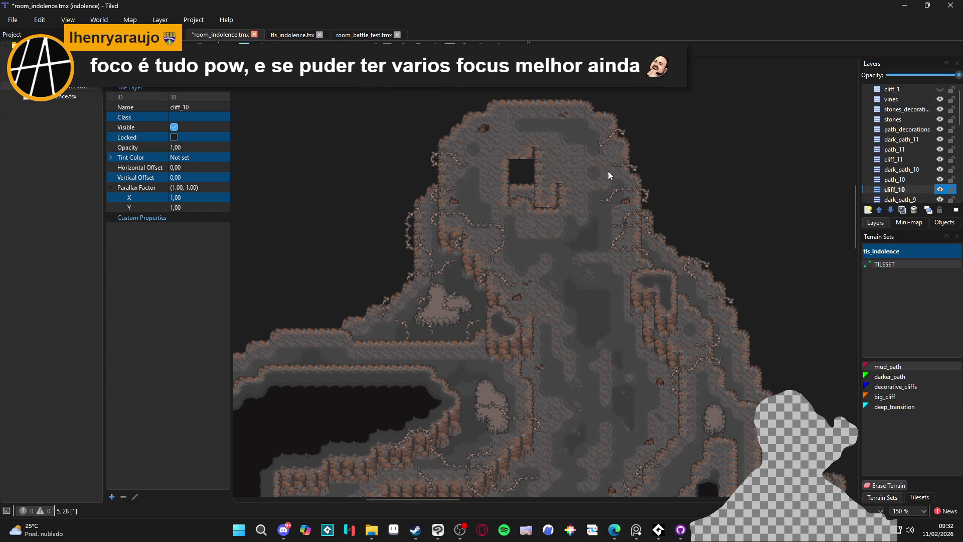
left_click(939, 190)
left_click(940, 189)
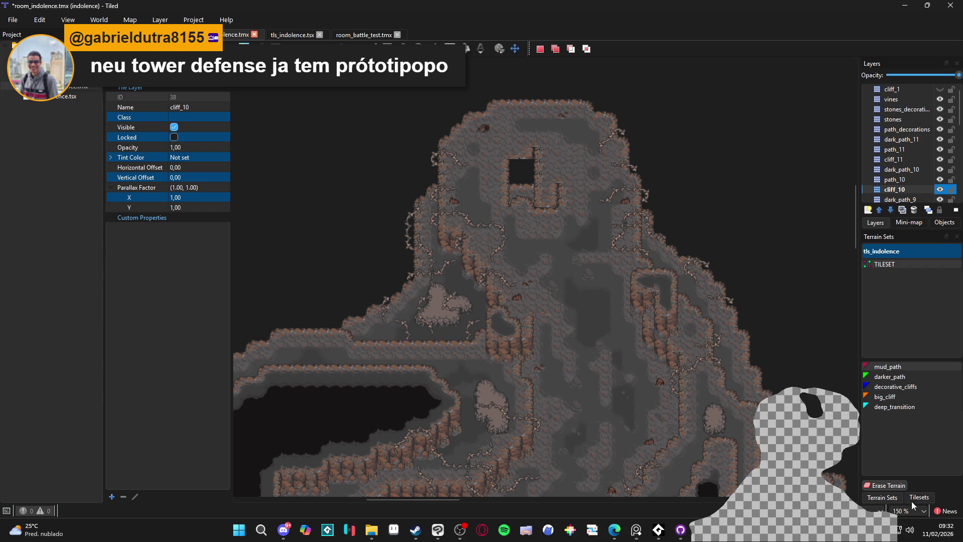
left_click(886, 396)
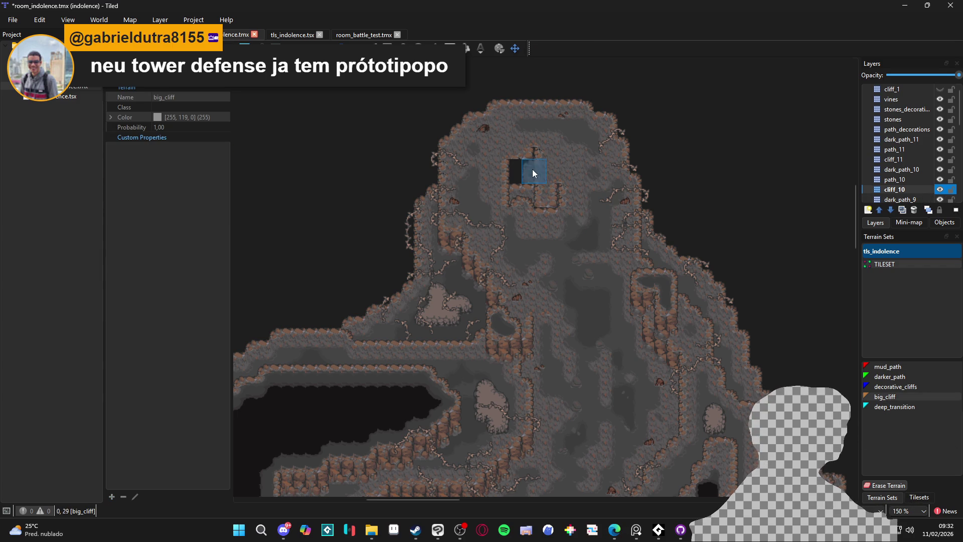
left_click(522, 168)
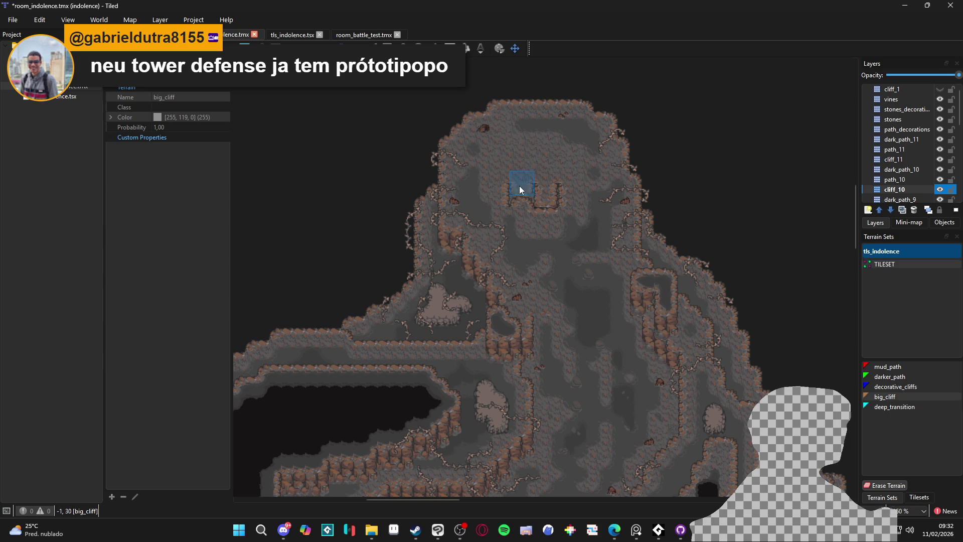
left_click(542, 201)
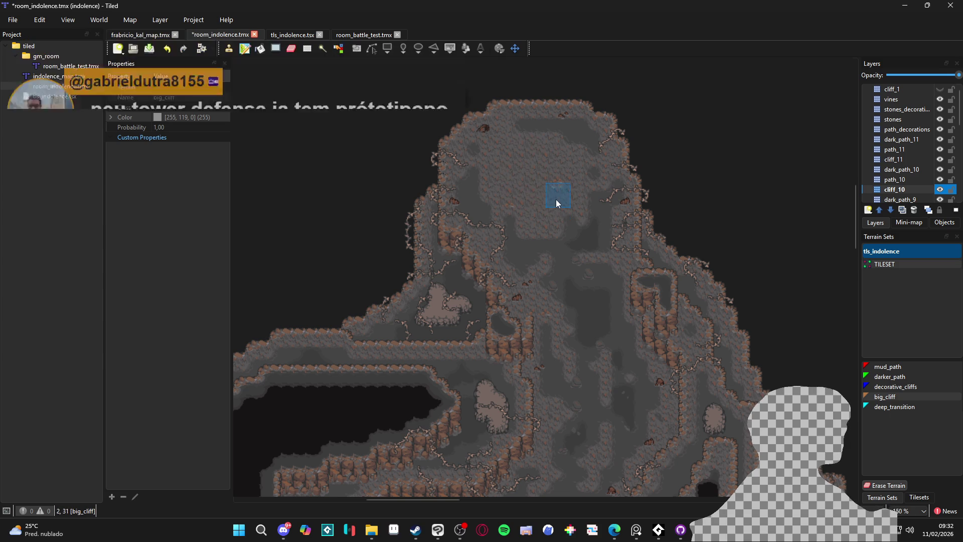
key("ctrl+s")
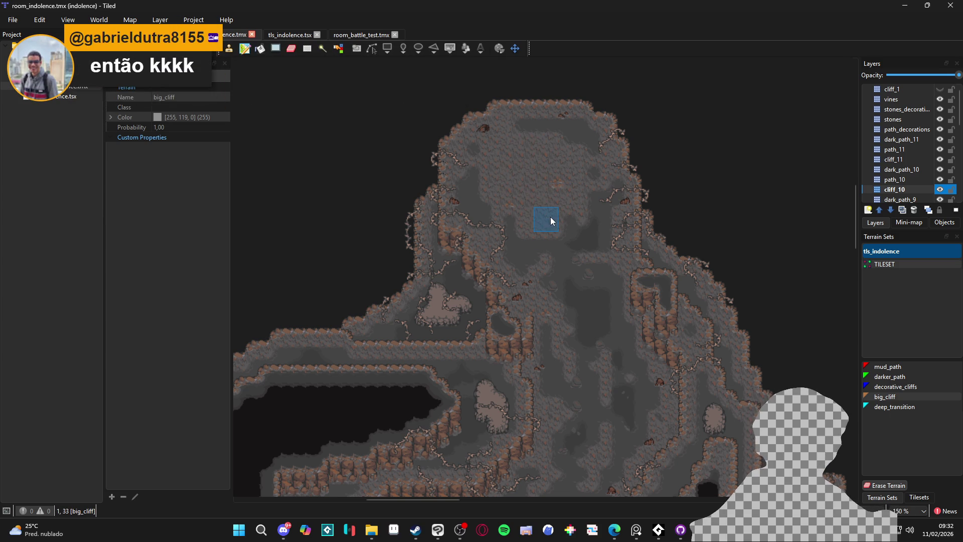
- Paint more big_cliff terrain below the patch and save the map again
left_click(550, 184)
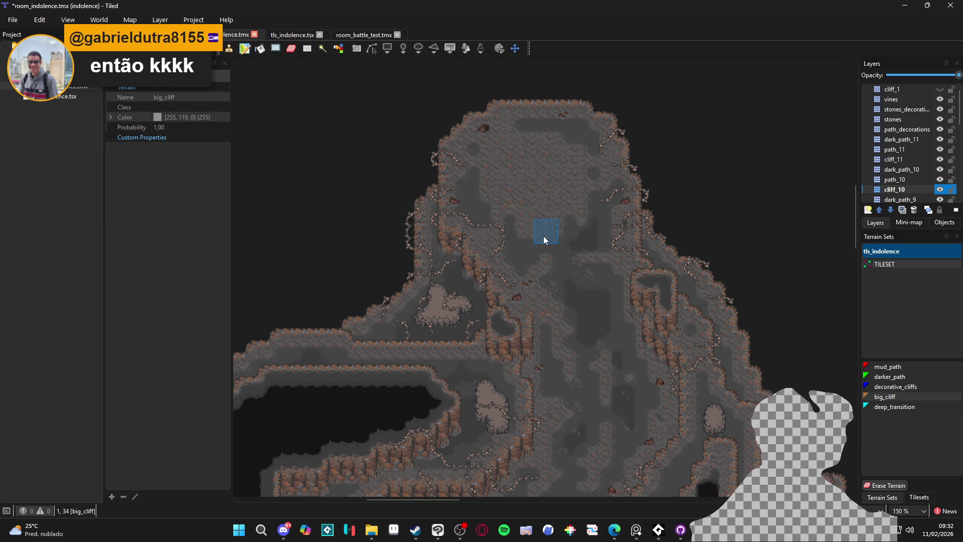
key("ctrl+s")
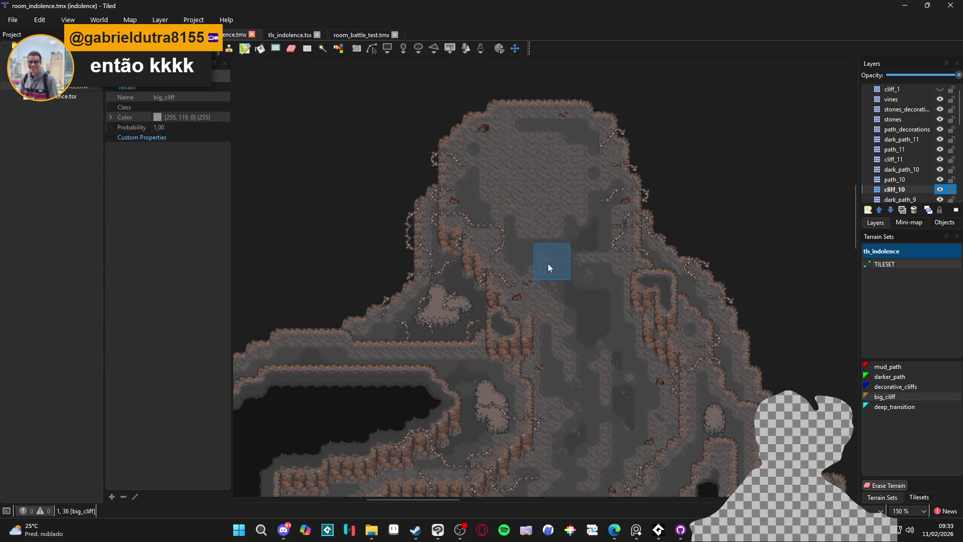
scroll(500, 282, "down", 1)
mouse_move(499, 282)
left_mouse_down()
mouse_move(523, 205)
mouse_move(506, 233)
left_mouse_up()
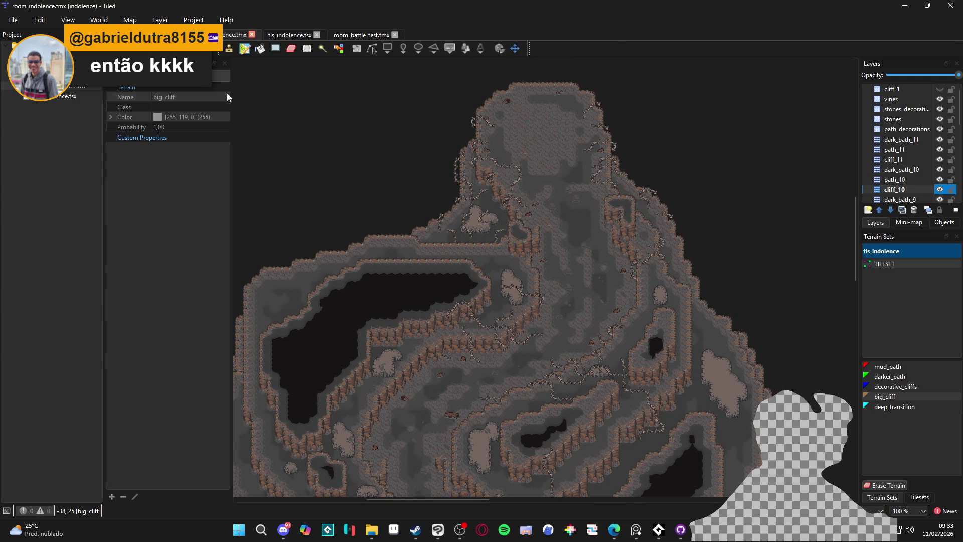
- Uncheck Infinite in Map Properties to make the map a fixed 223×170 tiles, then save
left_click(130, 19)
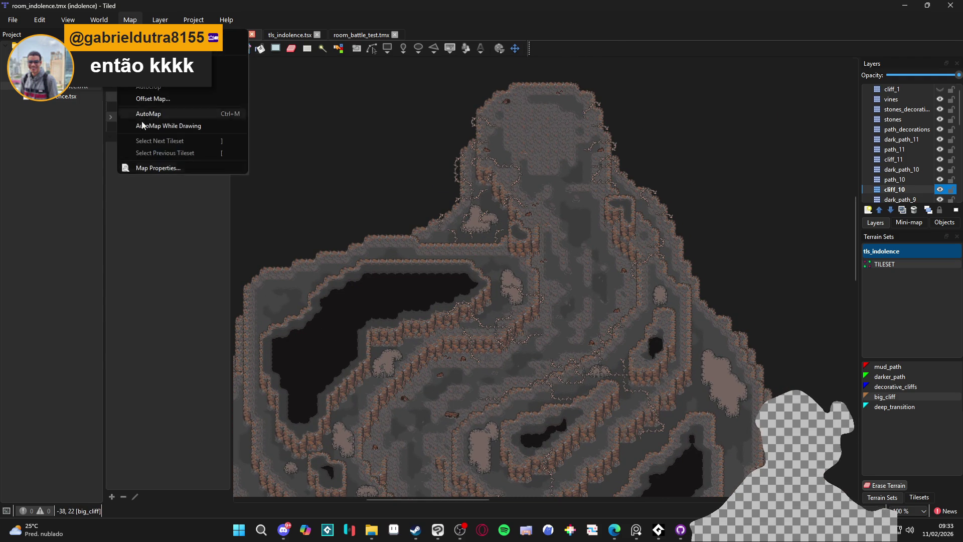
left_click(175, 168)
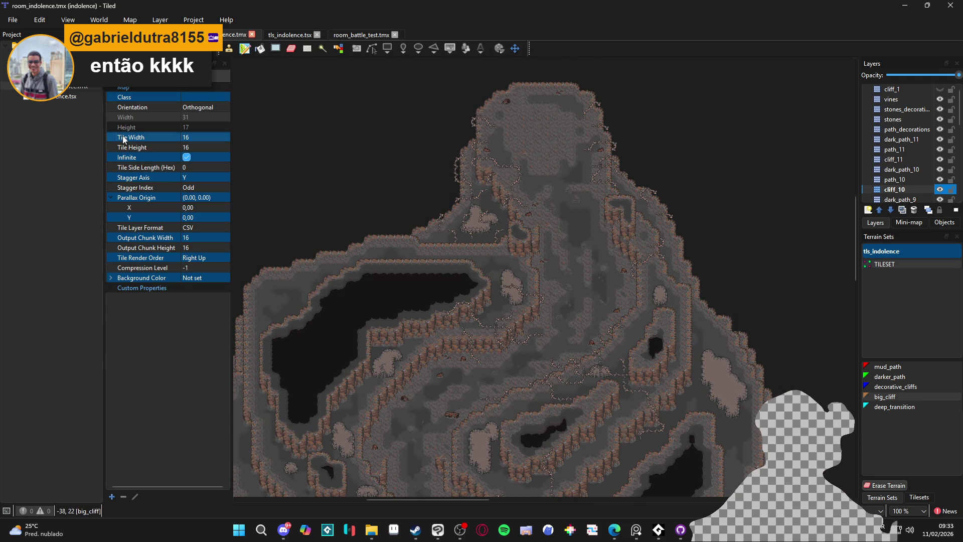
left_click(197, 158)
left_click(200, 161)
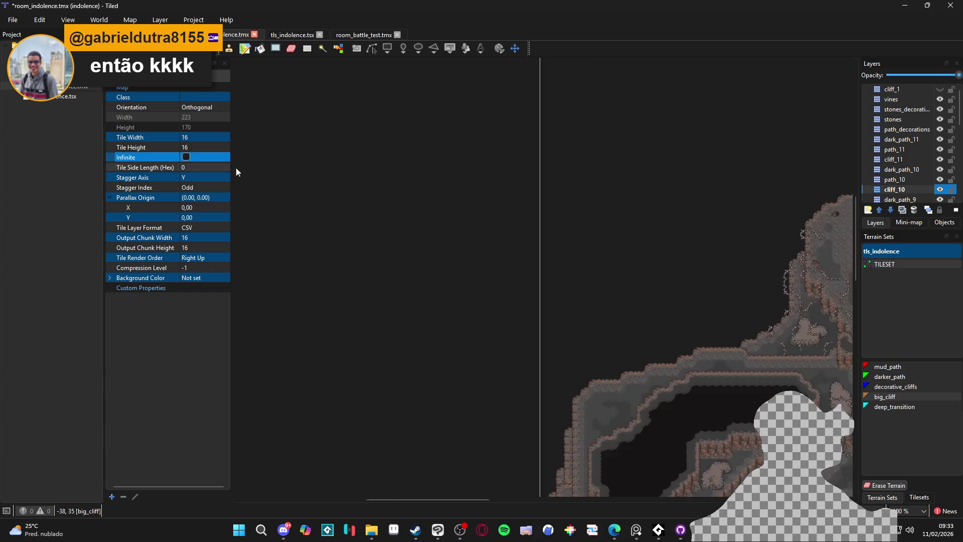
scroll(609, 296, "down", 3)
scroll(568, 279, "up", 2)
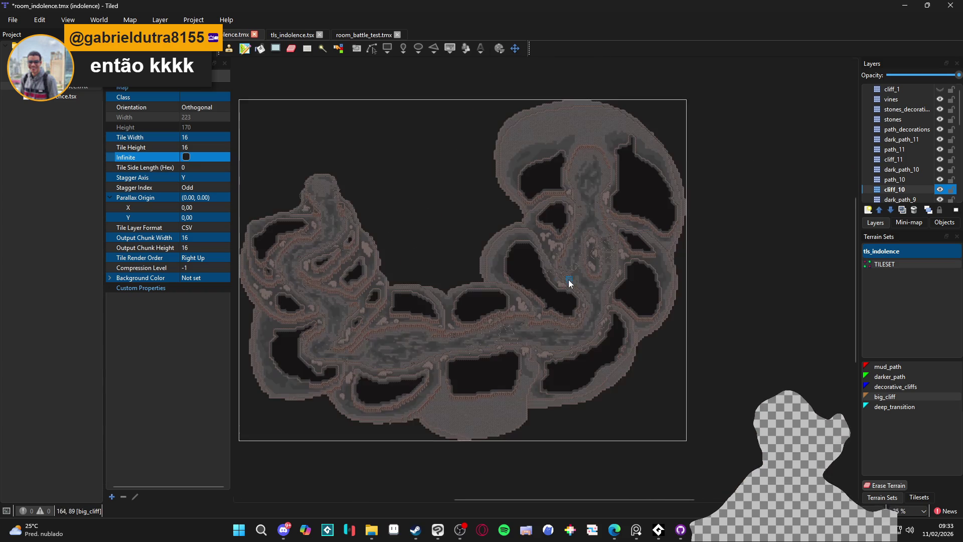
key("ctrl+s")
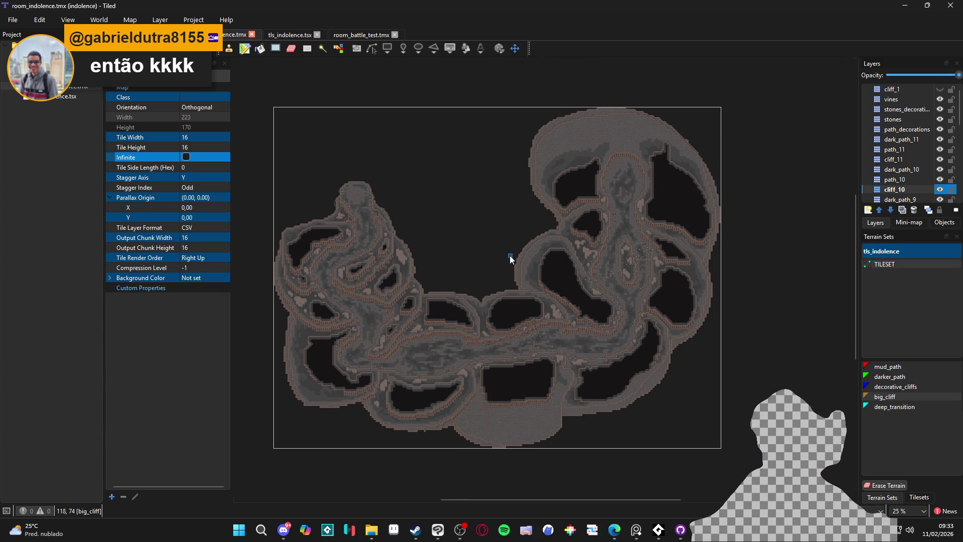
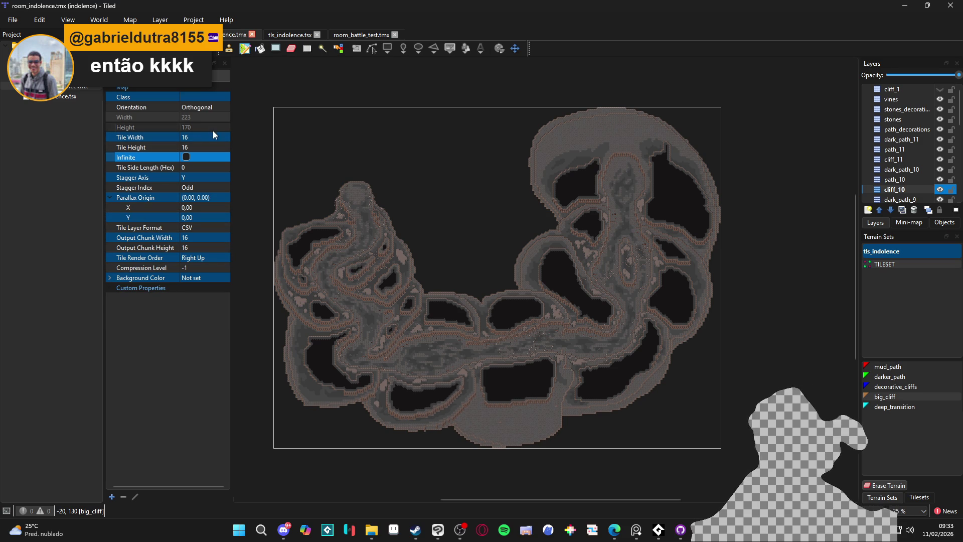
- Open Calculator and compute 223 × 16 = 3.568
left_click(243, 539)
type("ca")
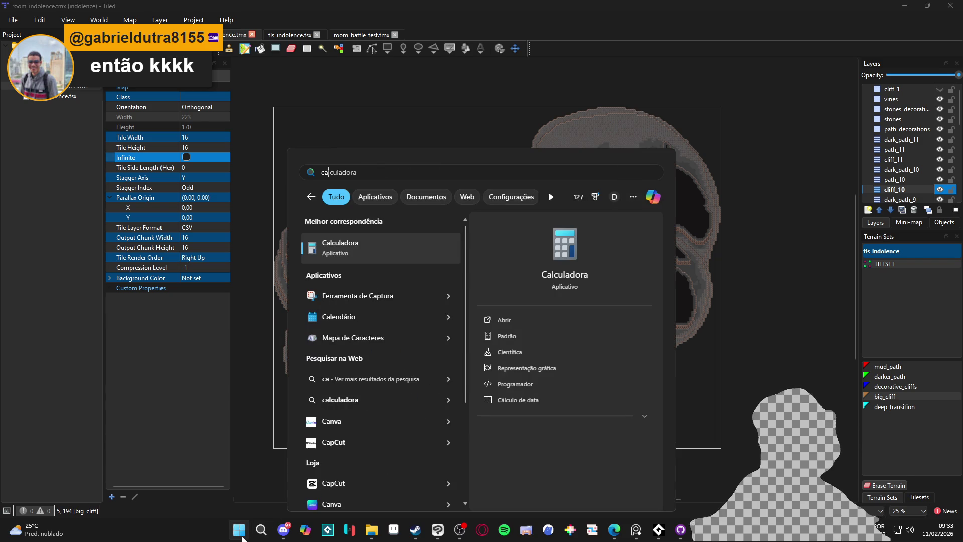
key("Return")
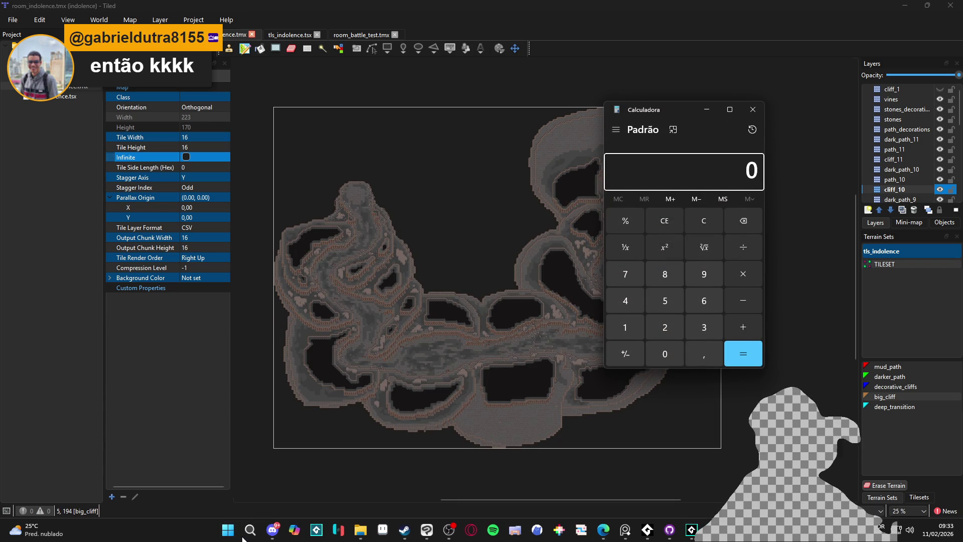
type("223")
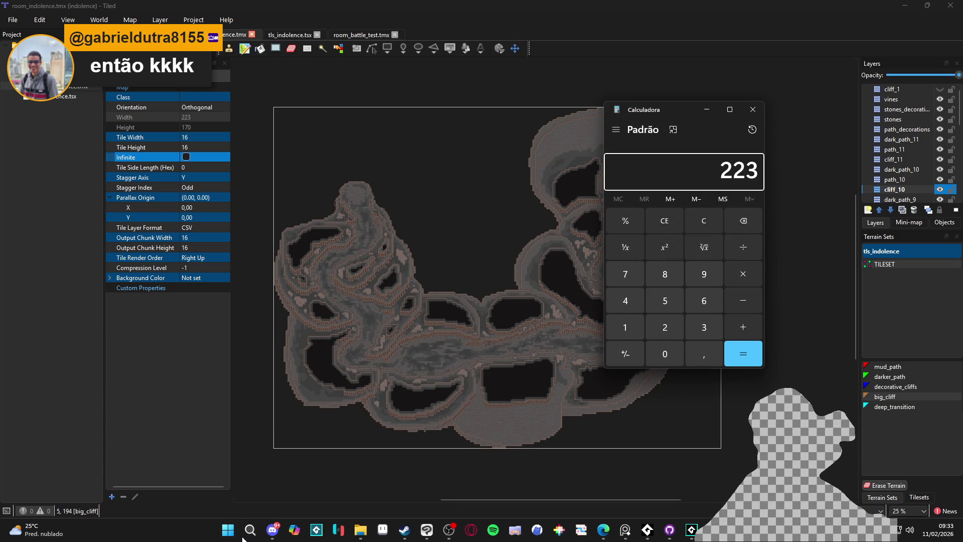
type(" × 16")
key("Return")
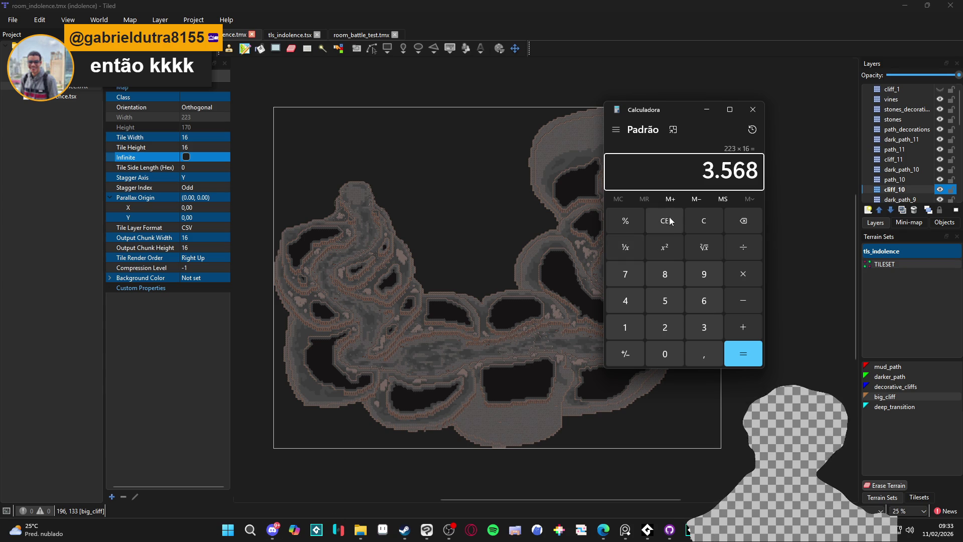
- Compute 170 × 16 = 2.720, then close Calculator and return to GameMaker's Cliffs of Indolence folder
left_click(706, 219)
type("170")
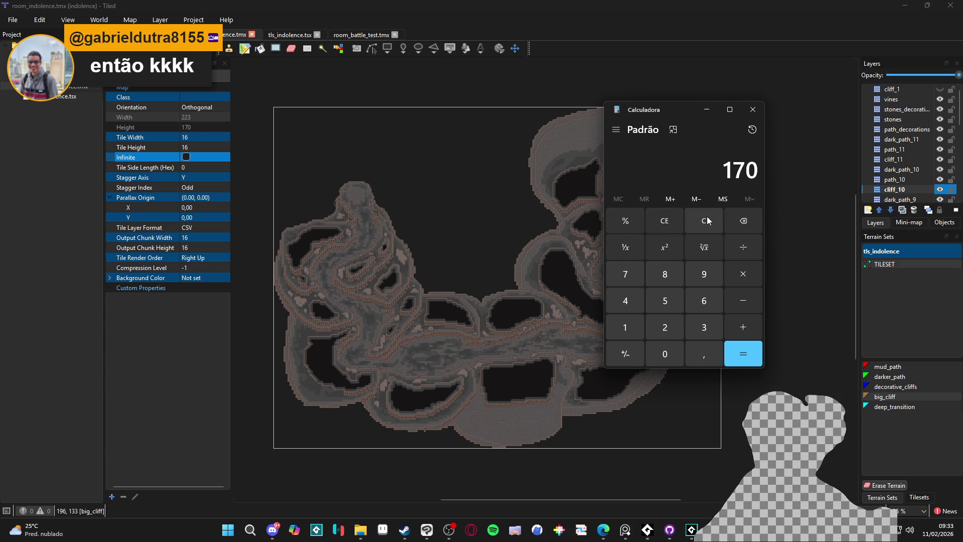
type("*16")
key("Return")
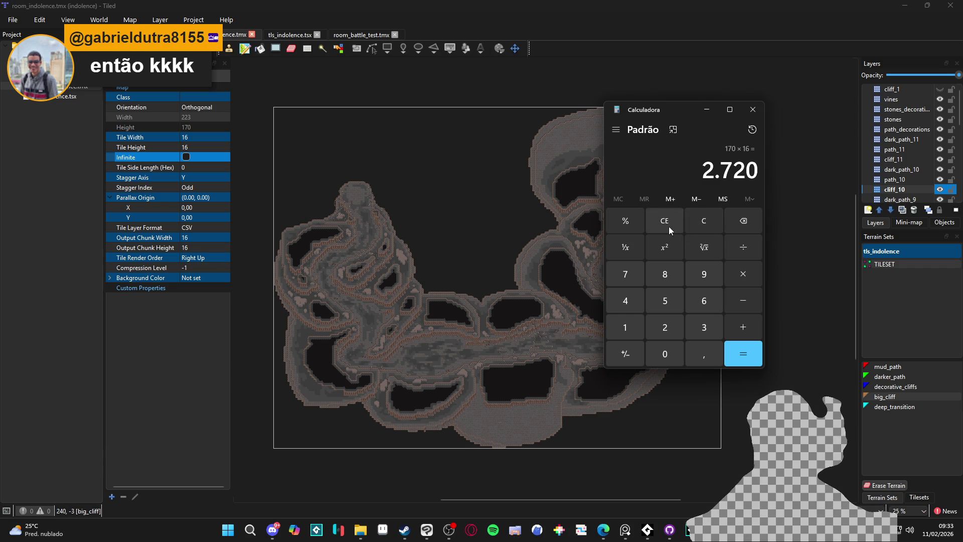
left_click(752, 109)
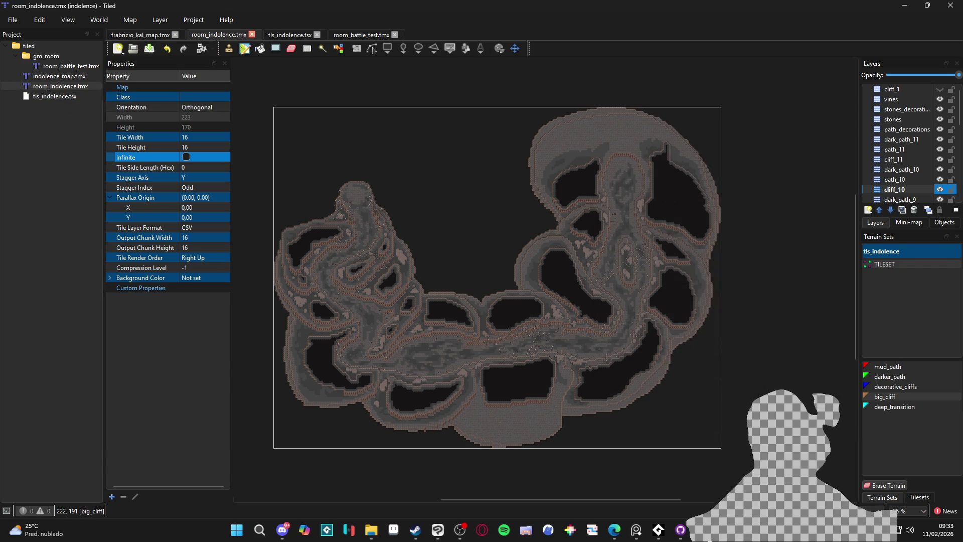
key("alt+Tab")
left_click(864, 336)
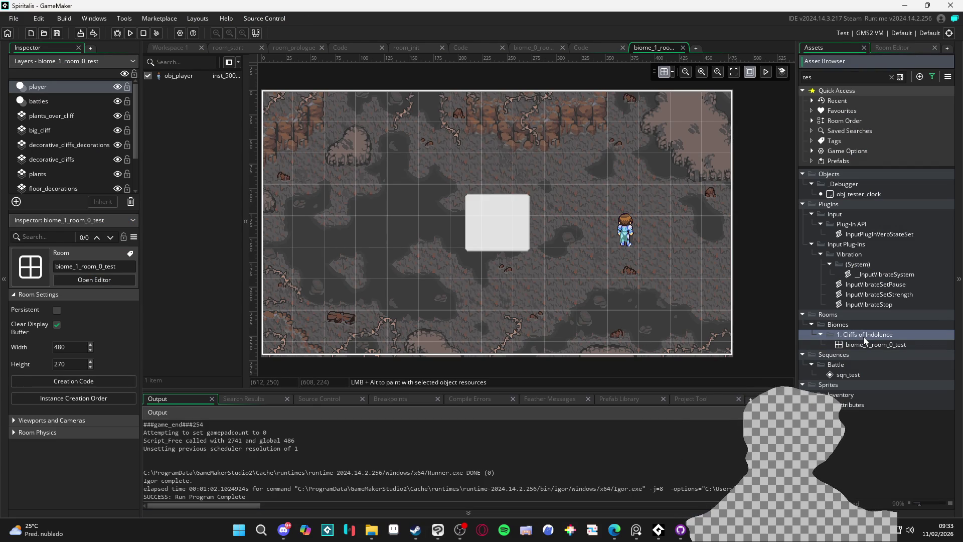
- Create a new room named room_indolence inside the Cliffs of Indolence folder
right_click(862, 336)
mouse_move(849, 341)
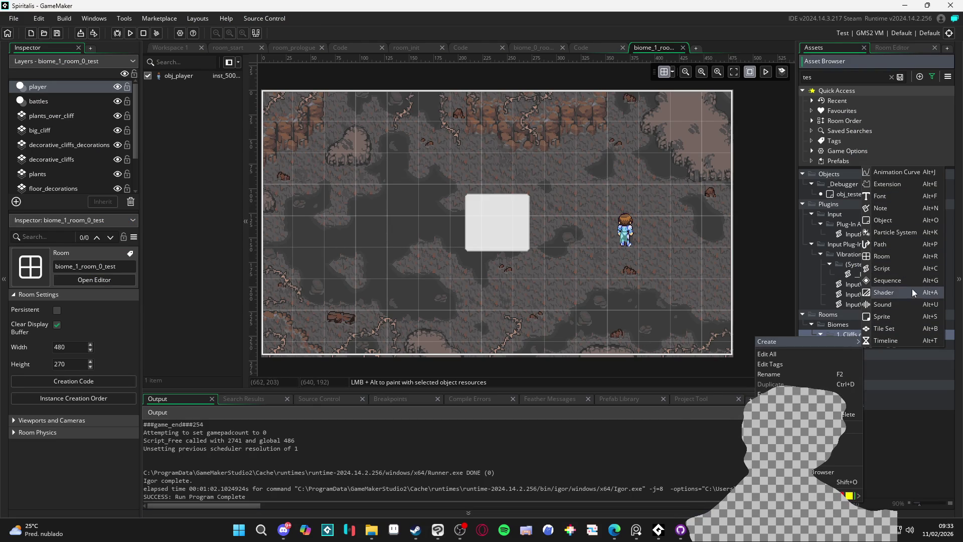
left_click(904, 253)
type("room")
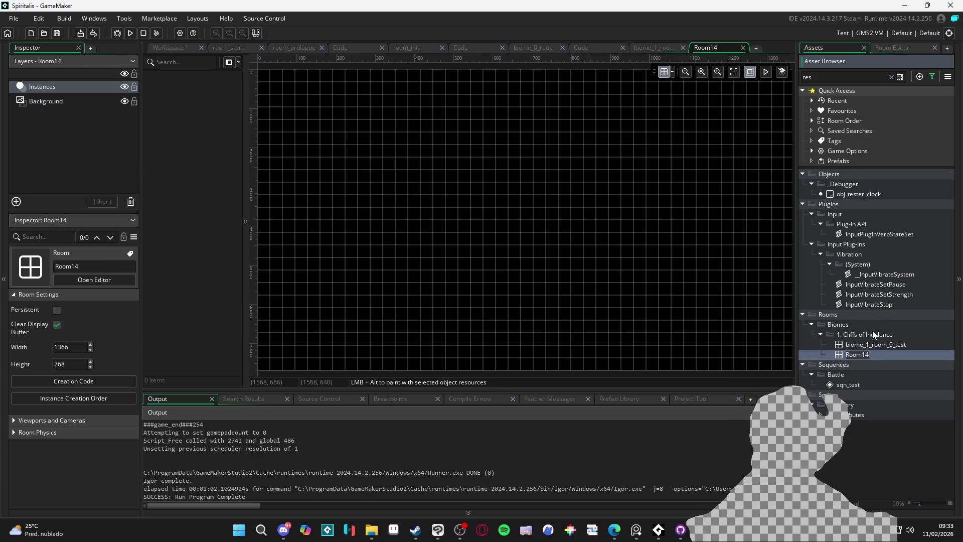
type("_indolence")
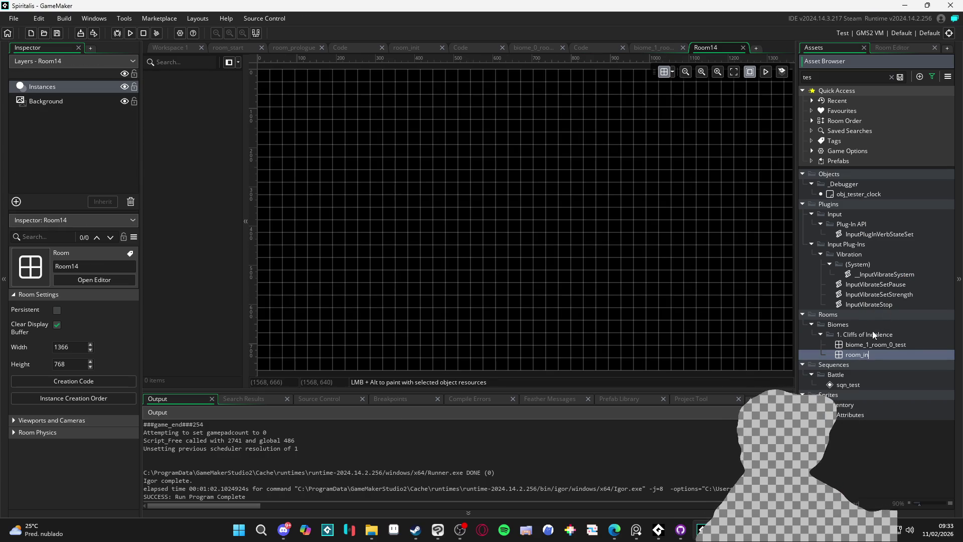
key("Return")
- Glance at the Tiled map, look over the empty room, then exit GameMaker
key("alt+Tab")
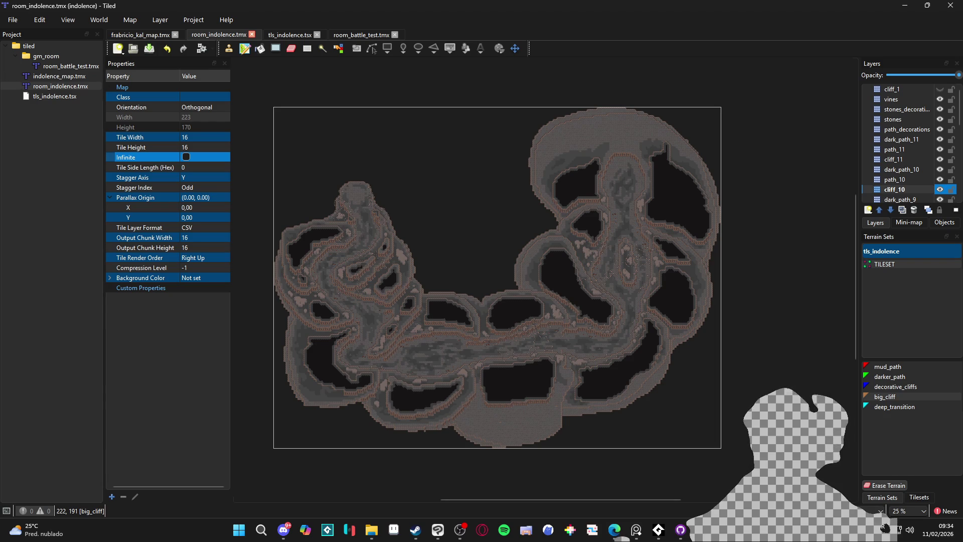
key("alt+Tab")
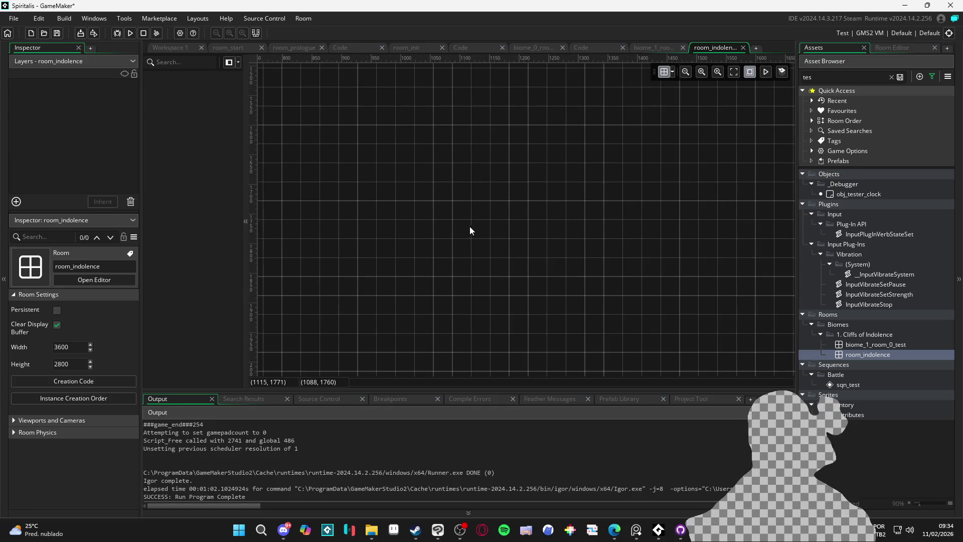
mouse_move(416, 225)
left_mouse_down()
mouse_move(498, 205)
mouse_move(594, 275)
left_mouse_up()
scroll(550, 251, "down", 1)
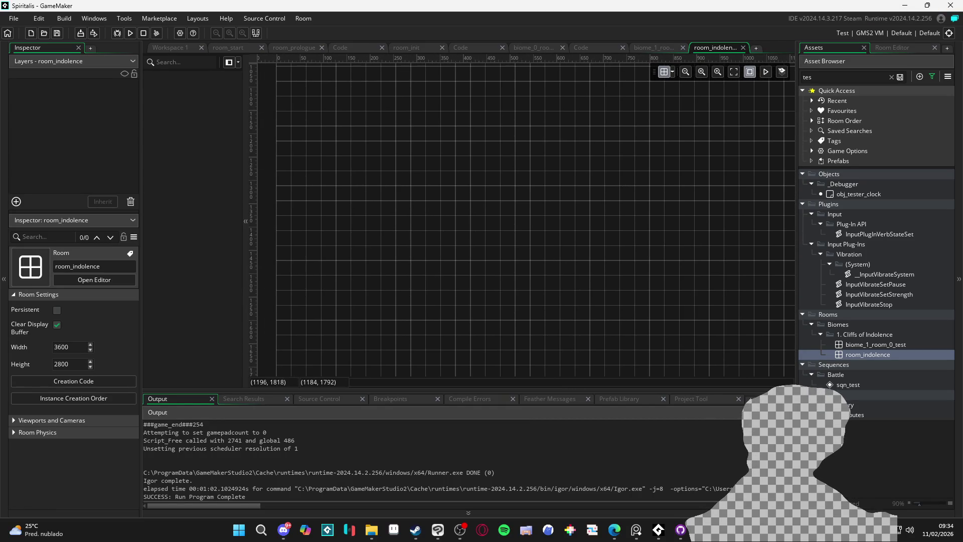
left_click(951, 5)
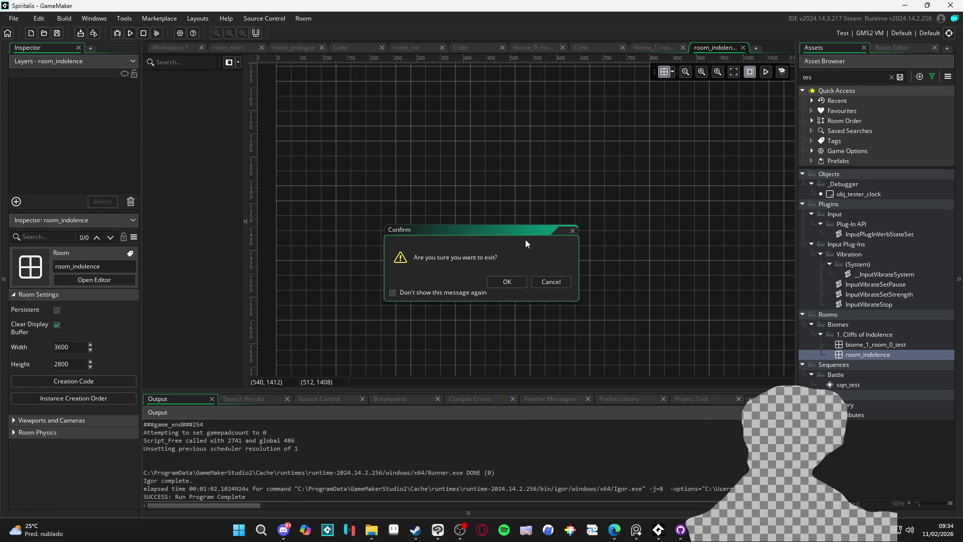
left_click(507, 282)
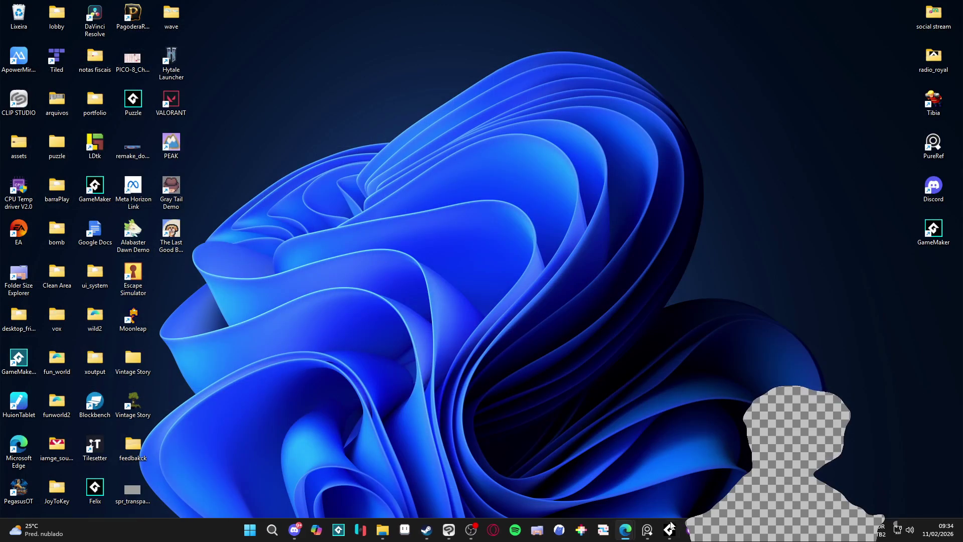
- Empty the Lixeira (Recycle Bin) and return to the Tiled room_indolence map
mouse_move(712, 530)
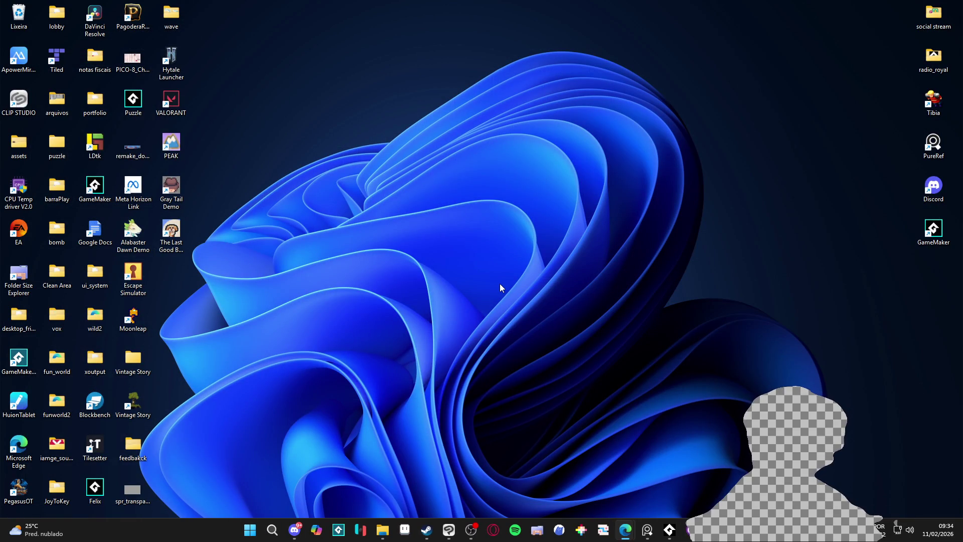
right_click(23, 11)
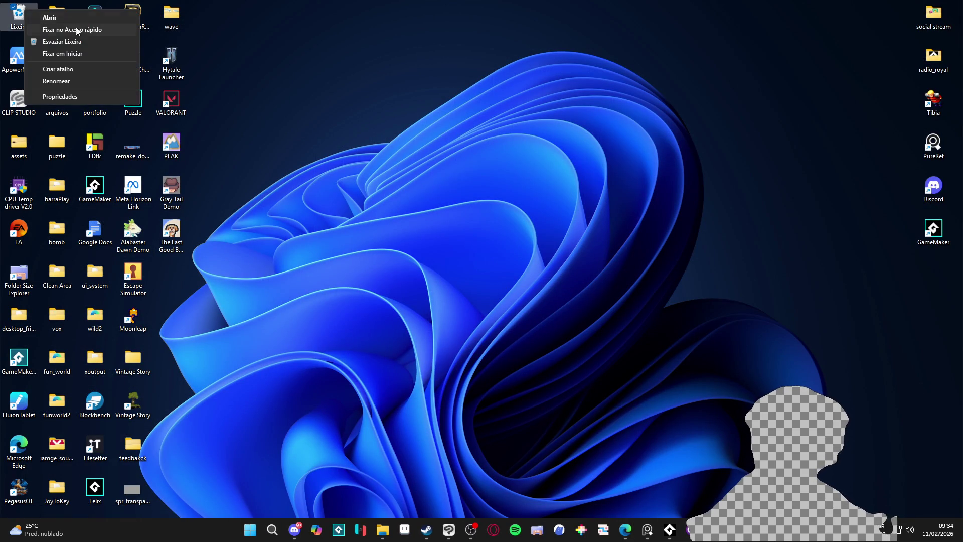
left_click(103, 43)
left_click(521, 270)
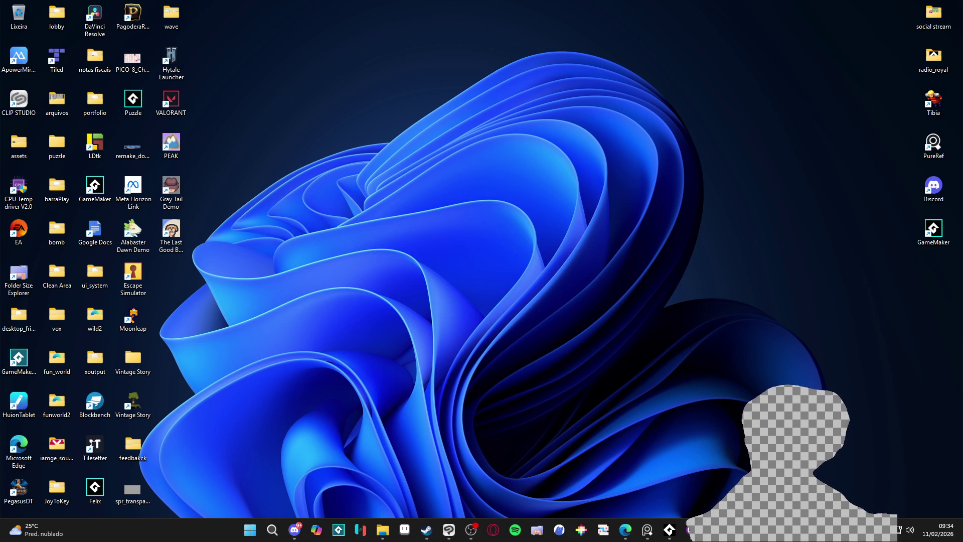
left_click(691, 530)
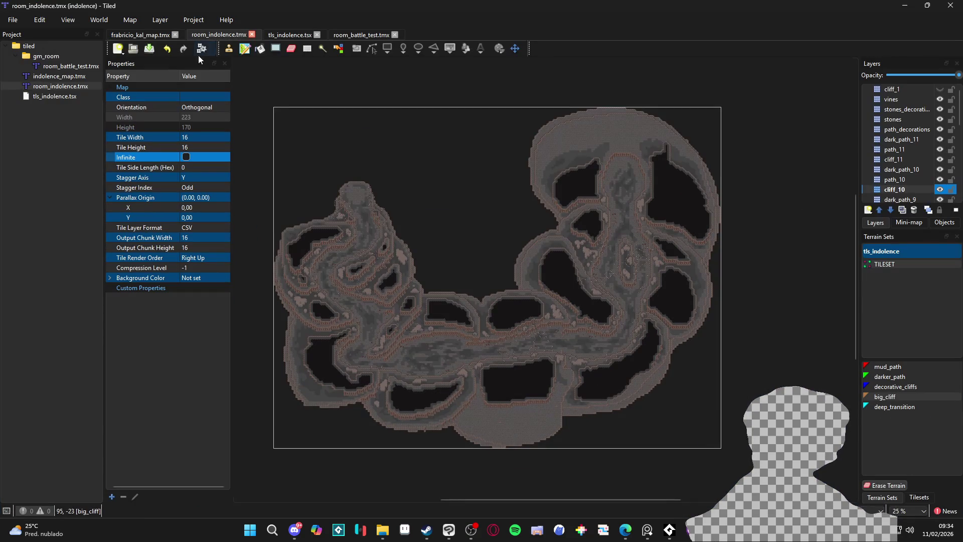
- Check the Save As file types in Tiled, then cancel the dialog
left_click(14, 19)
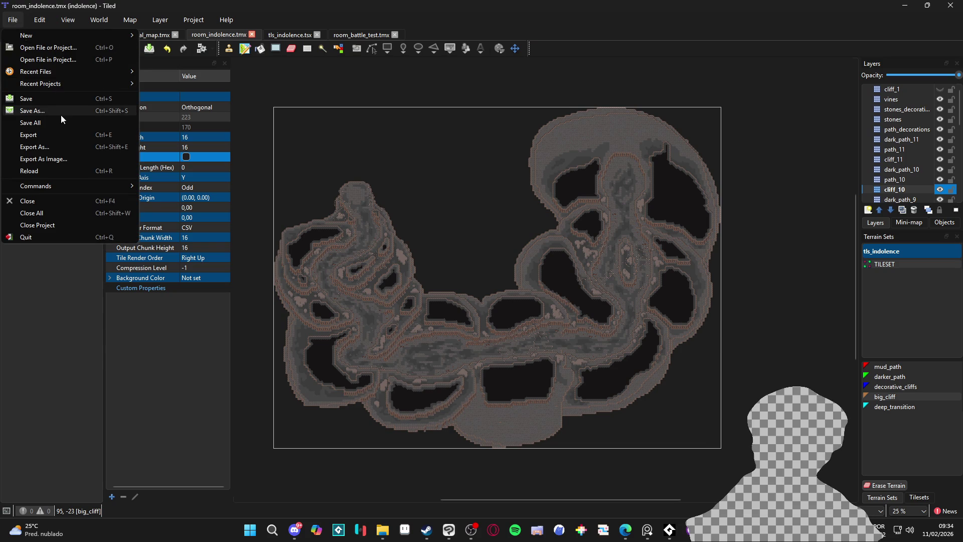
left_click(30, 111)
left_click(83, 458)
left_click(83, 458)
left_click(947, 492)
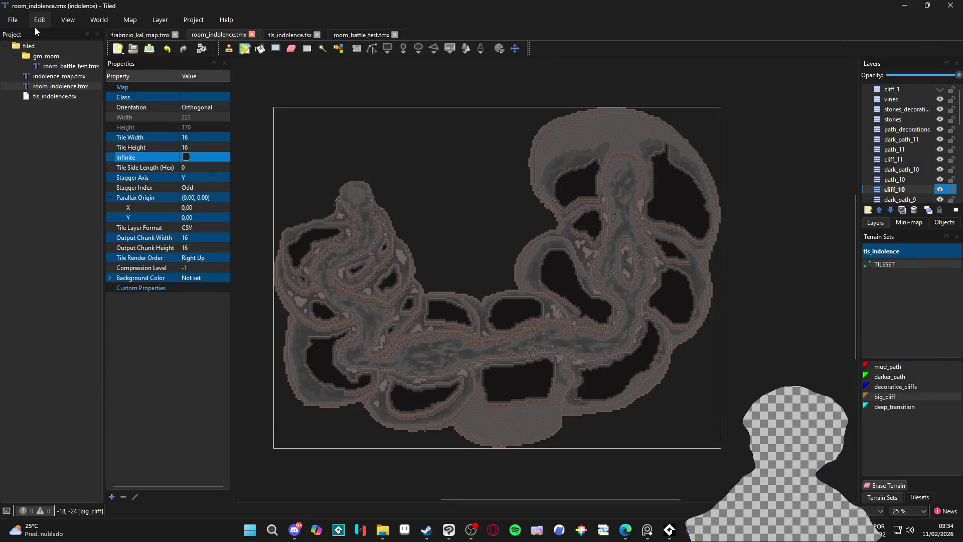
- Start exporting the map and browse to RPGENEROUS/tilesets/indolencia
left_click(12, 20)
left_click(53, 147)
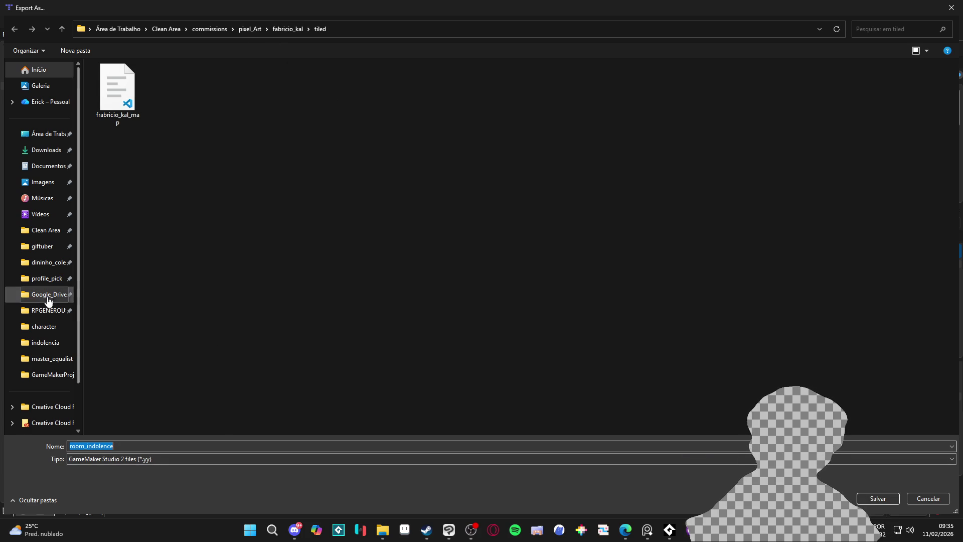
left_click(40, 310)
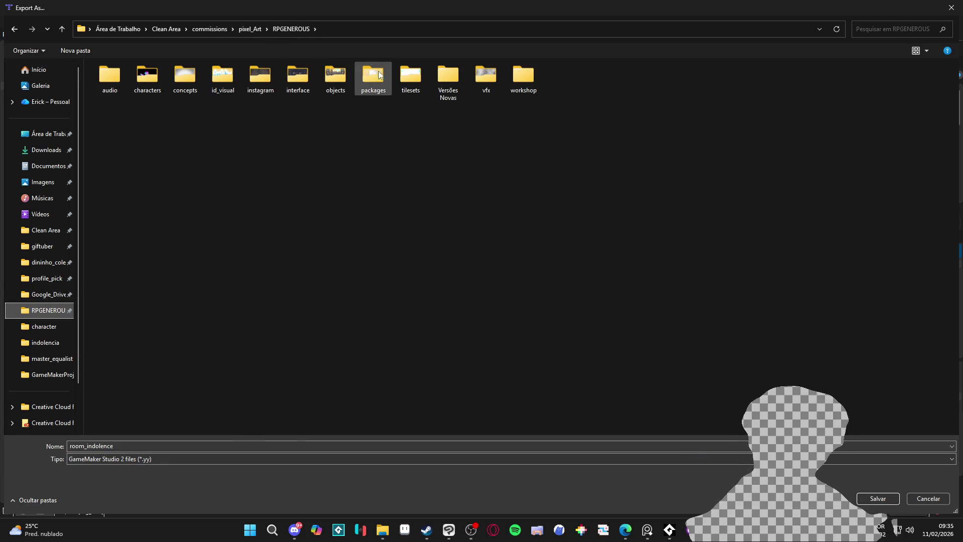
double_click(410, 76)
double_click(272, 122)
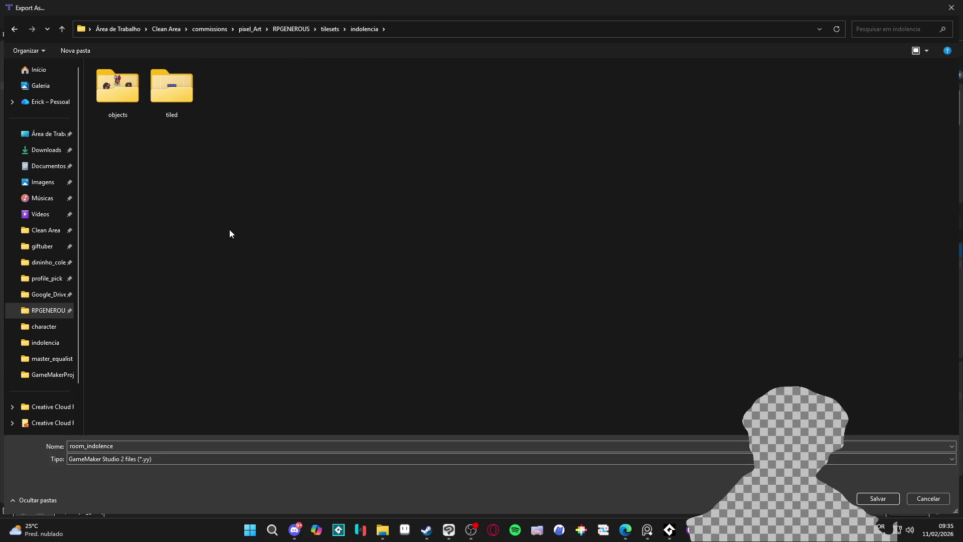
- Create a gm_maps folder there and export room_indolence into it
right_click(234, 233)
mouse_move(330, 352)
left_click(415, 348)
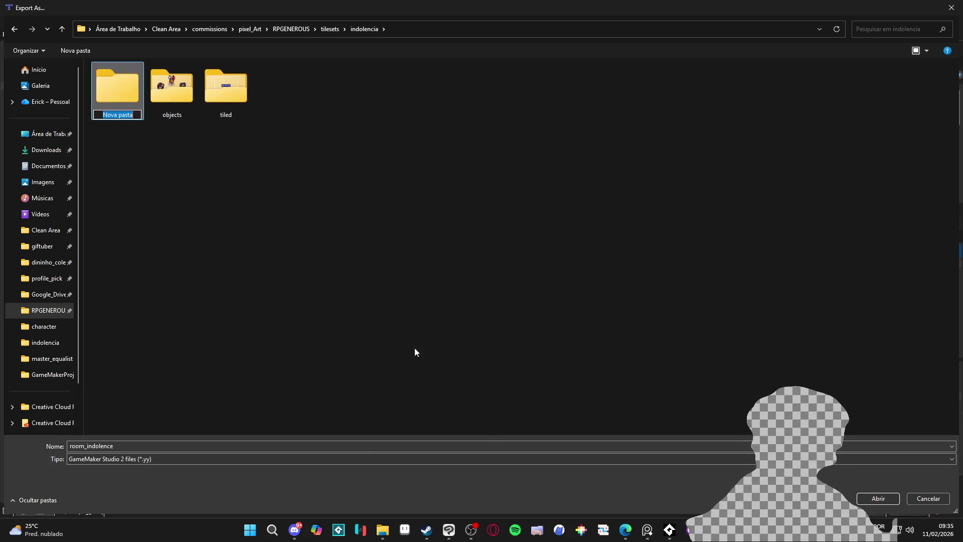
type("gm_maps")
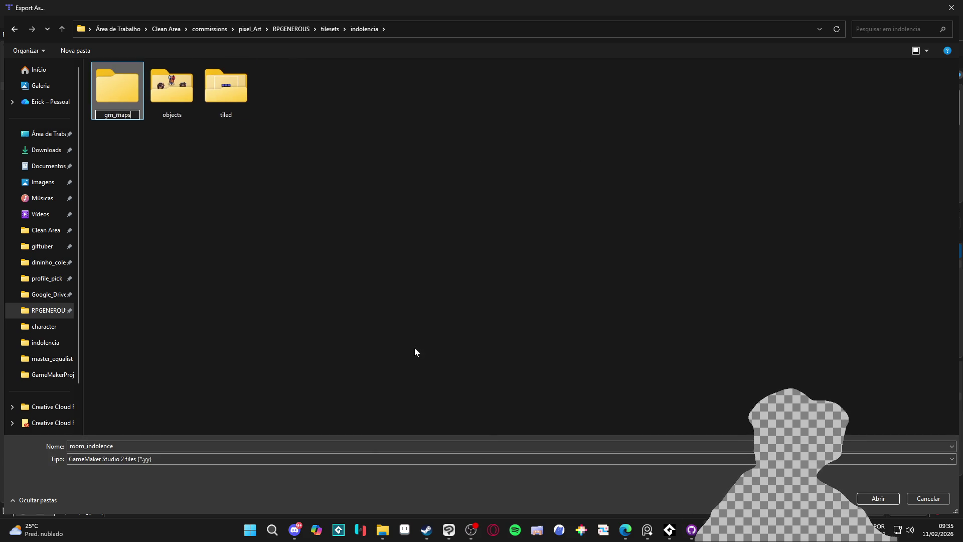
key("Return")
double_click(122, 101)
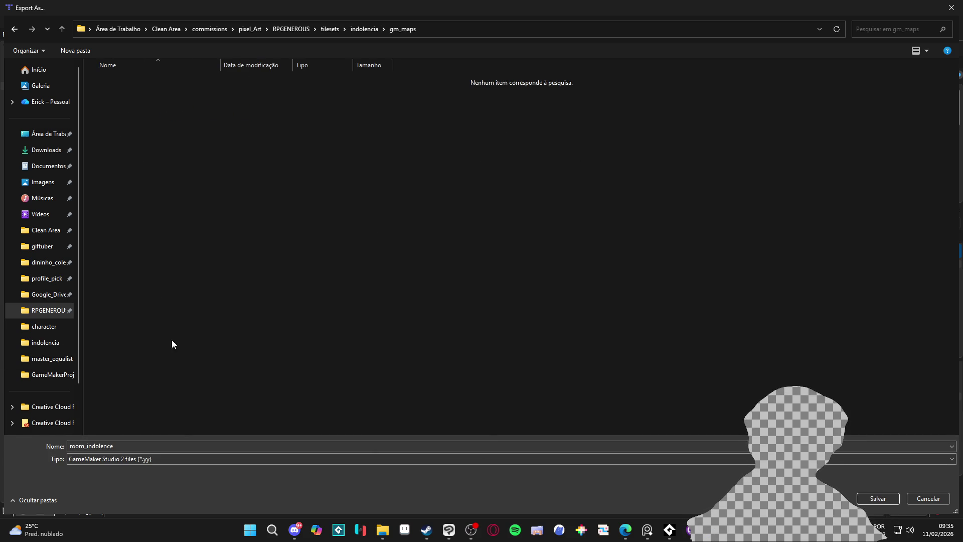
left_click(884, 499)
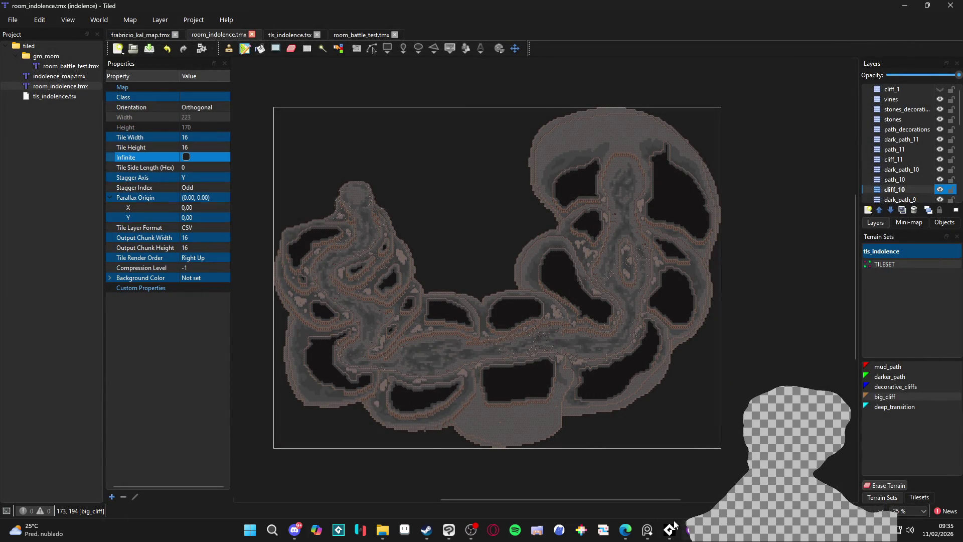
- Launch Godot, open Tiled_GM_Map_Importer with the 4.6 upgrade accepted, and run it
left_click(252, 531)
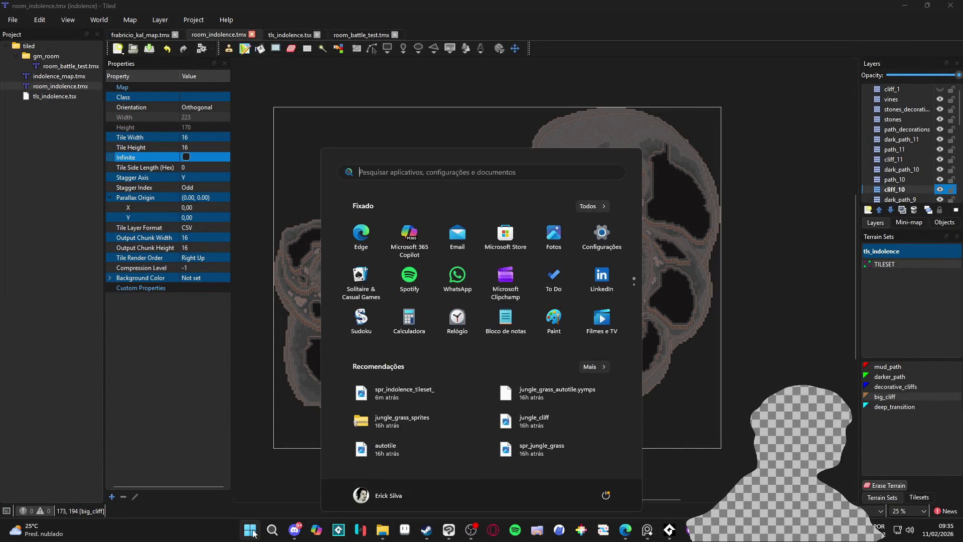
type("godot")
key("Return")
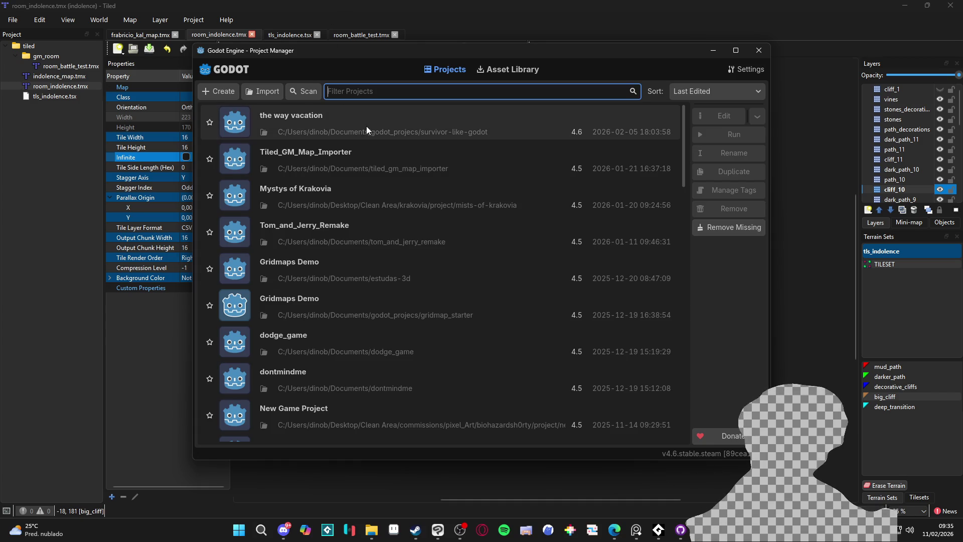
mouse_move(462, 53)
left_mouse_down()
mouse_move(518, 41)
mouse_move(567, 70)
mouse_move(527, 74)
left_mouse_up()
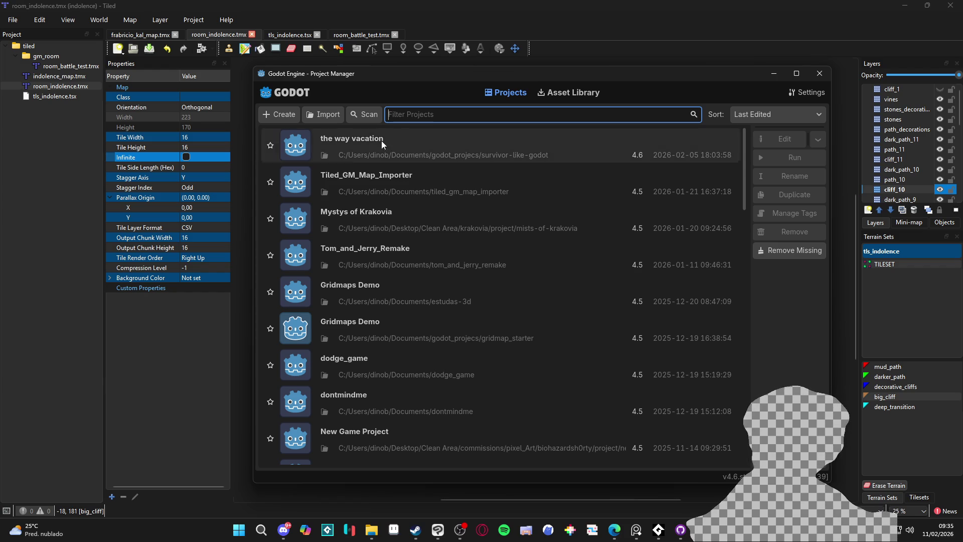
double_click(425, 176)
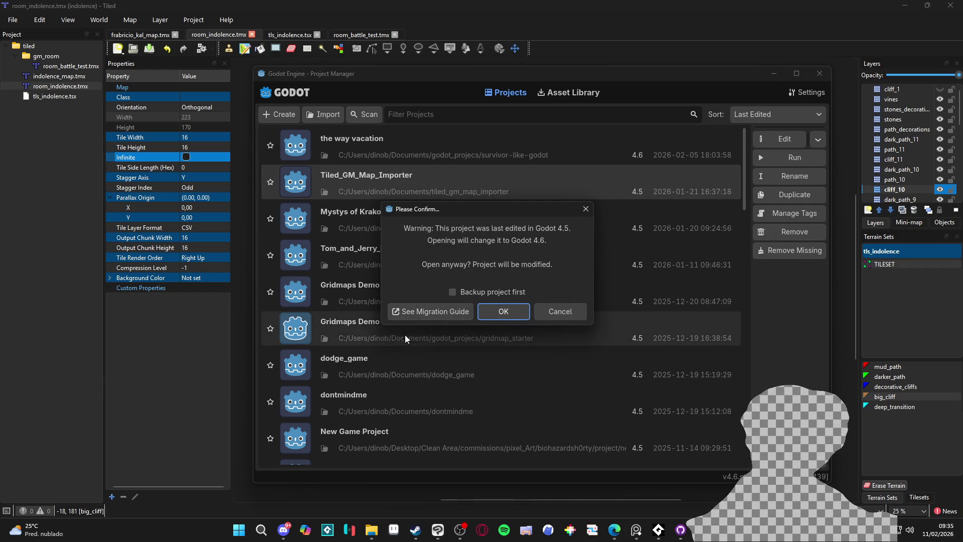
left_click(501, 312)
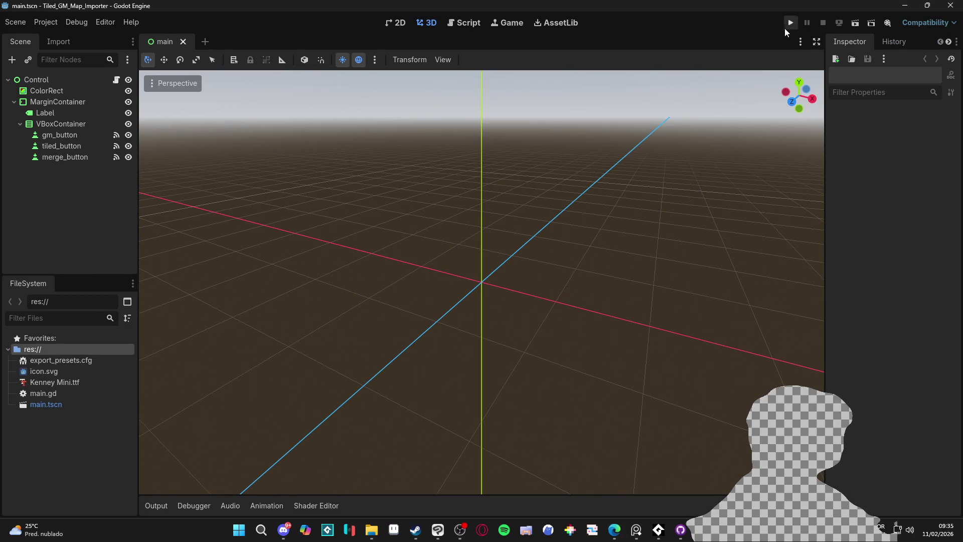
left_click(789, 23)
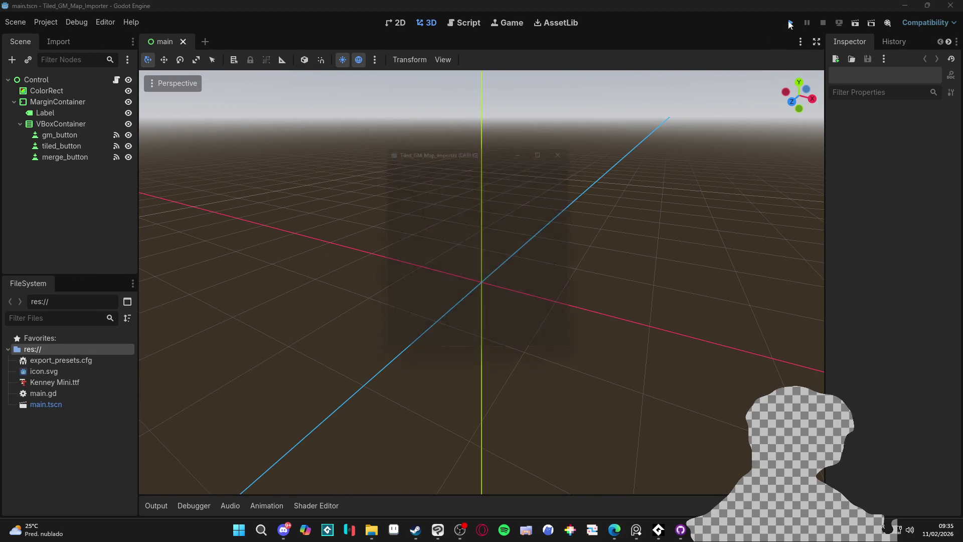
- Load room_indolence from RPGENEROUS/tilesets/indolencia/gm_maps into the importer
left_click(479, 257)
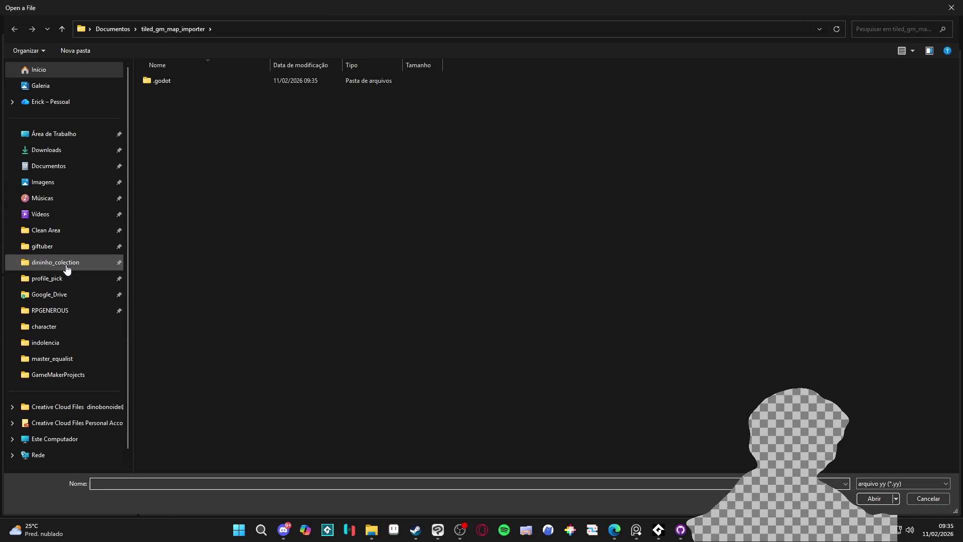
left_click(64, 310)
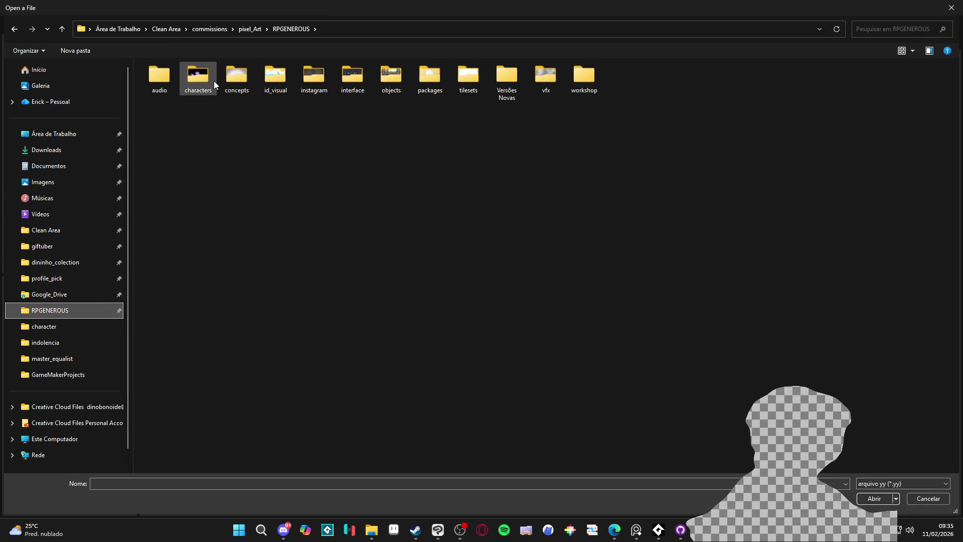
double_click(459, 80)
double_click(293, 91)
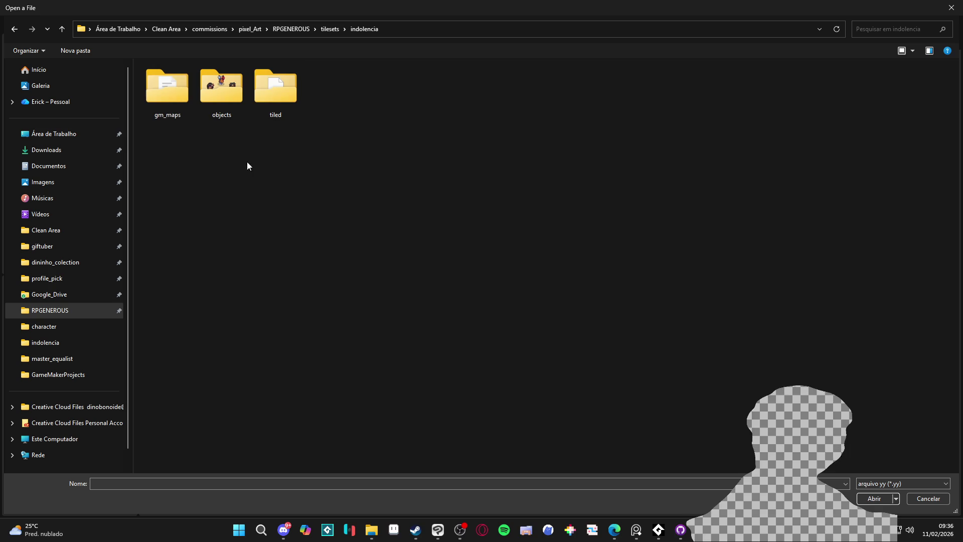
double_click(173, 98)
double_click(166, 81)
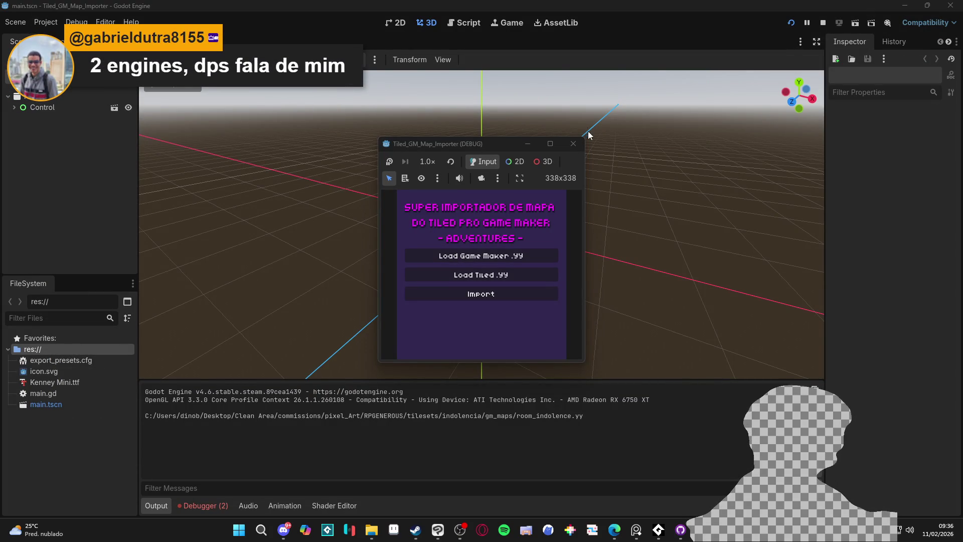
- Restart the importer, adjust its game window size, and begin loading a GameMaker room again
left_click(574, 143)
left_click(790, 23)
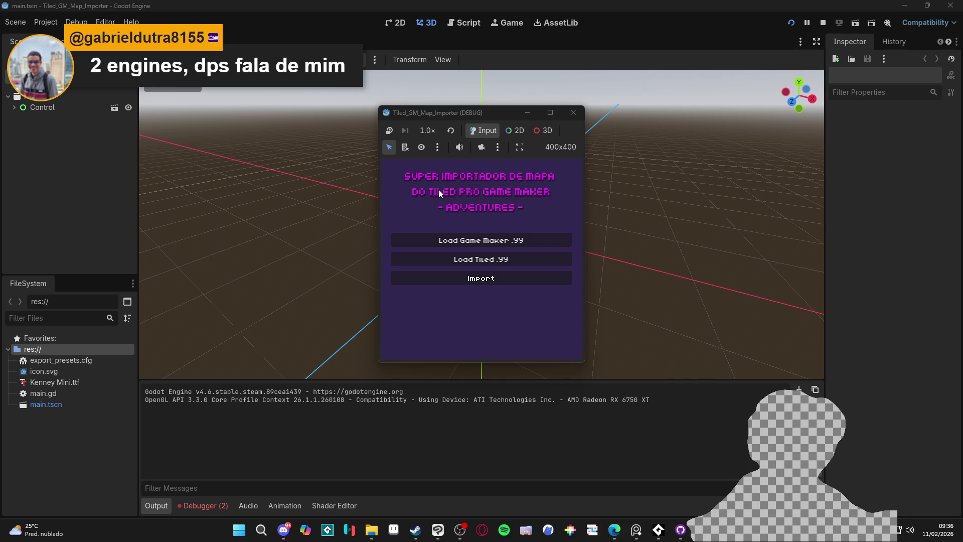
double_click(491, 109)
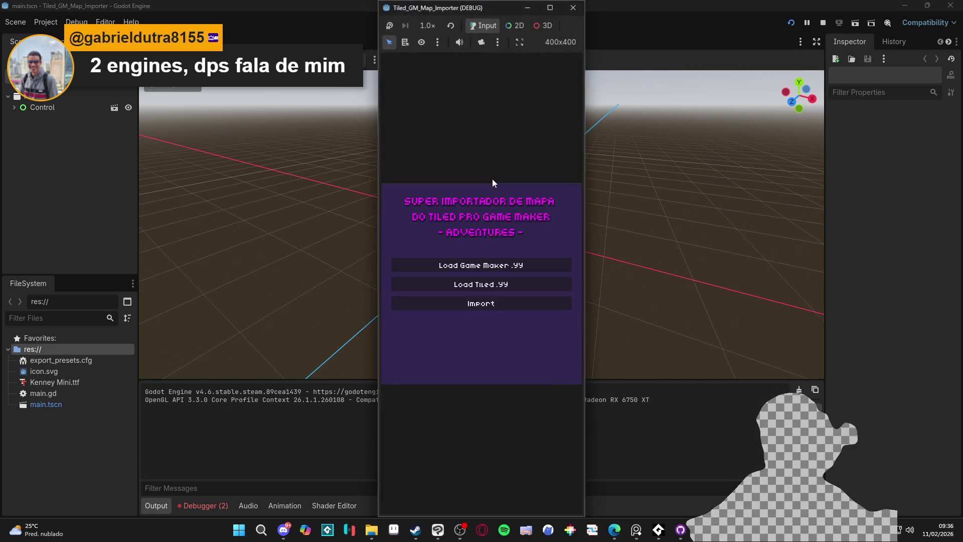
left_click_drag(586, 282, 713, 288)
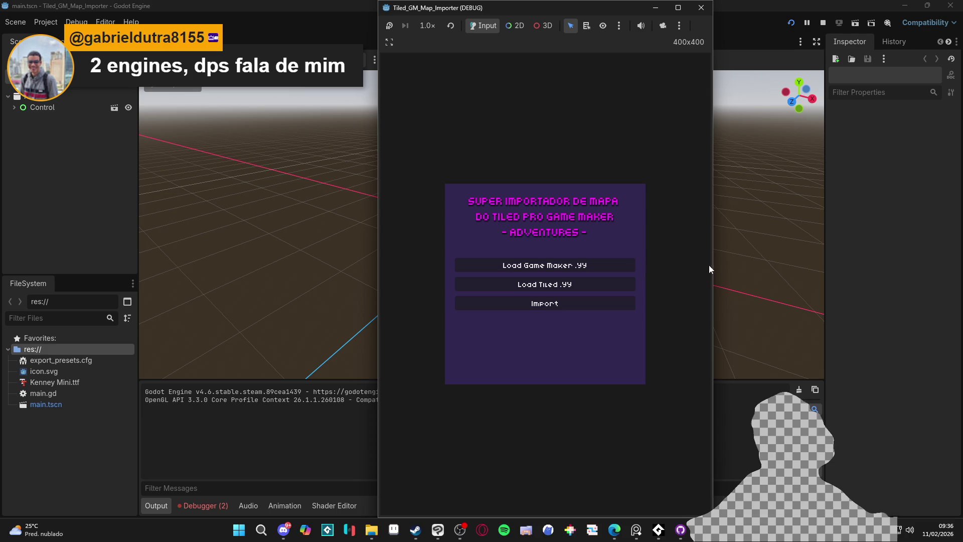
mouse_move(714, 266)
left_mouse_down()
mouse_move(611, 264)
mouse_move(654, 268)
left_mouse_up()
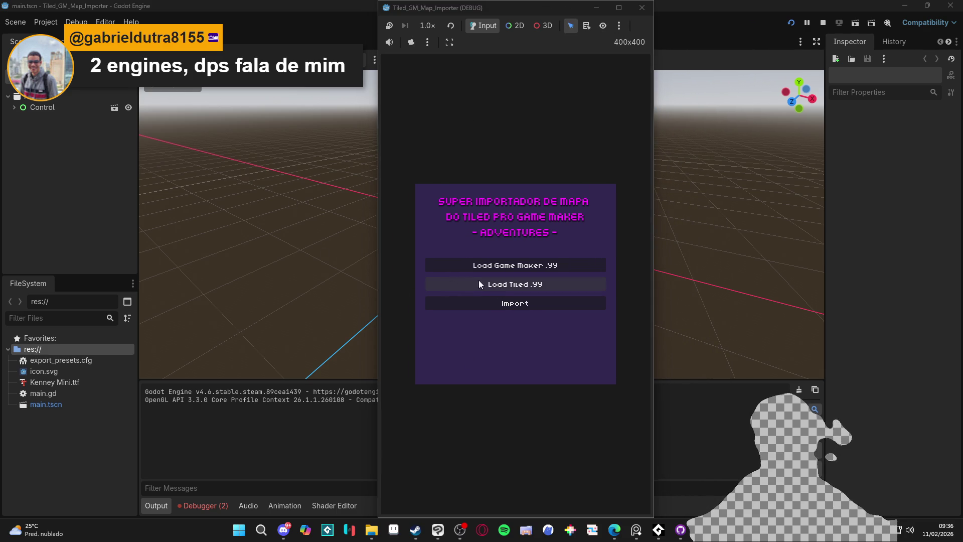
left_click(500, 267)
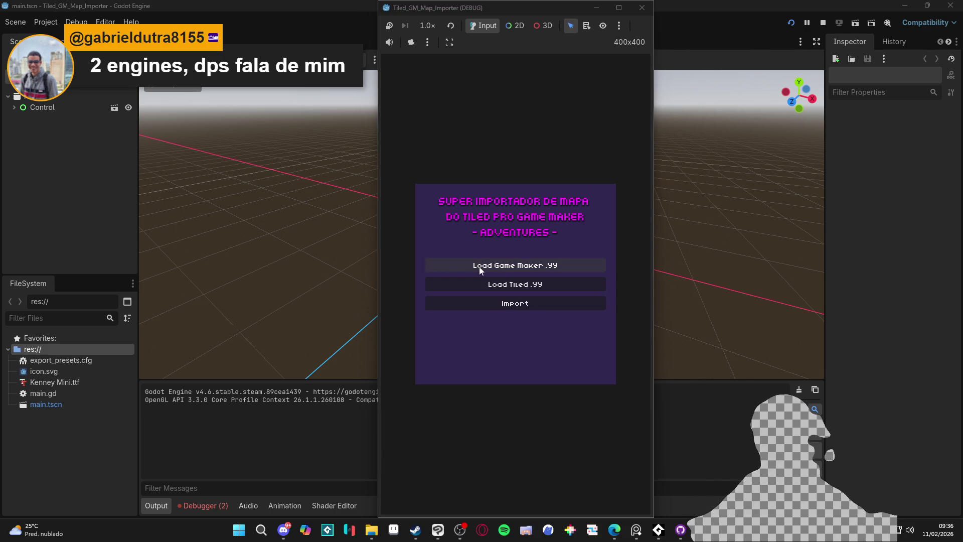
- Launch GameMaker from the Steam library
mouse_move(660, 536)
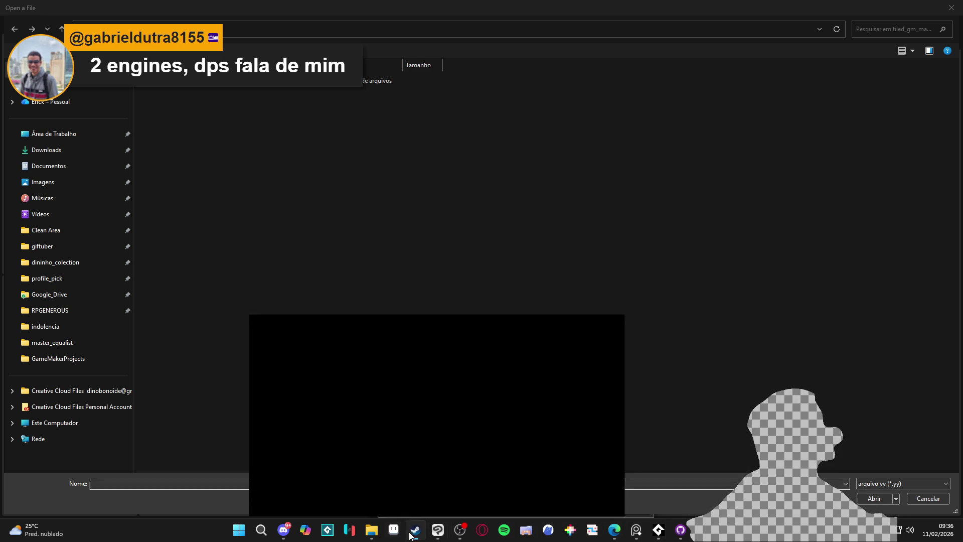
left_click(414, 530)
left_click(96, 23)
left_click(189, 217)
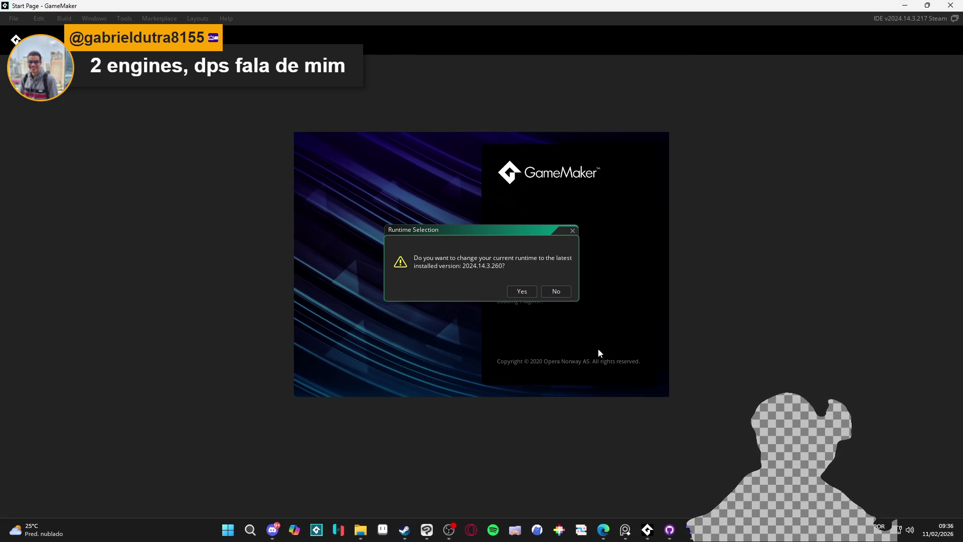
- Keep the current runtime, open Spiritalis, and open room_indolence from Rooms > Biomes > 1. Cliffs of Indolence
left_click(556, 292)
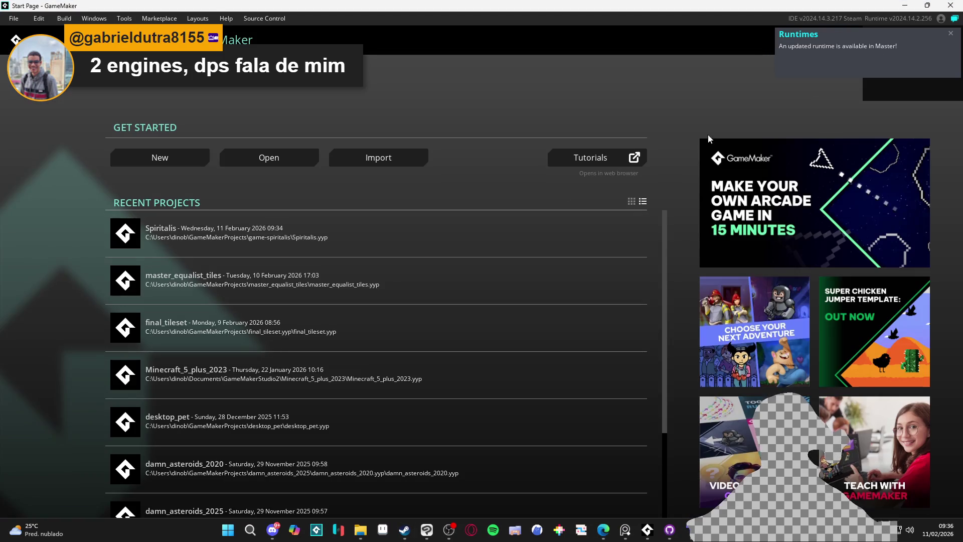
left_click(289, 222)
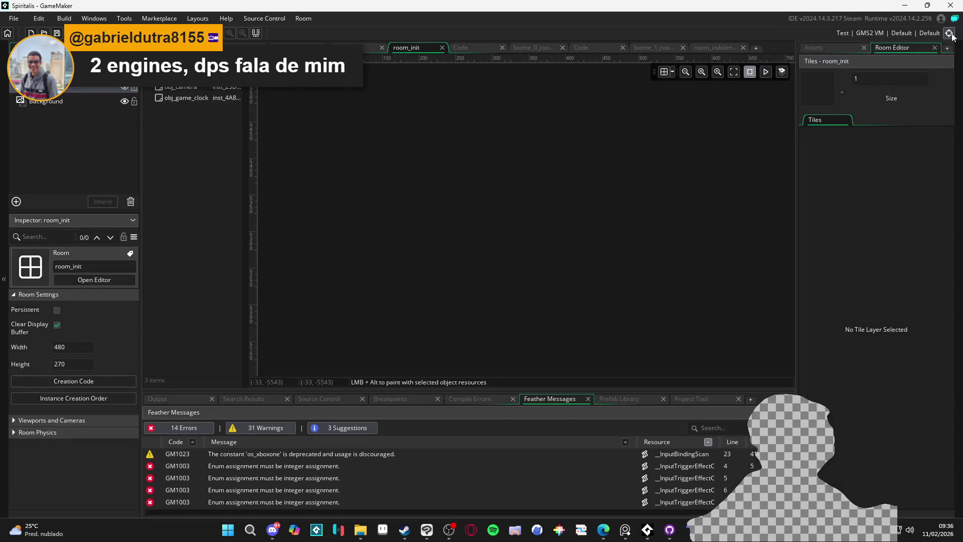
left_click(820, 50)
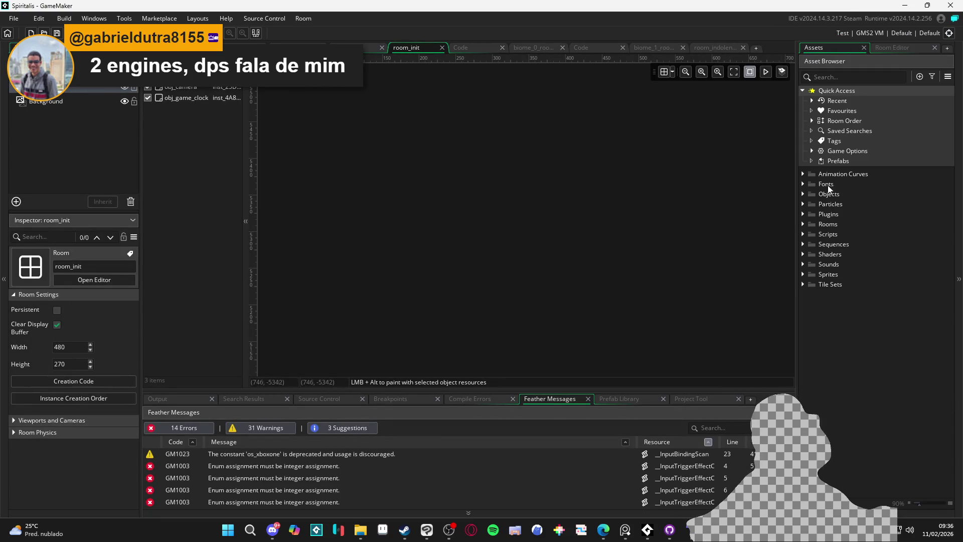
left_click(804, 225)
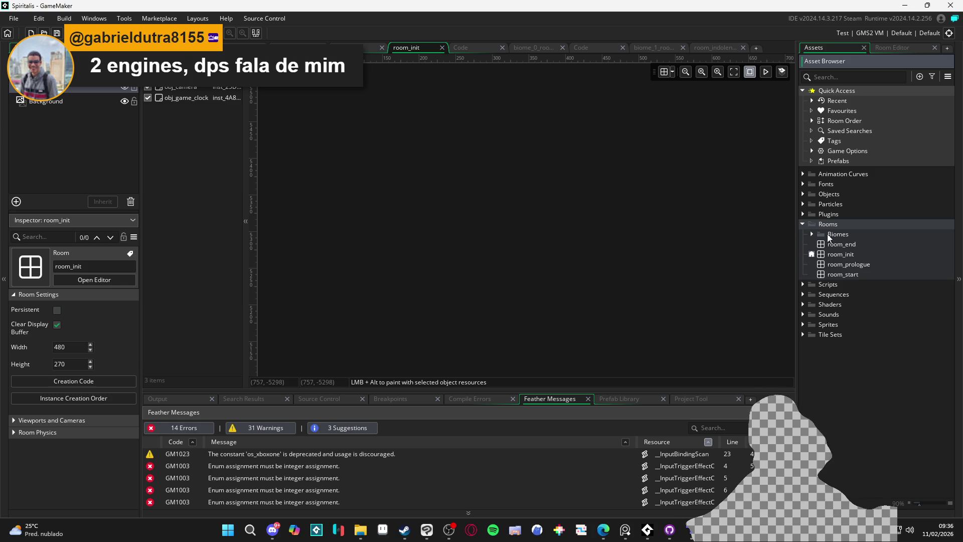
left_click(812, 234)
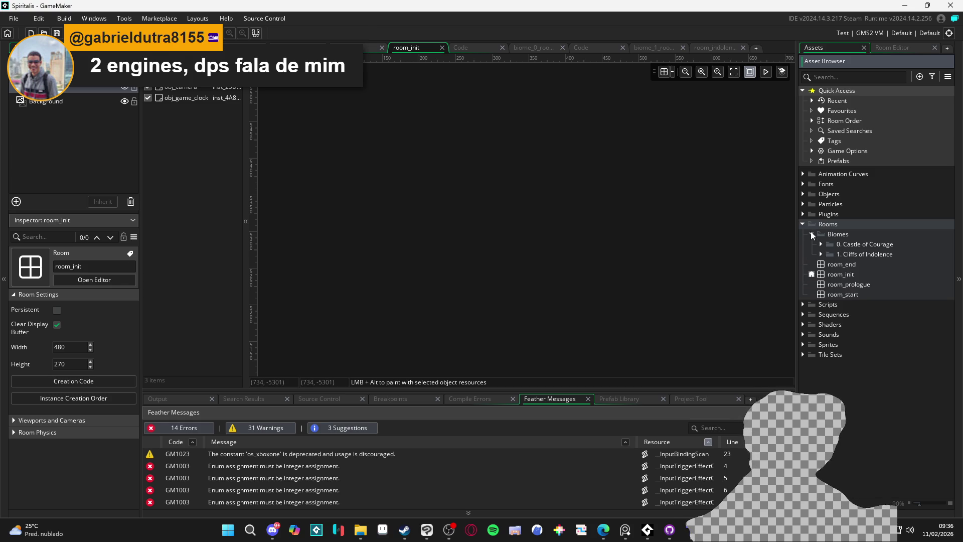
left_click(811, 234)
left_click(812, 235)
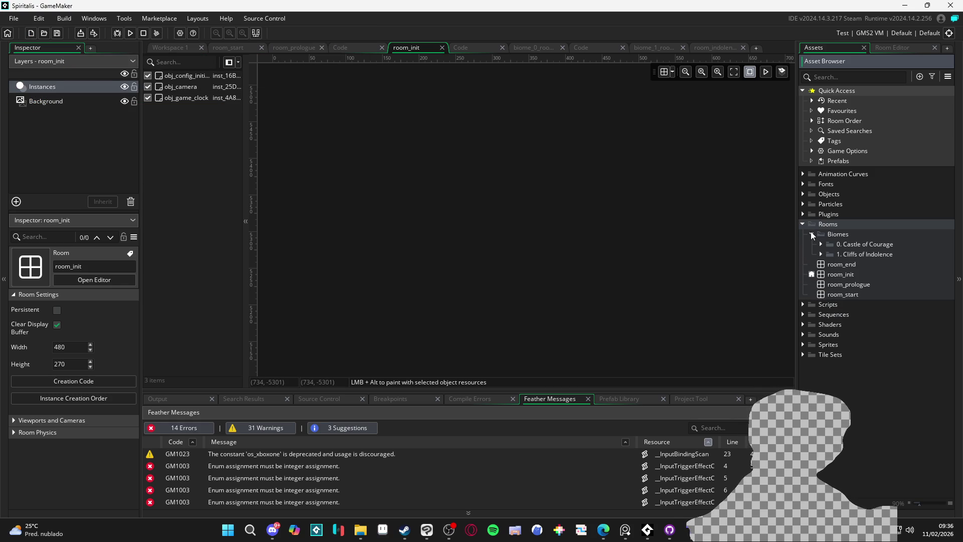
left_click(827, 256)
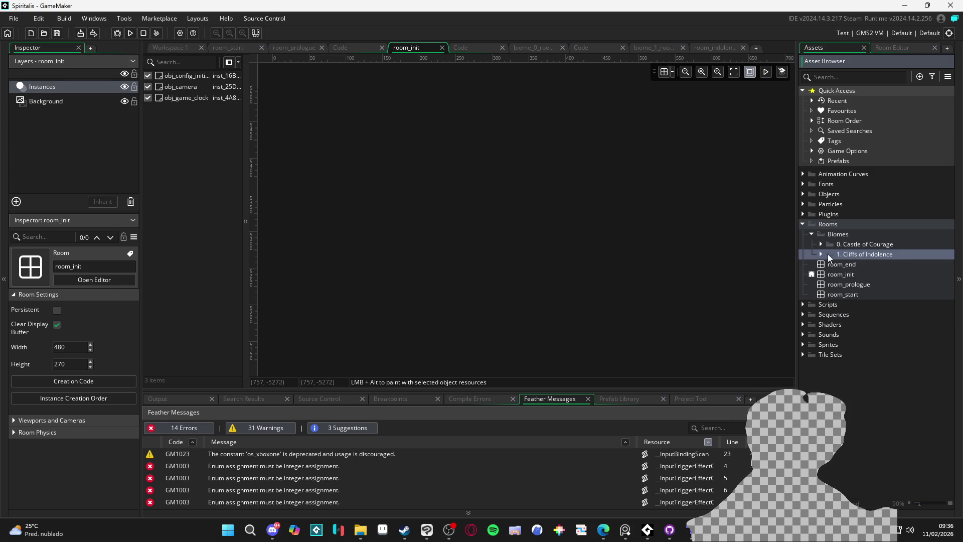
left_click(821, 255)
double_click(866, 276)
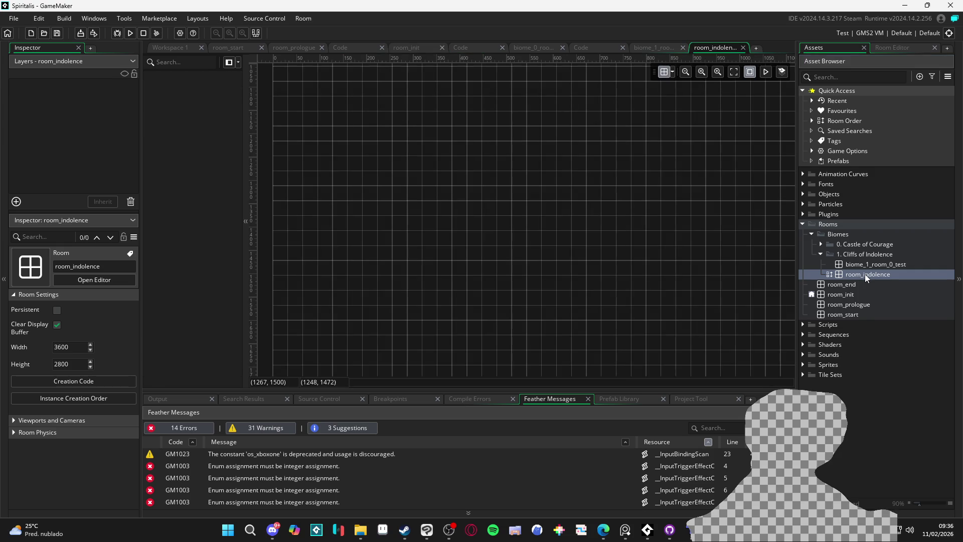
- Show room_indolence in File Explorer, copy its folder path, and exit GameMaker
right_click(866, 276)
left_click(916, 435)
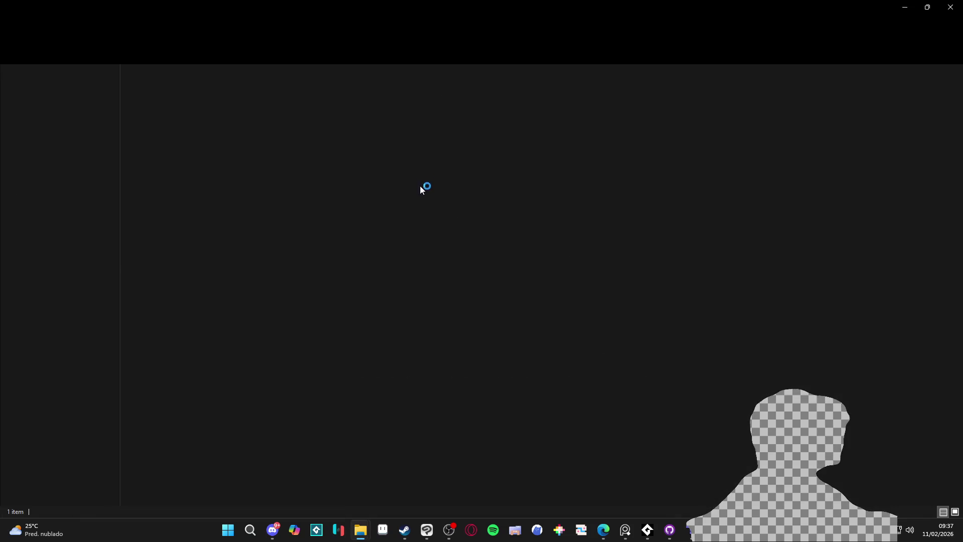
left_click(644, 28)
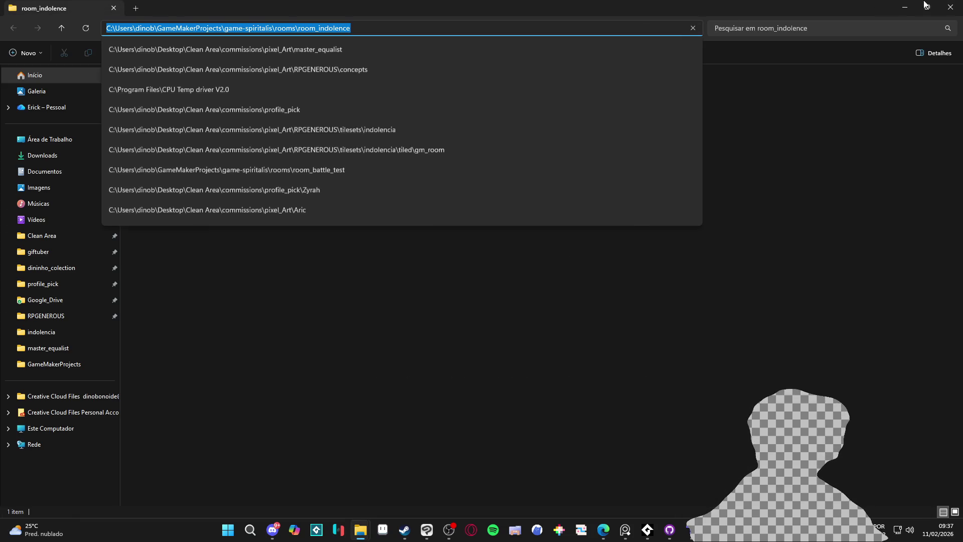
left_click(950, 7)
left_click(951, 6)
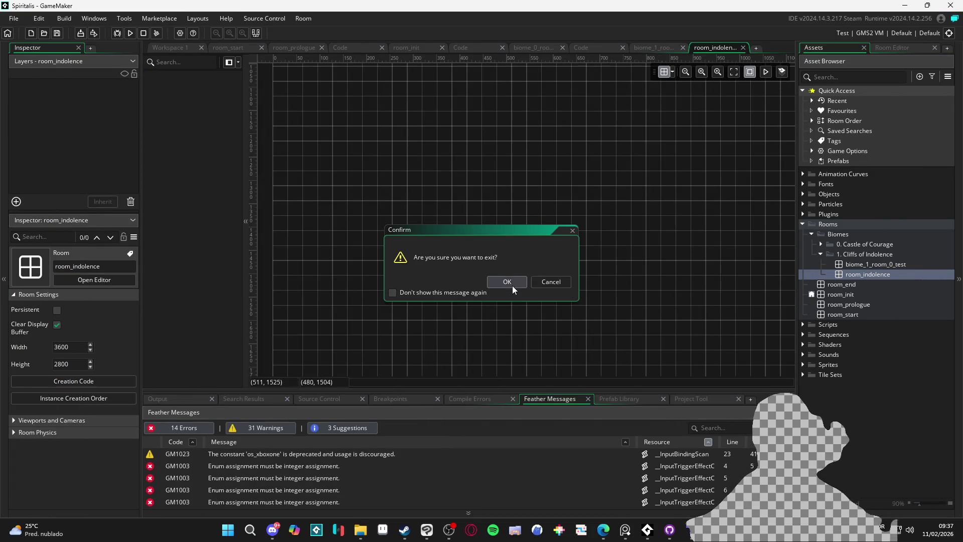
left_click(505, 285)
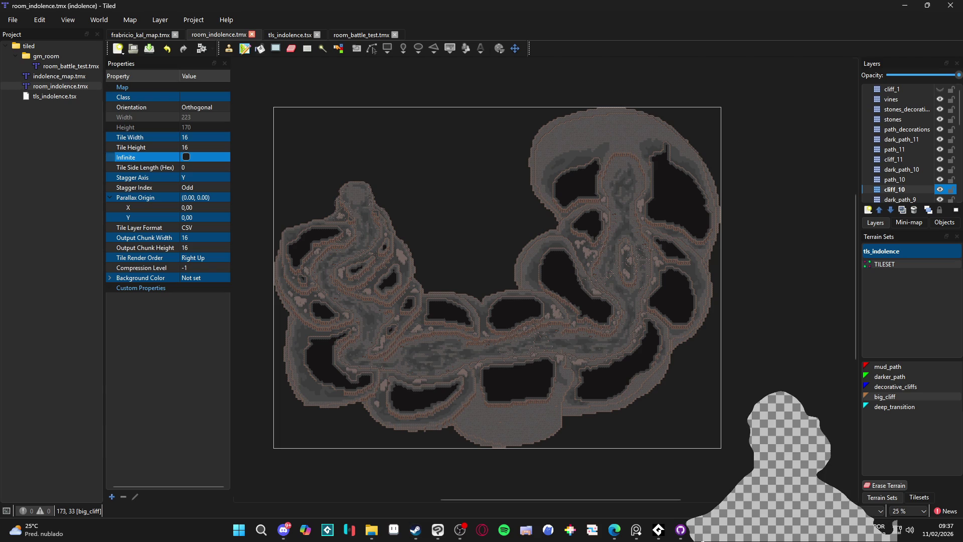
- Load the room_indolence GameMaker room into the importer by pasting its folder path
left_click(694, 454)
left_click(551, 264)
left_click(310, 29)
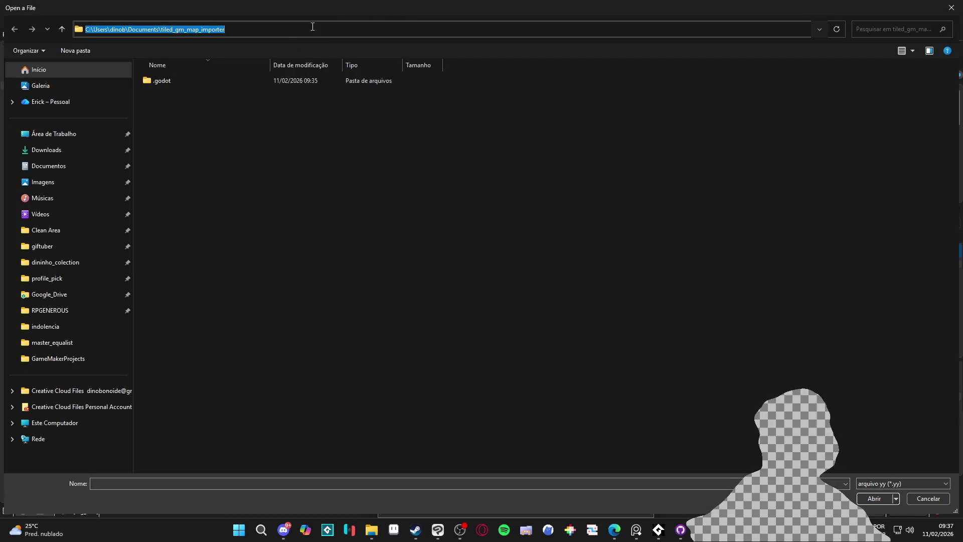
type("C:\\Users\\dinob\\GameMakerProjects\\game-spiritalis\\rooms\\room_indolence")
key("Return")
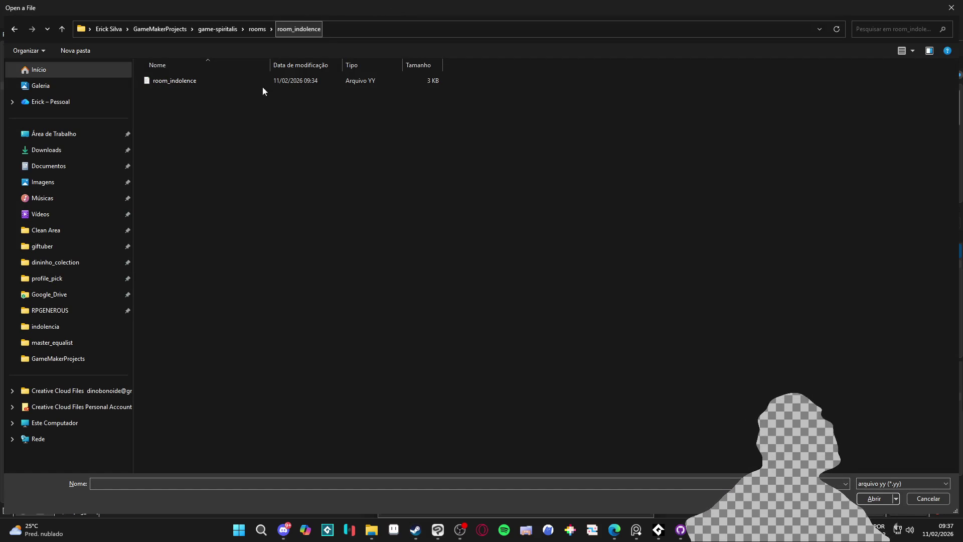
double_click(206, 83)
- Load the Tiled map file from RPGENEROUS/tilesets/indolencia/gm_maps
left_click(488, 286)
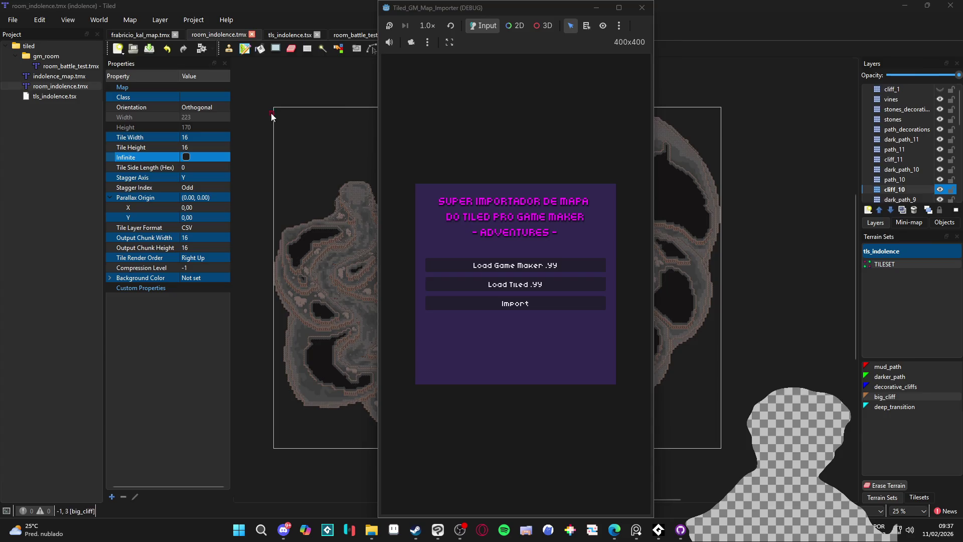
left_click(66, 315)
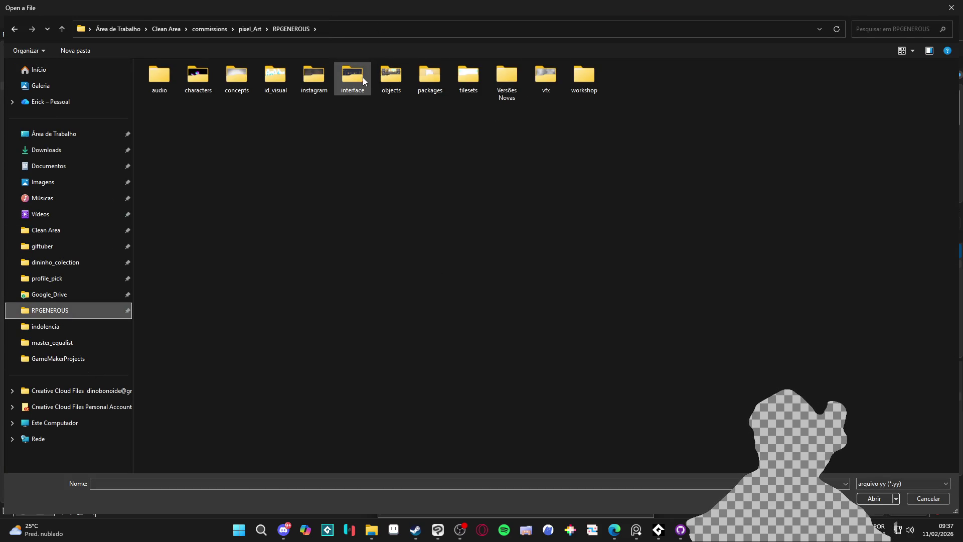
left_click(469, 81)
double_click(468, 81)
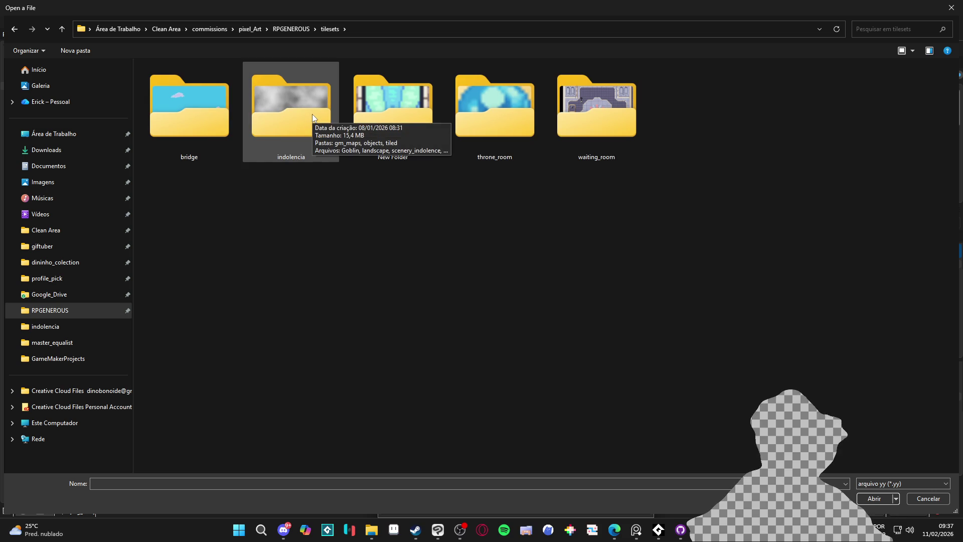
double_click(299, 87)
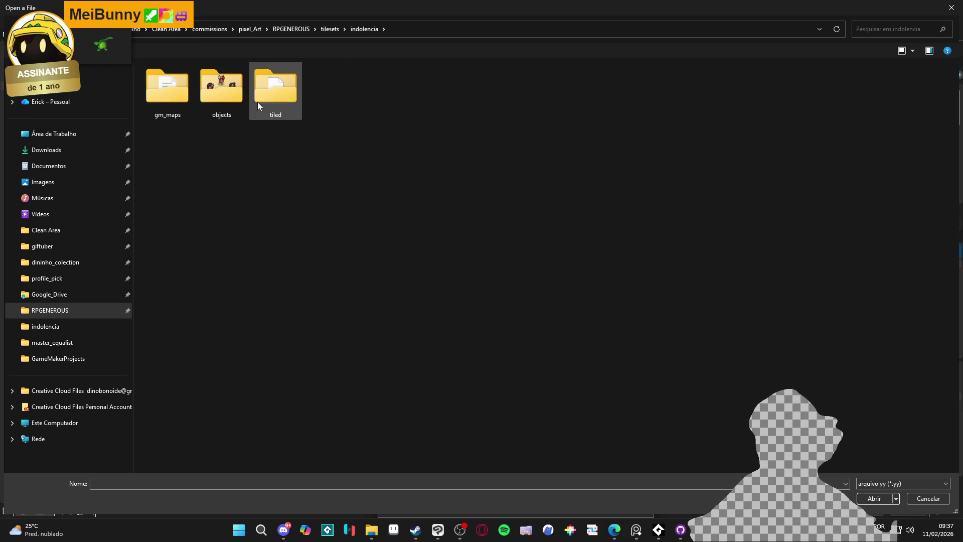
double_click(158, 86)
double_click(182, 84)
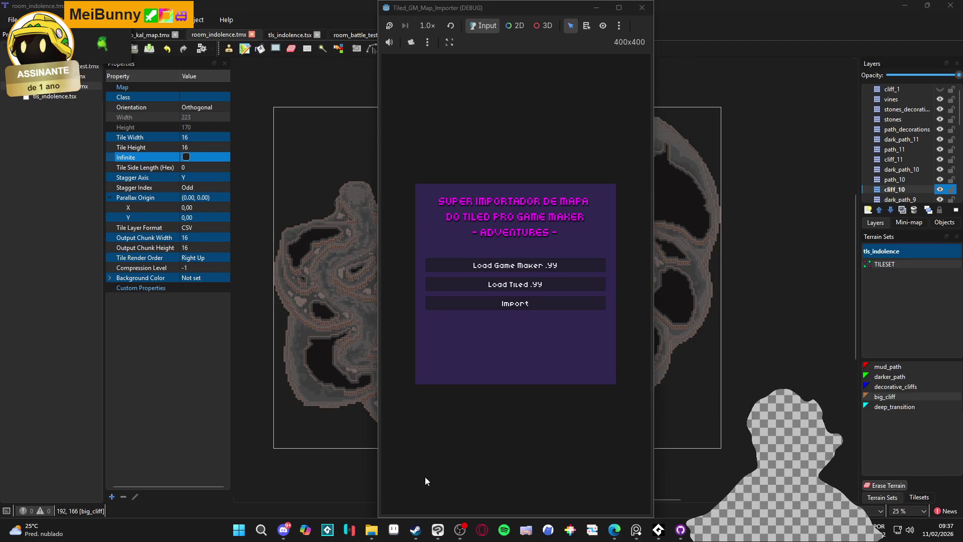
mouse_move(370, 533)
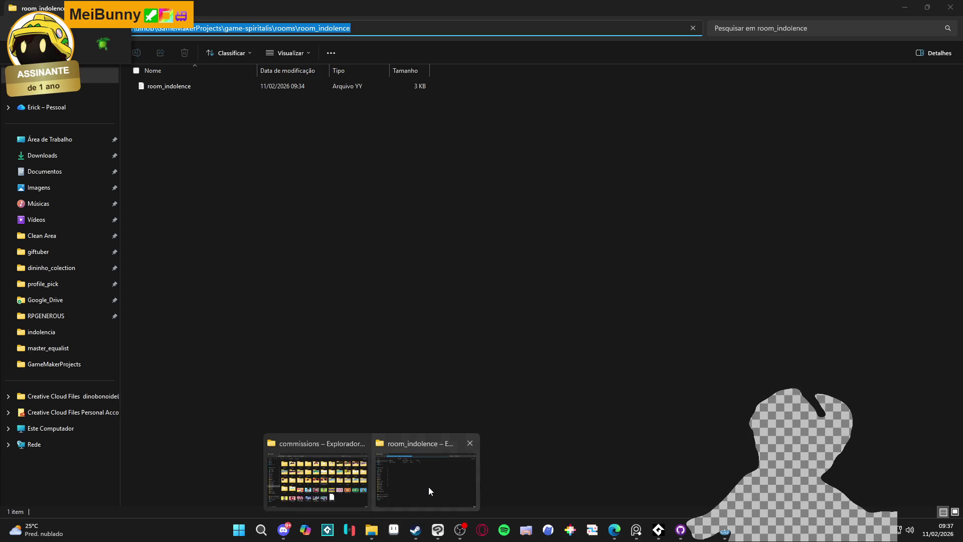
- Confirm room_indolence.yy has grown to 13.974 KB, then relaunch GameMaker from Steam
left_click(428, 486)
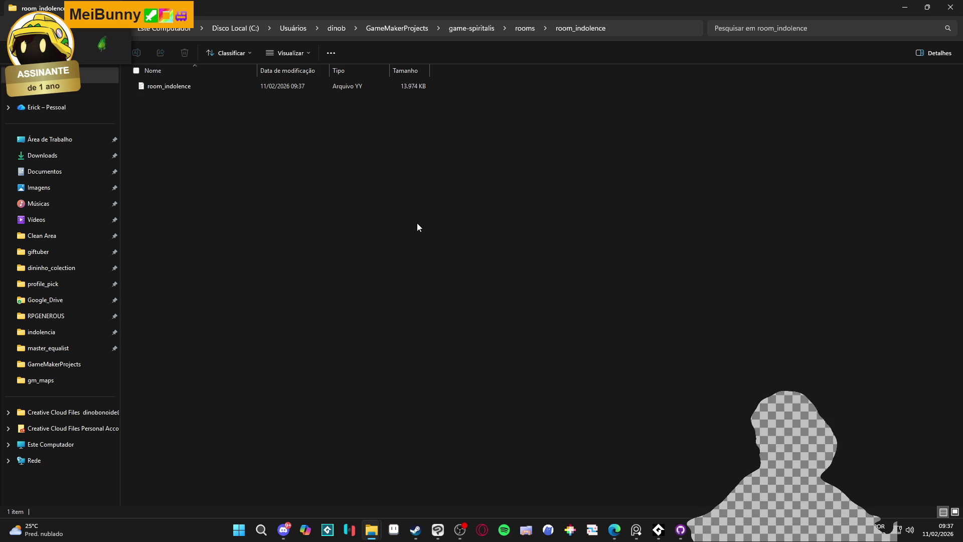
left_click(403, 89)
left_click(421, 161)
left_click(412, 88)
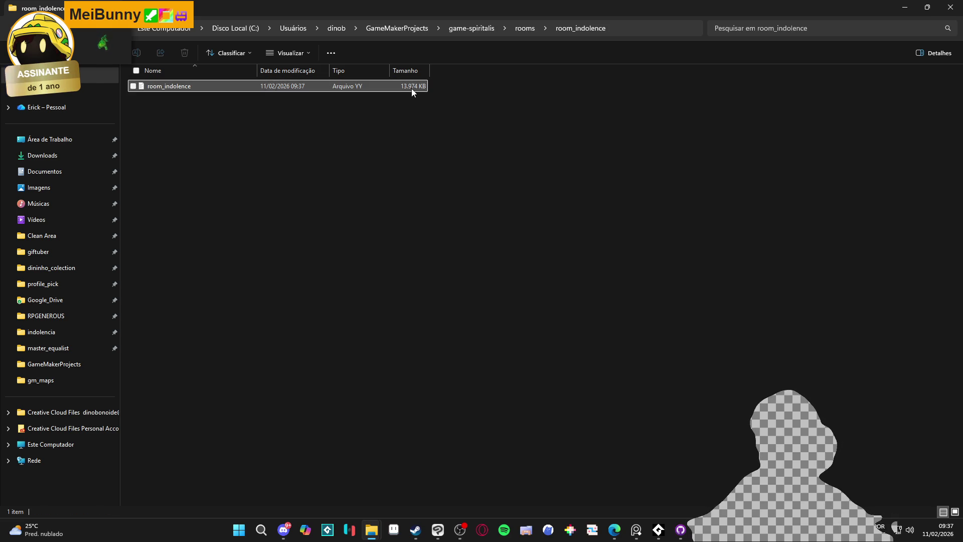
left_click(435, 156)
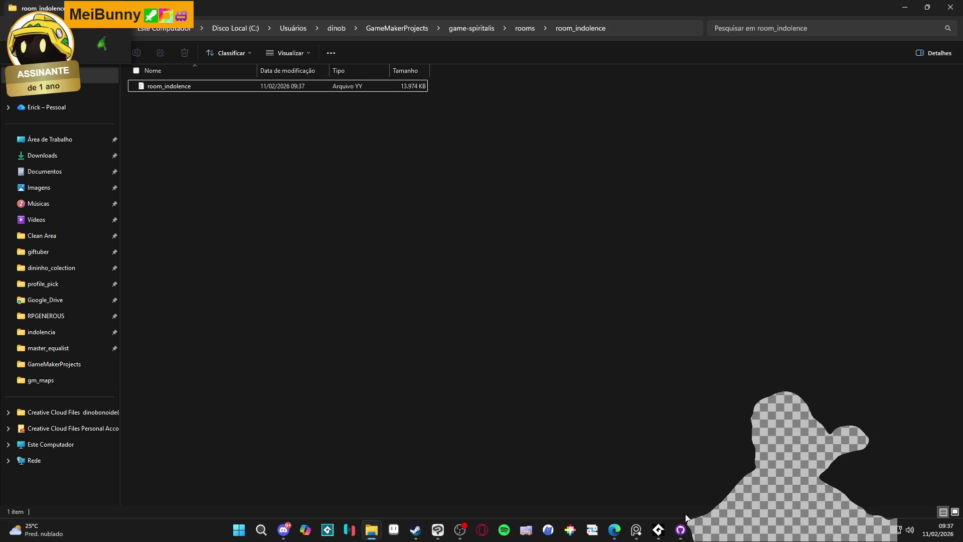
left_click(415, 530)
left_click(215, 221)
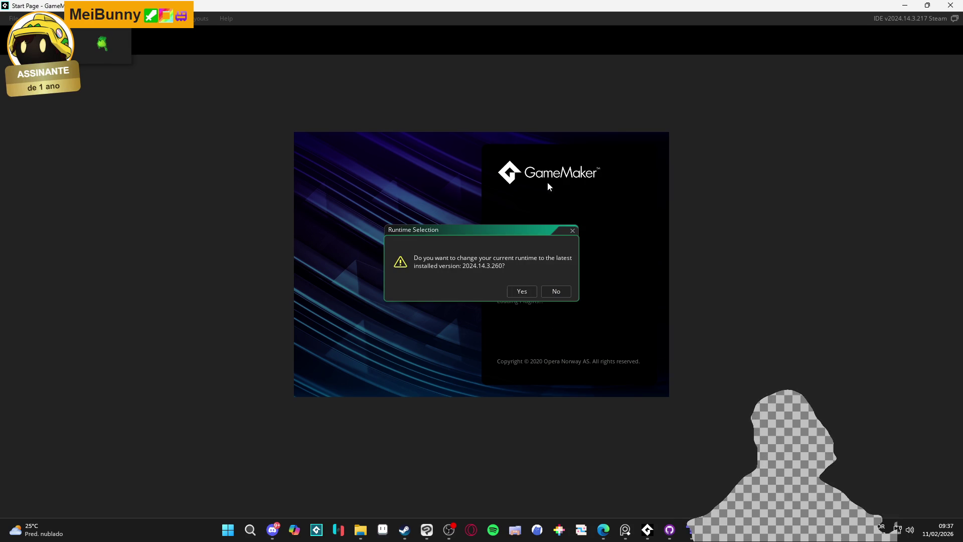
- Decline runtime 2024.14.3.260, open Spiritalis, and open room_indolence from Rooms > Biomes > 1. Cliffs of Indolence
left_click(561, 293)
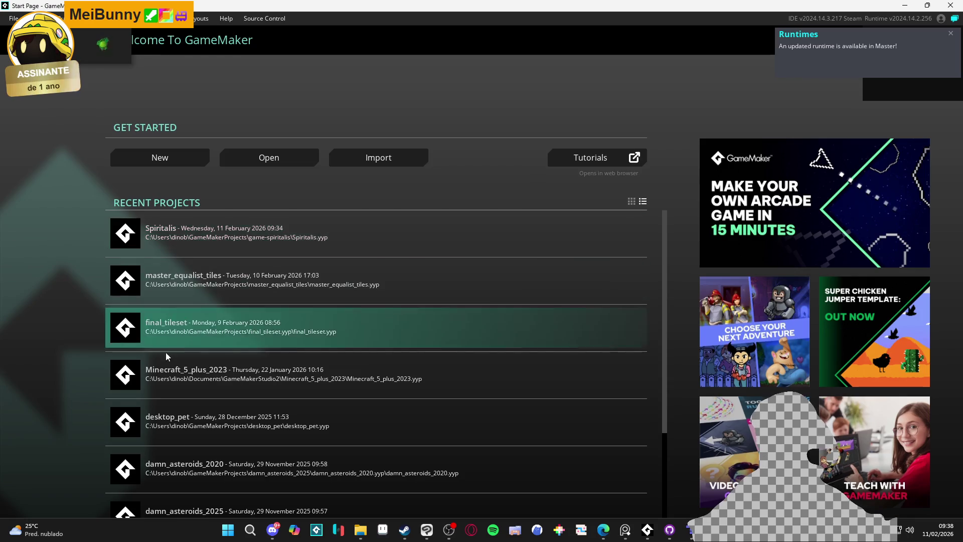
left_click(219, 242)
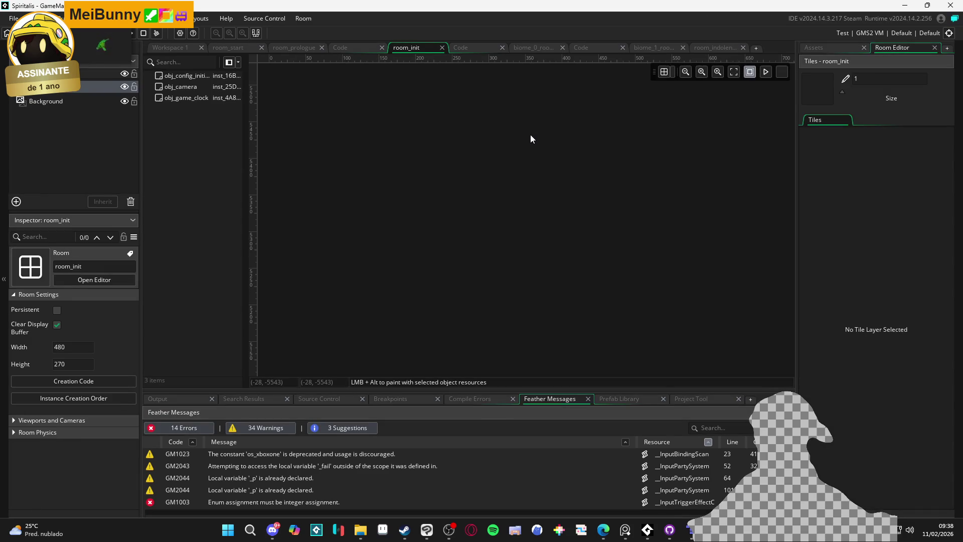
left_click(843, 47)
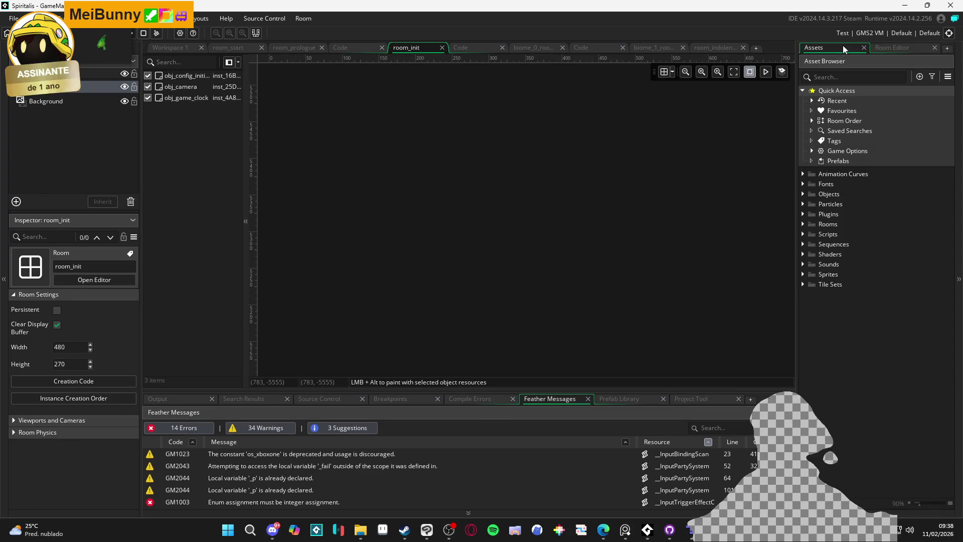
left_click(804, 225)
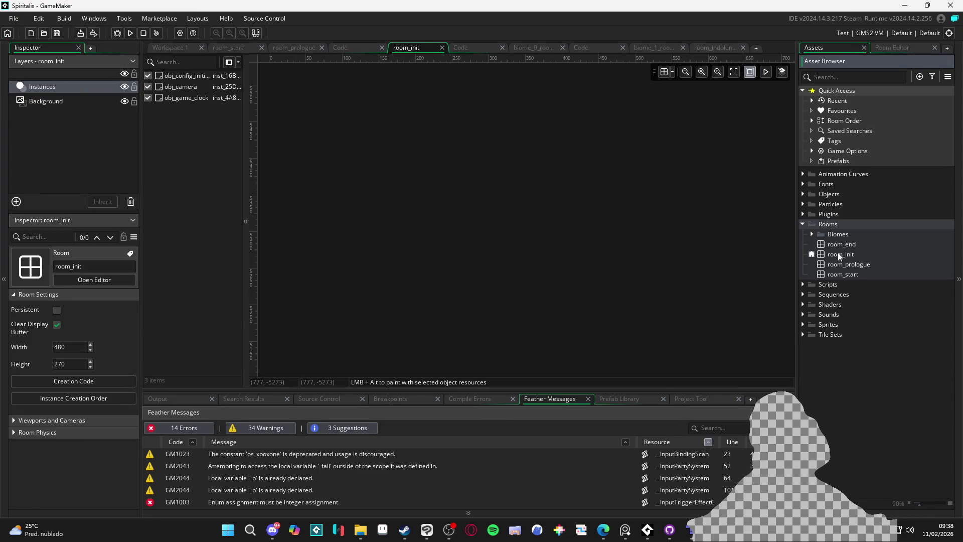
double_click(819, 237)
left_click(821, 255)
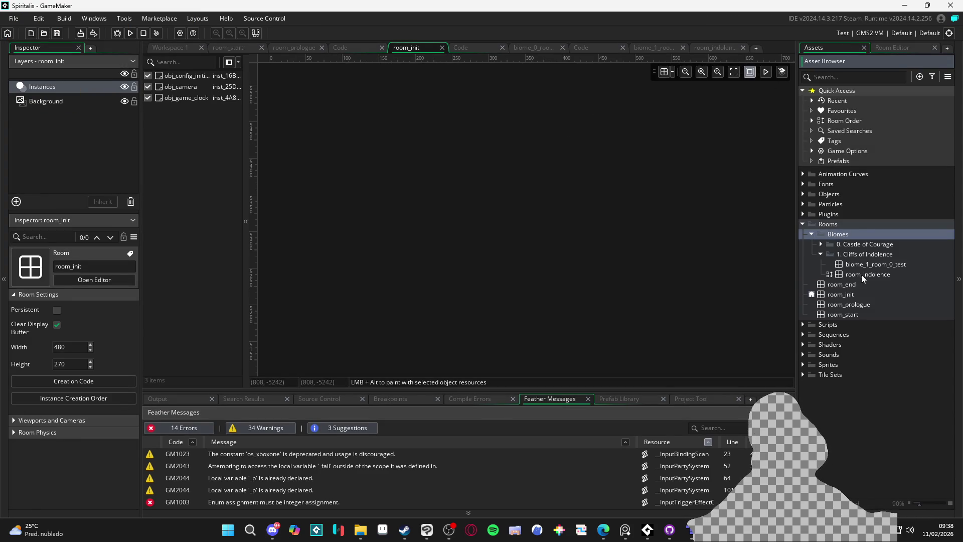
double_click(862, 275)
scroll(536, 246, "up", 10)
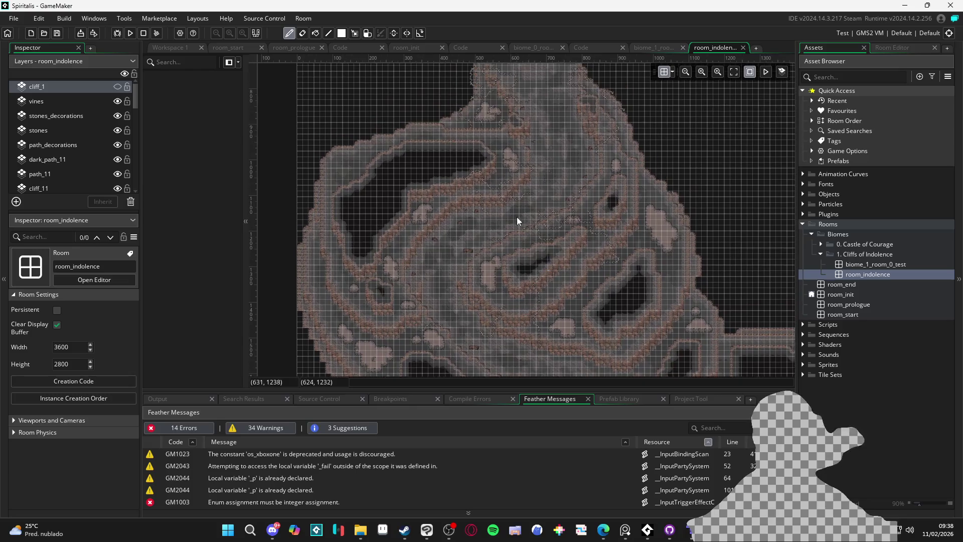
- Hide the room grid and collapse the Feather Messages panel to enlarge the cliff room canvas
scroll(534, 191, "up", 2)
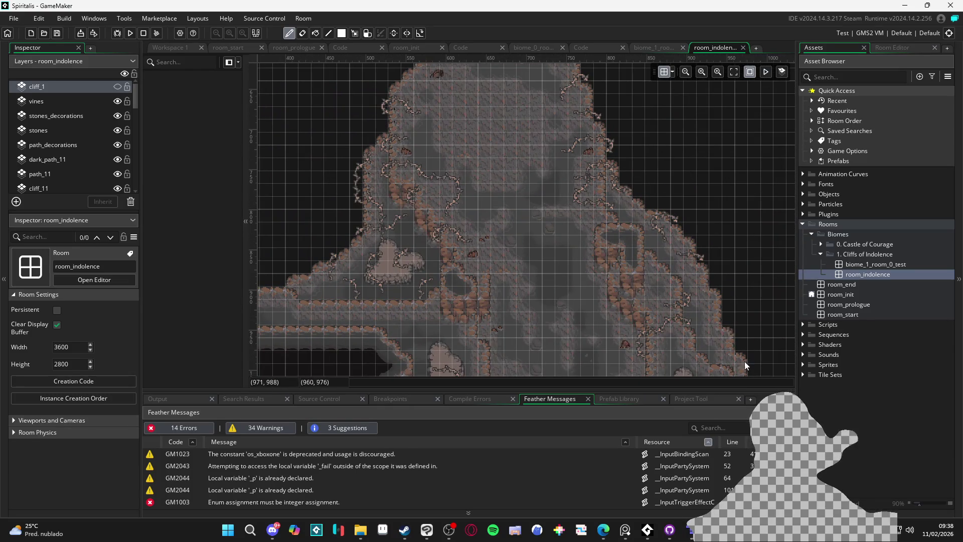
left_click(664, 73)
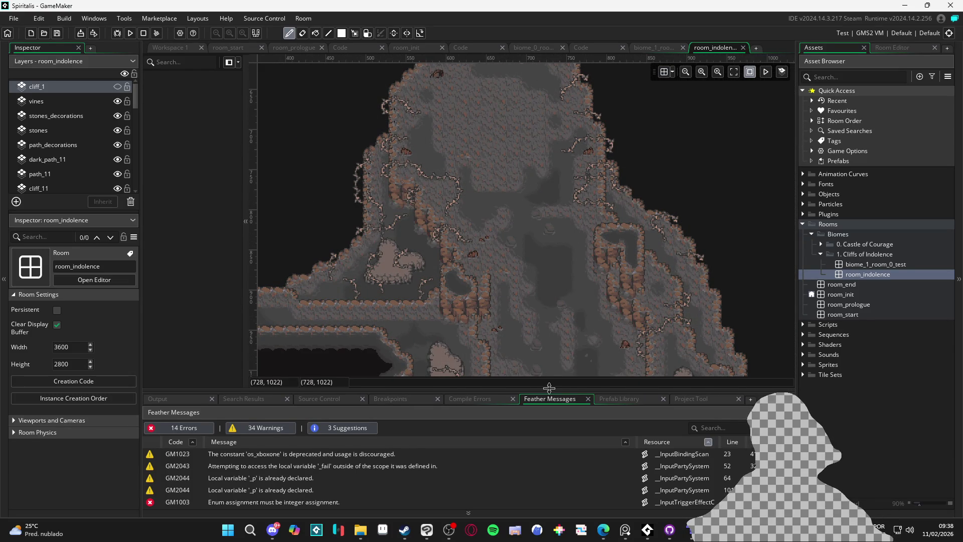
left_click_drag(549, 387, 549, 507)
scroll(552, 401, "down", 2)
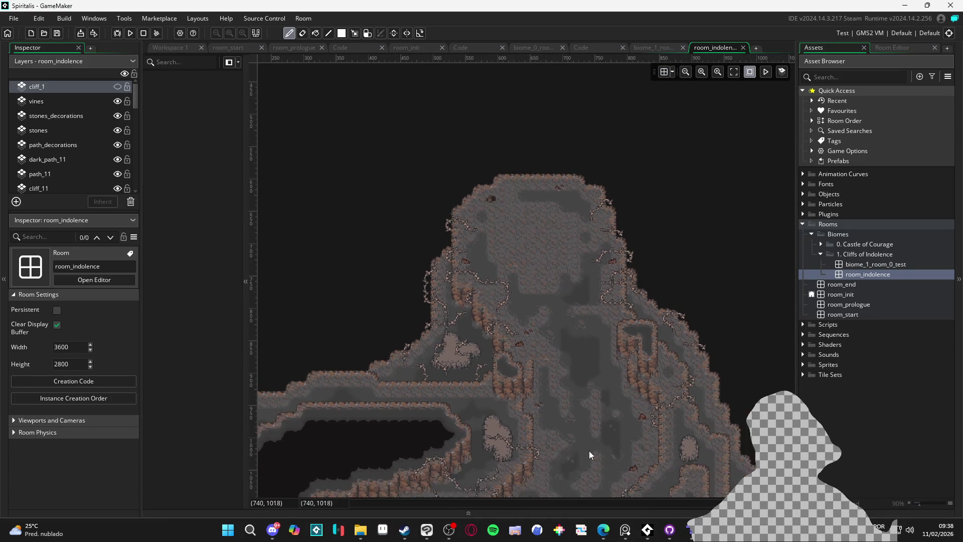
scroll(590, 455, "down", 10)
scroll(590, 455, "right", 5)
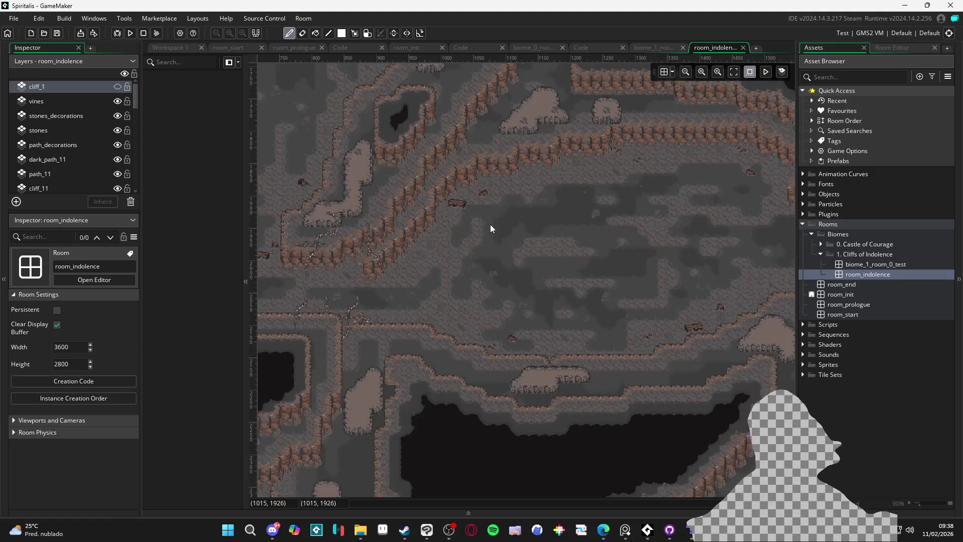
scroll(454, 217, "right", 15)
scroll(557, 243, "up", 2)
scroll(541, 262, "up", 9)
scroll(508, 376, "right", 3)
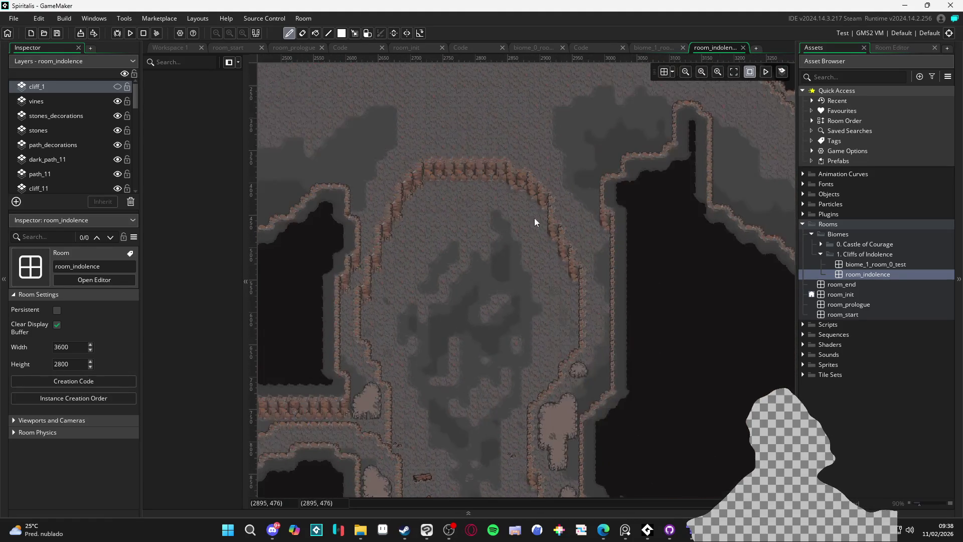
scroll(570, 96, "down", 2)
scroll(580, 194, "up", 4)
scroll(679, 284, "left", 3)
scroll(603, 312, "left", 20)
scroll(490, 252, "down", 7)
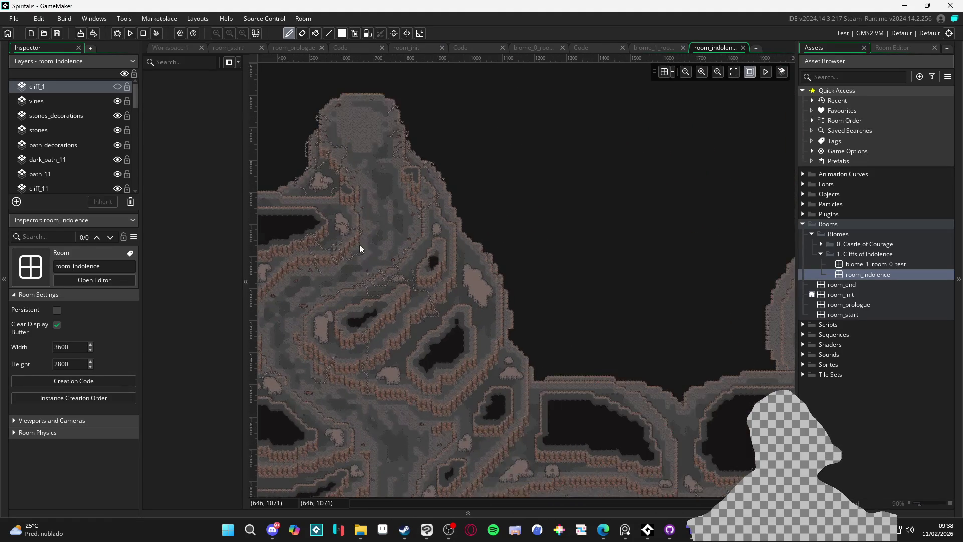
scroll(499, 228, "up", 4)
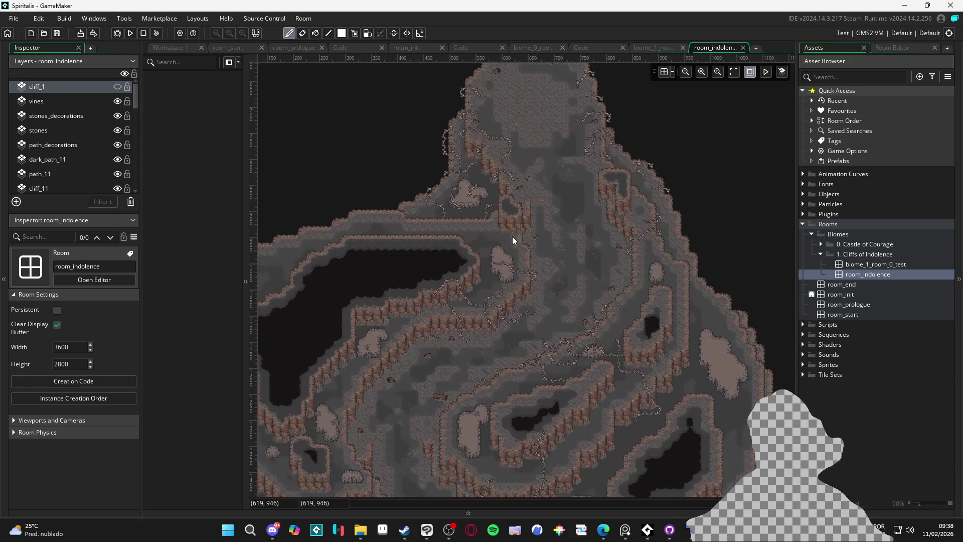
- Rename room_indolence to biome_1_room_1, frame the cliff summit and expand the Sprites folder
left_click(868, 276)
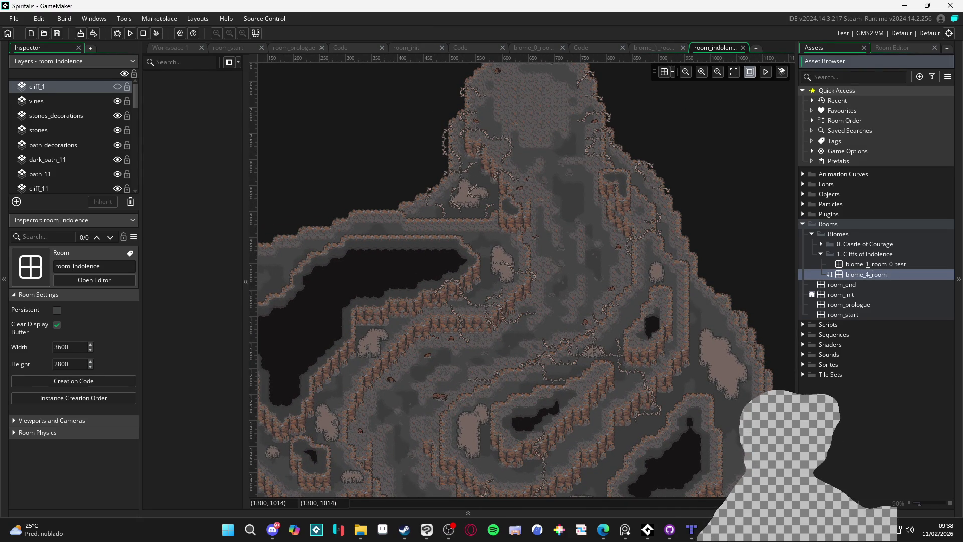
type("biome_1_room_1")
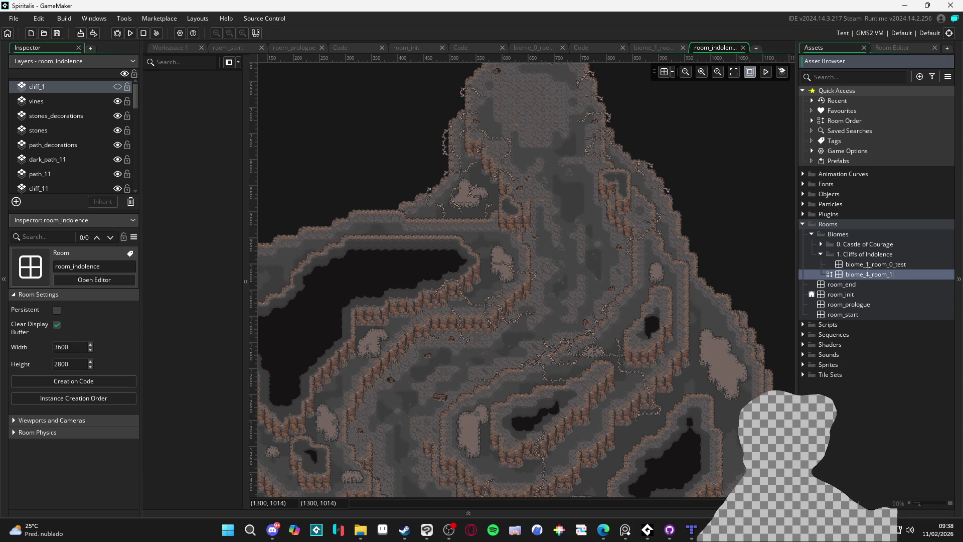
key("Return")
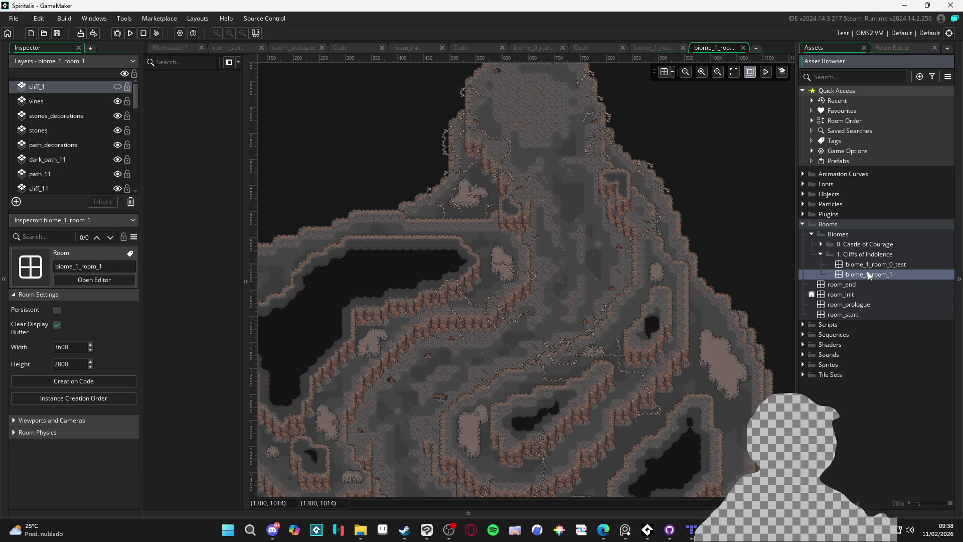
scroll(559, 308, "up", 5)
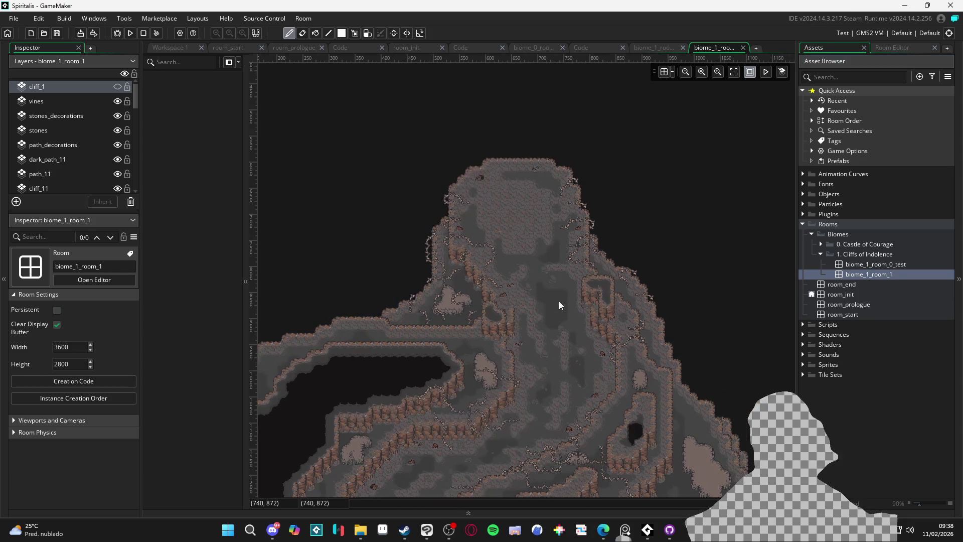
left_click_drag(497, 235, 519, 282)
mouse_move(446, 311)
left_mouse_down()
mouse_move(424, 162)
mouse_move(401, 269)
left_mouse_up()
left_click(248, 282)
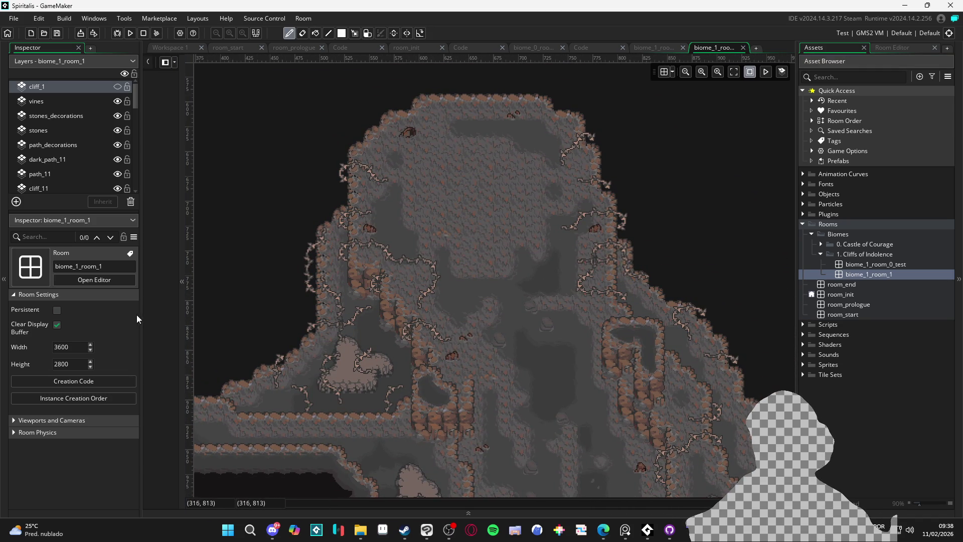
left_click_drag(427, 309, 457, 336)
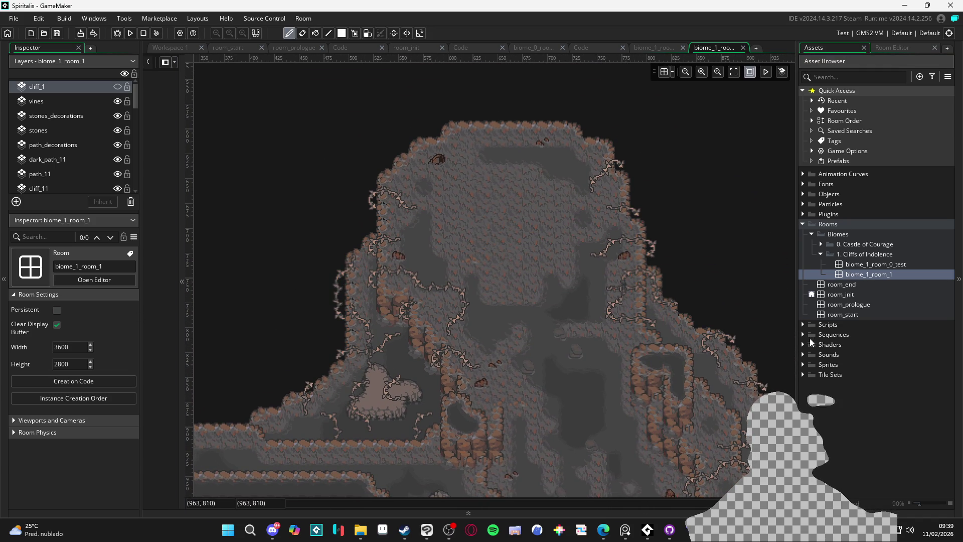
left_click(805, 364)
left_click_drag(651, 314, 636, 302)
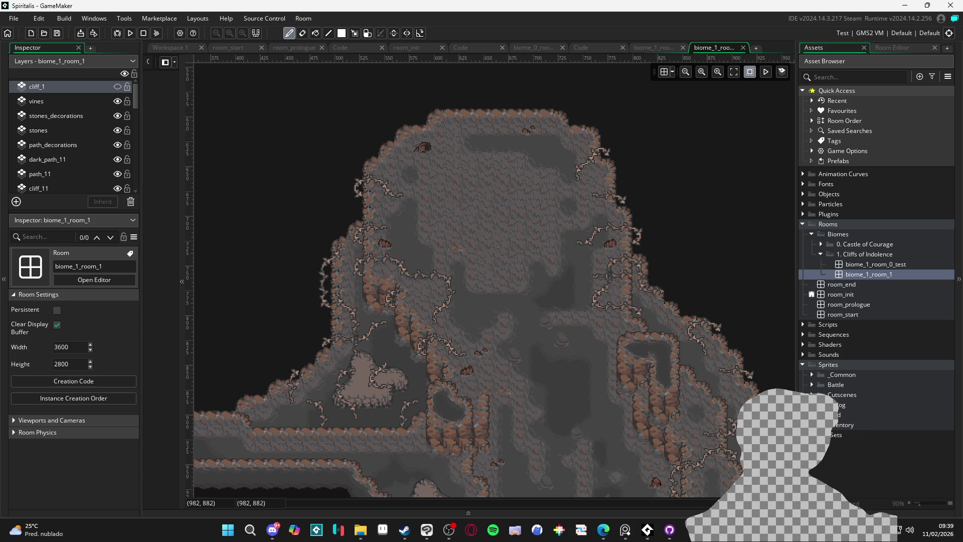
scroll(78, 180, "down", 10)
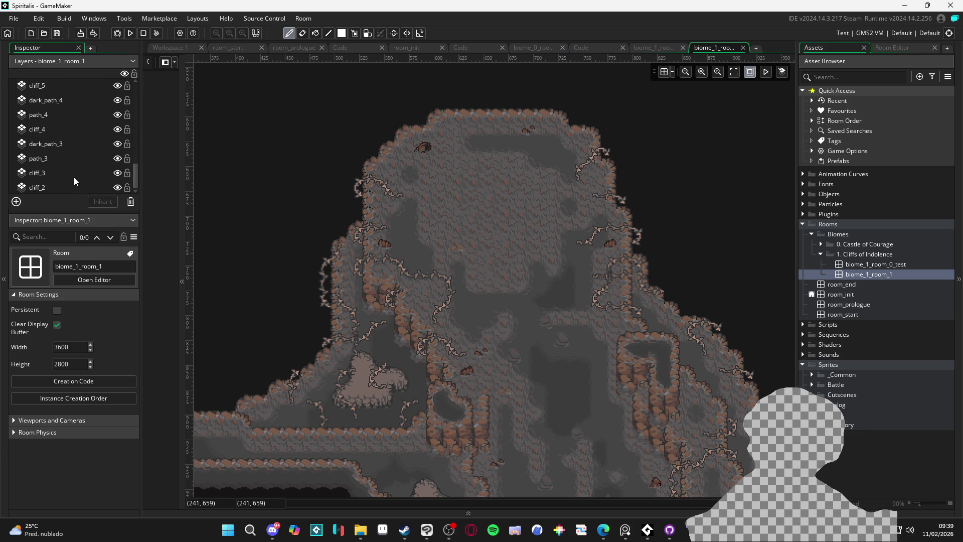
- Add a background layer named bg_1 and move it below cliff_2 at the bottom
left_click(64, 188)
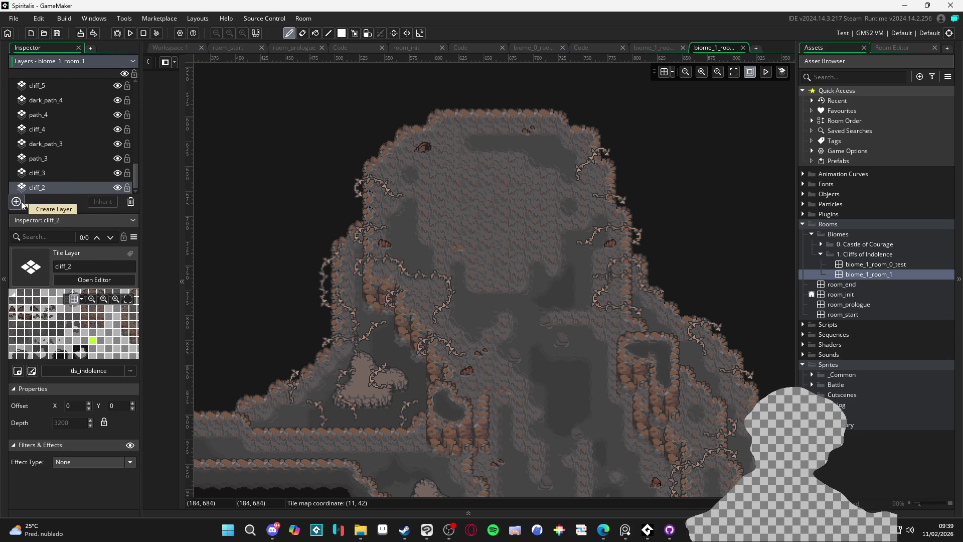
left_click(19, 202)
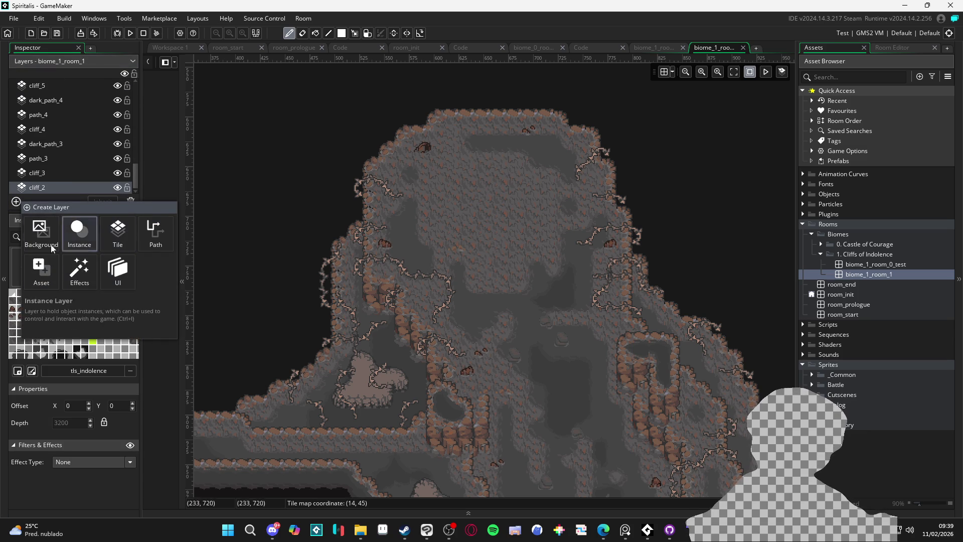
left_click(41, 233)
scroll(82, 185, "down", 1)
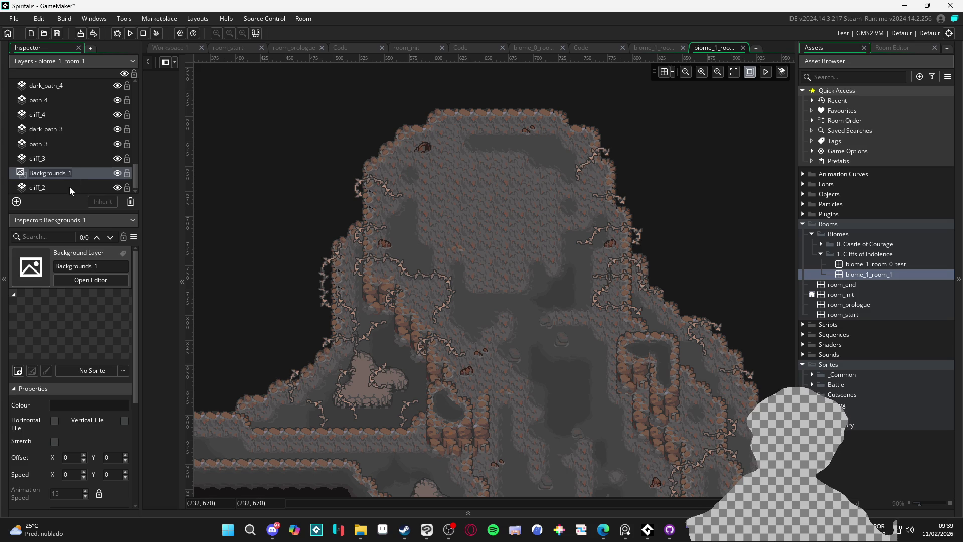
left_click(71, 188)
left_click(89, 175)
left_click_drag(79, 199, 57, 195)
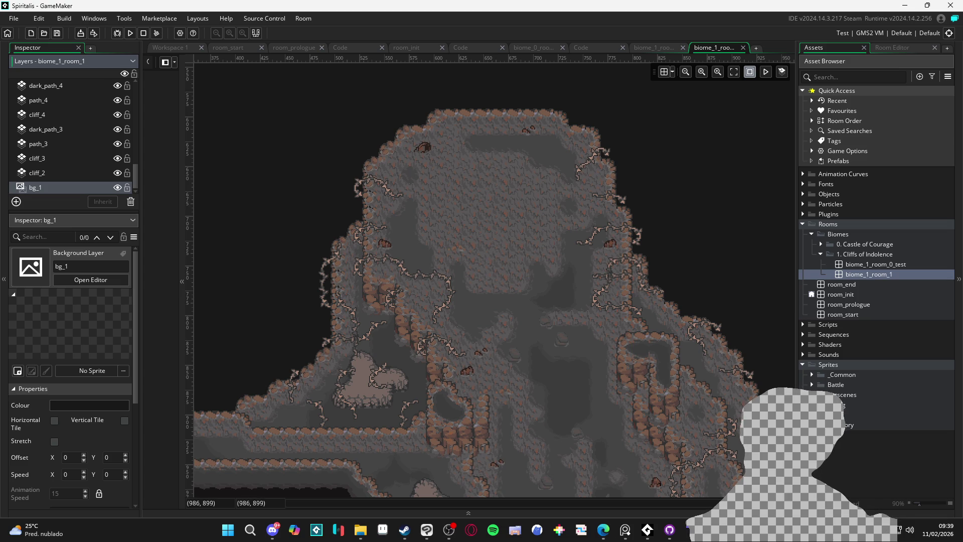
- Expand Sprites > Field > Biomes and select the 1. Cliffs of Indolence folder
left_click(811, 415)
left_click(822, 425)
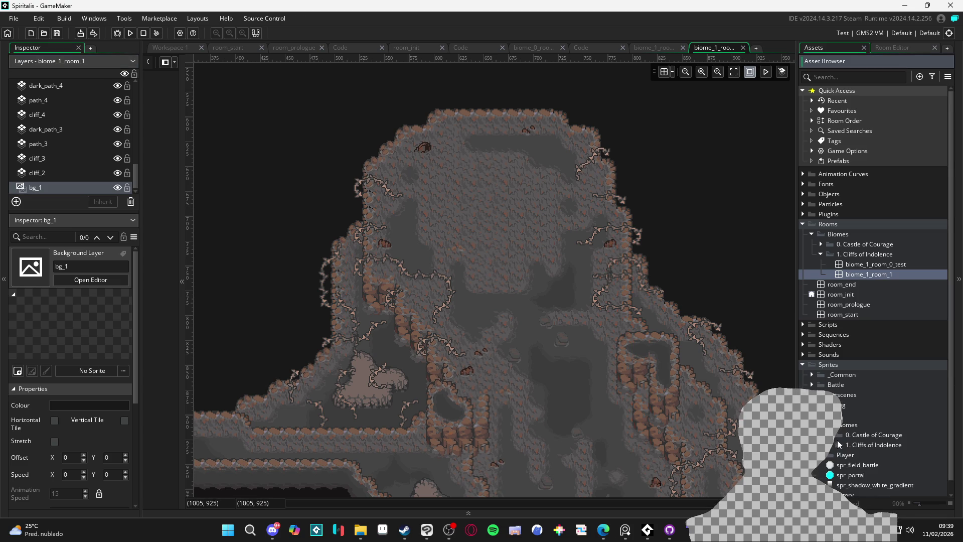
scroll(848, 441, "down", 1)
left_click(870, 424)
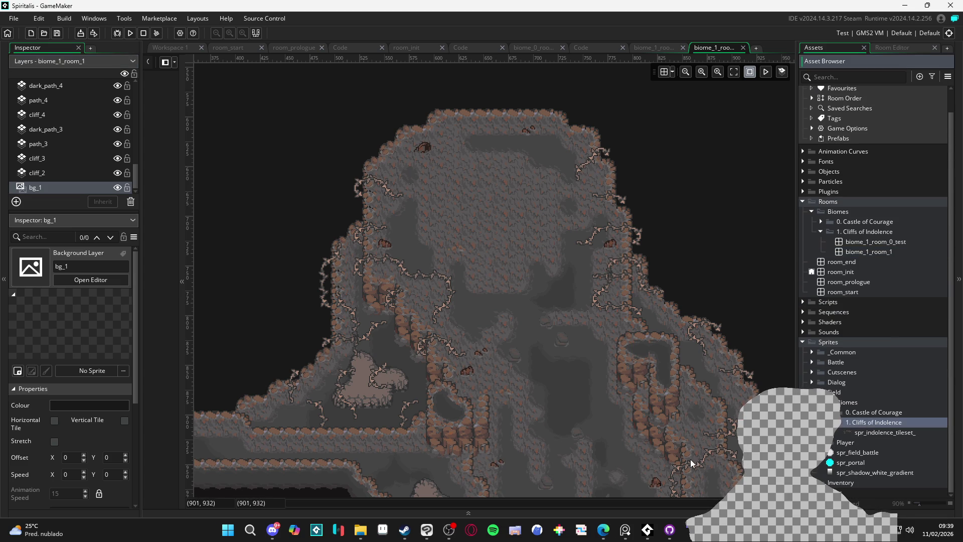
- In File Explorer, browse RPGENEROUS > tilesets into the indolencia folder
mouse_move(364, 535)
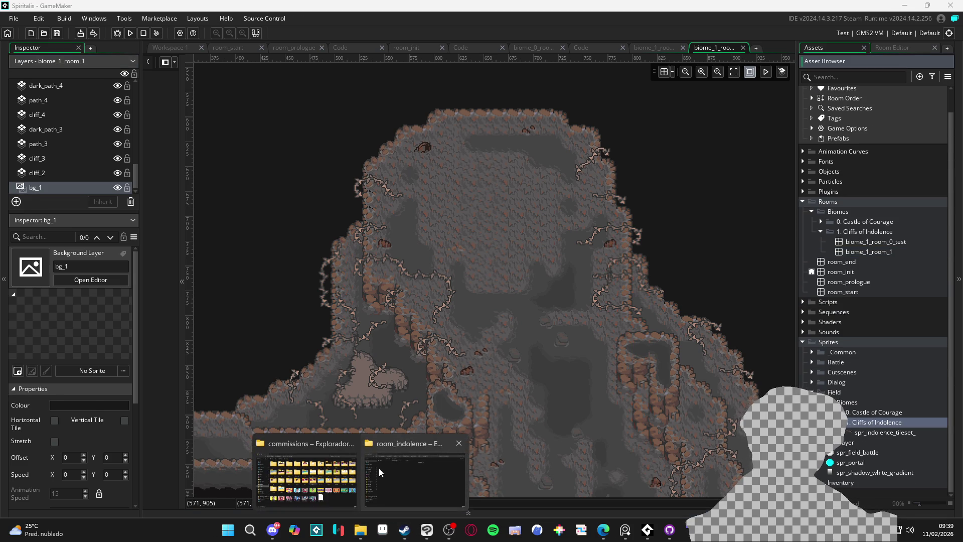
left_click(381, 462)
left_click(348, 471)
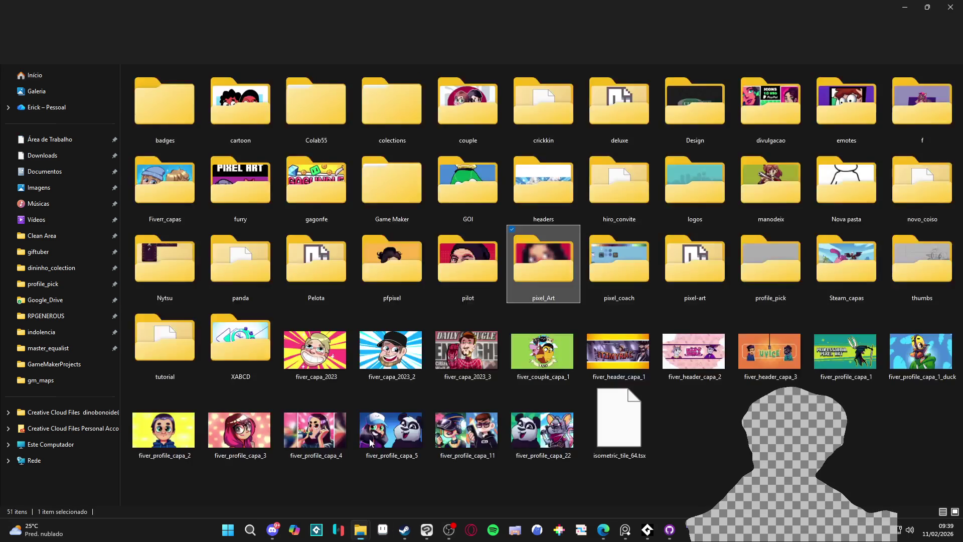
key("alt+Right")
key("alt+Right")
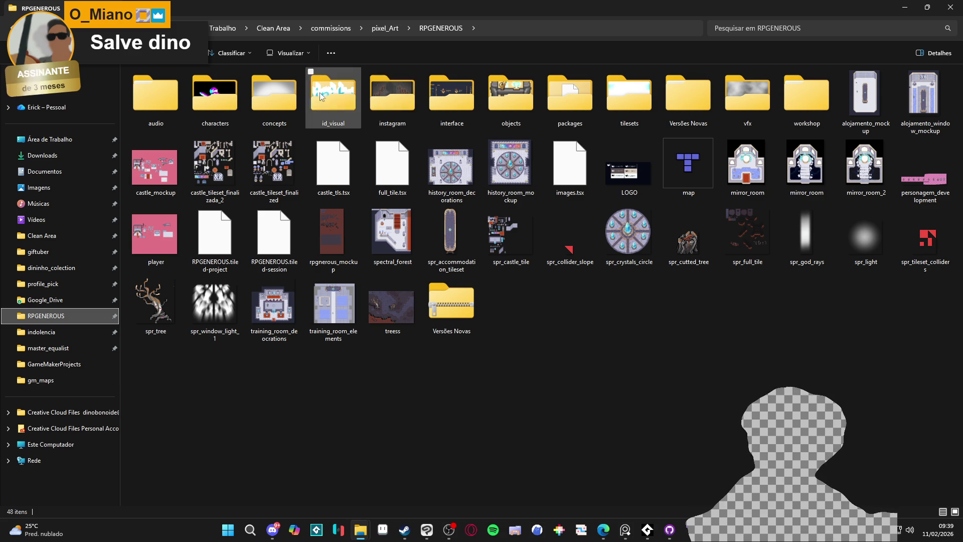
double_click(448, 97)
key("alt+Left")
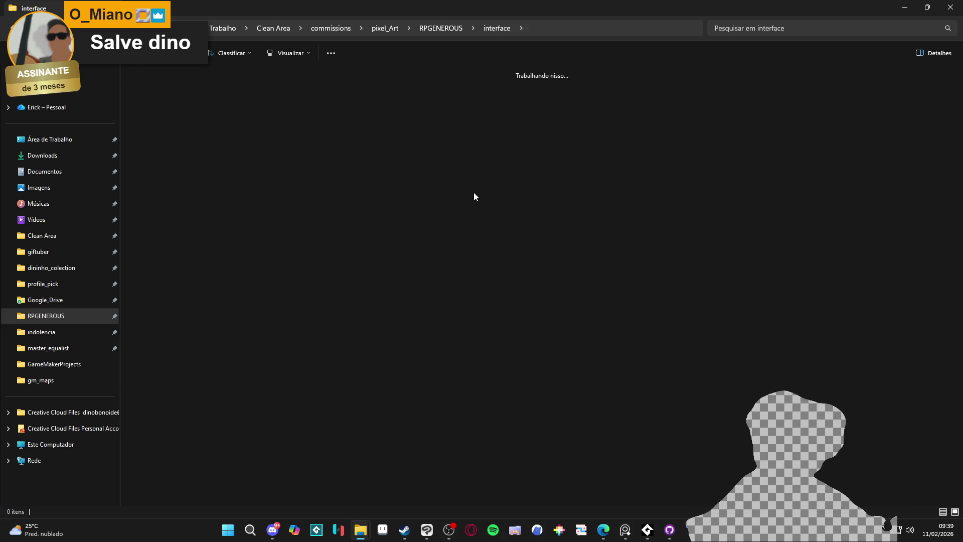
key("Left")
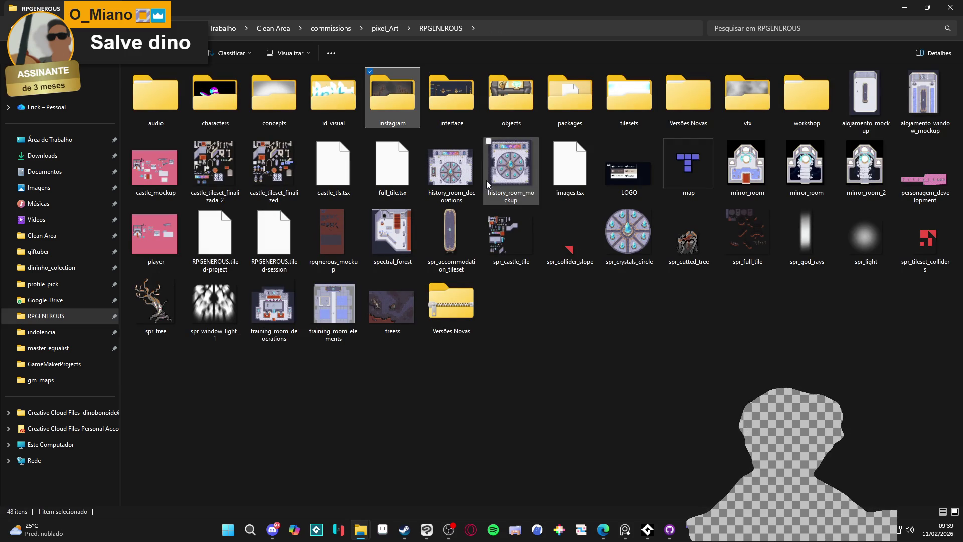
key("Right")
key("Right")
key("Right")
key("Return")
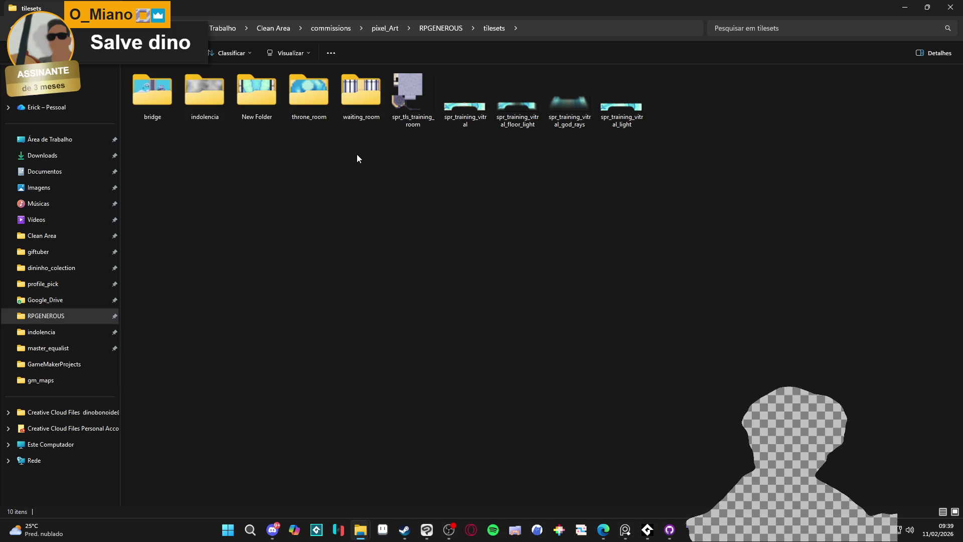
key("Right")
key("Right")
key("Return")
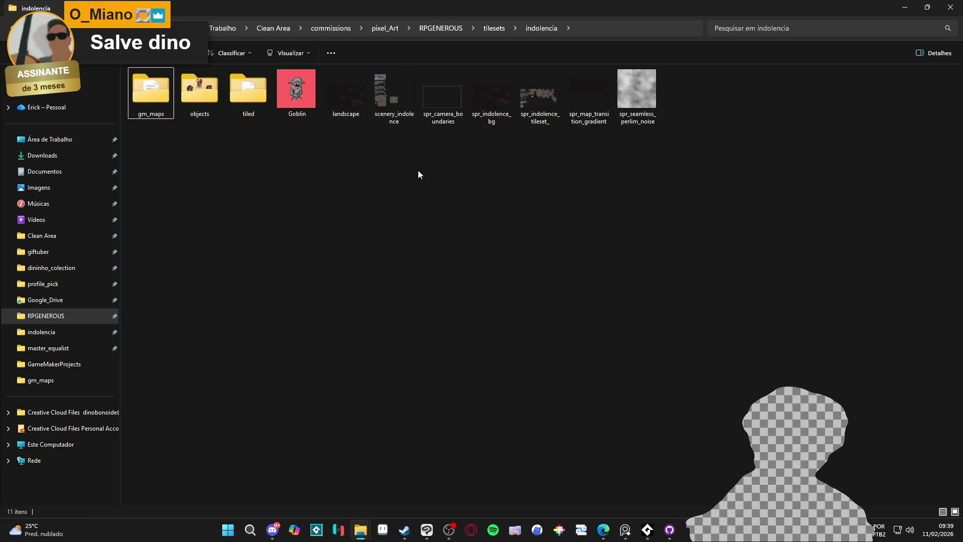
- Preview spr_indolence_bg in Photos, close it, and return to GameMaker
key("Right")
key("Right")
key("Right")
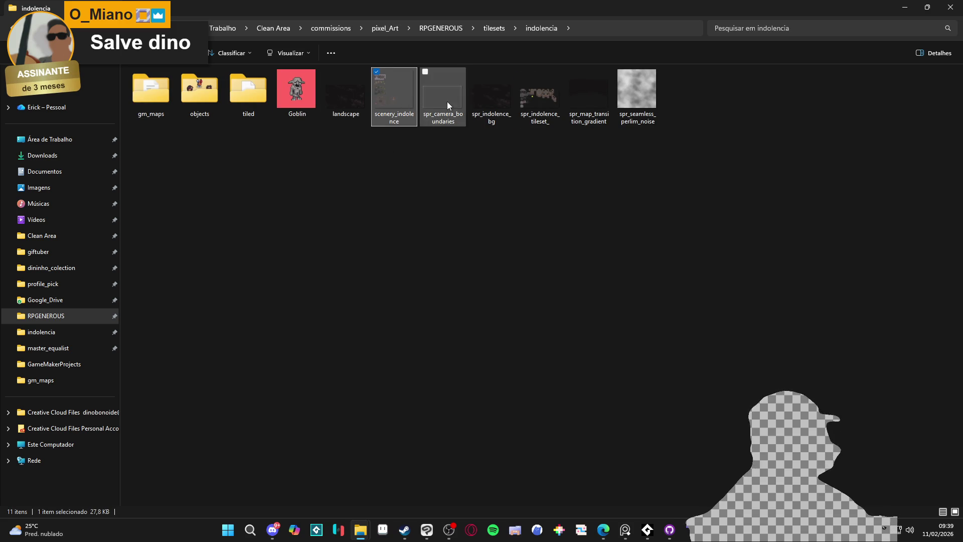
key("Left")
key("Right")
key("Right")
key("Right")
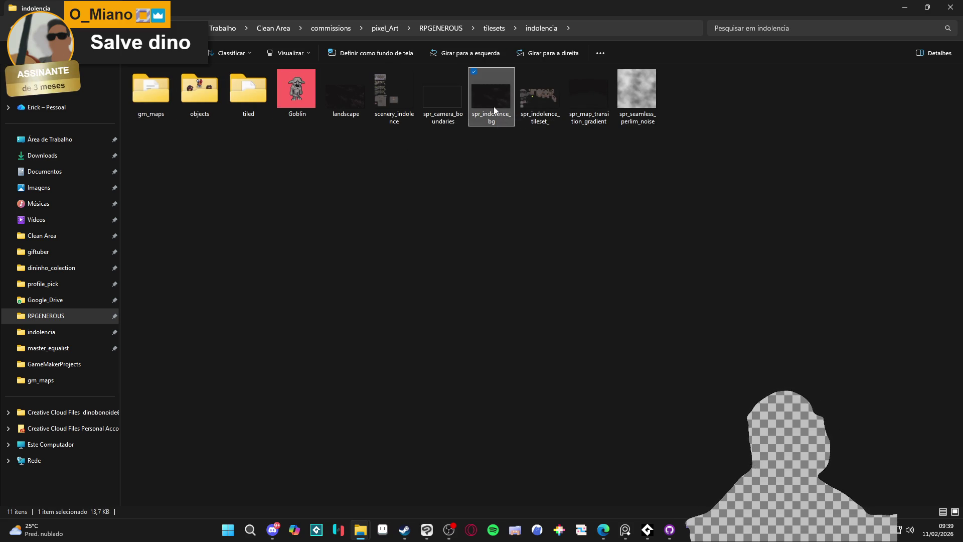
double_click(493, 106)
left_click(753, 66)
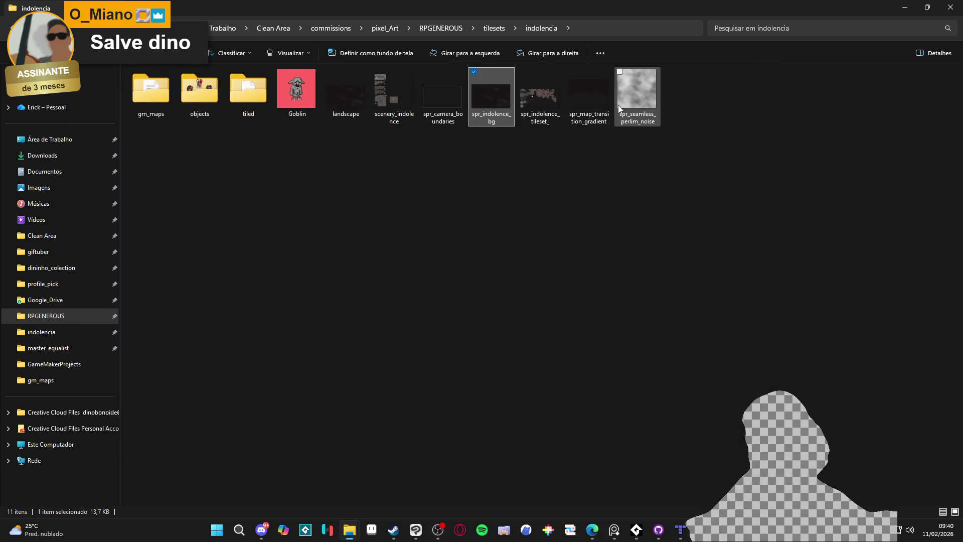
key("alt+Tab")
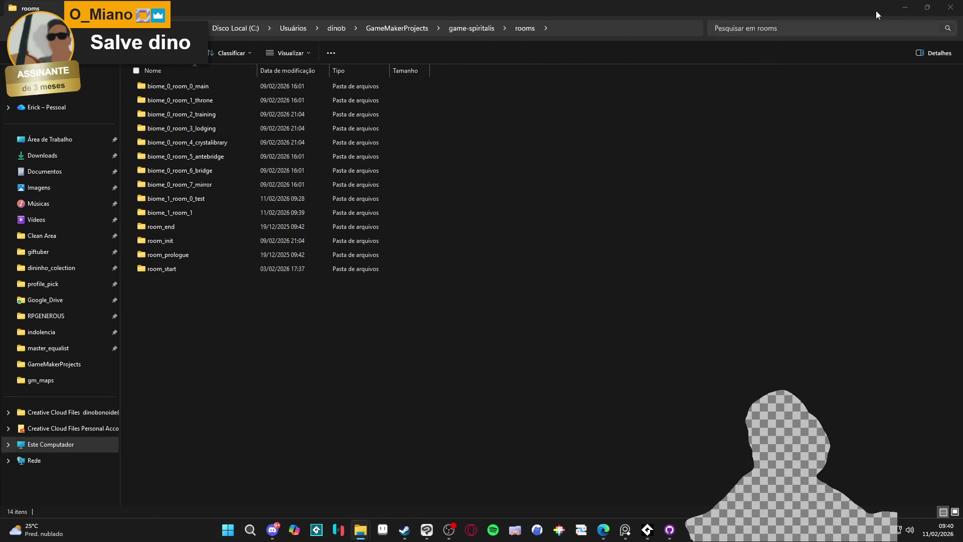
key("alt+Tab")
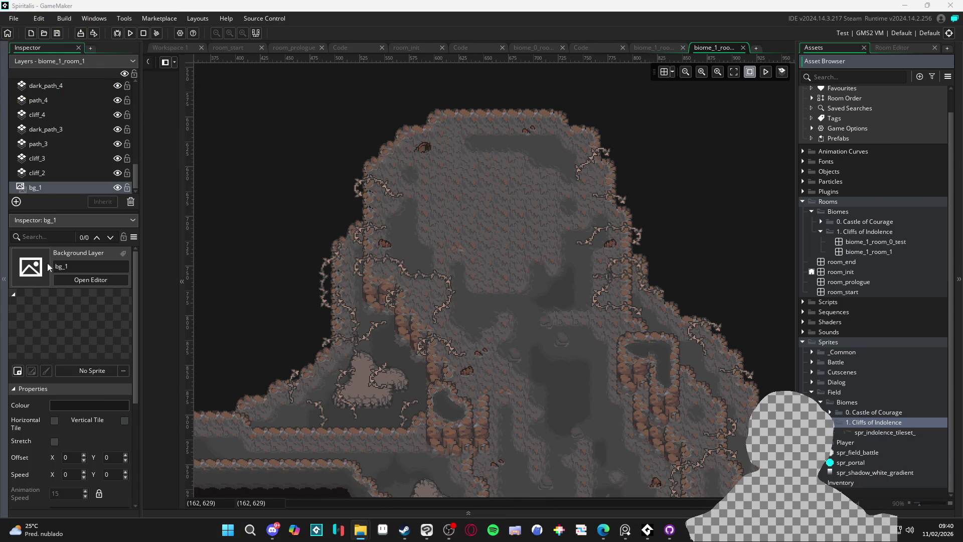
left_click_drag(874, 419, 874, 419)
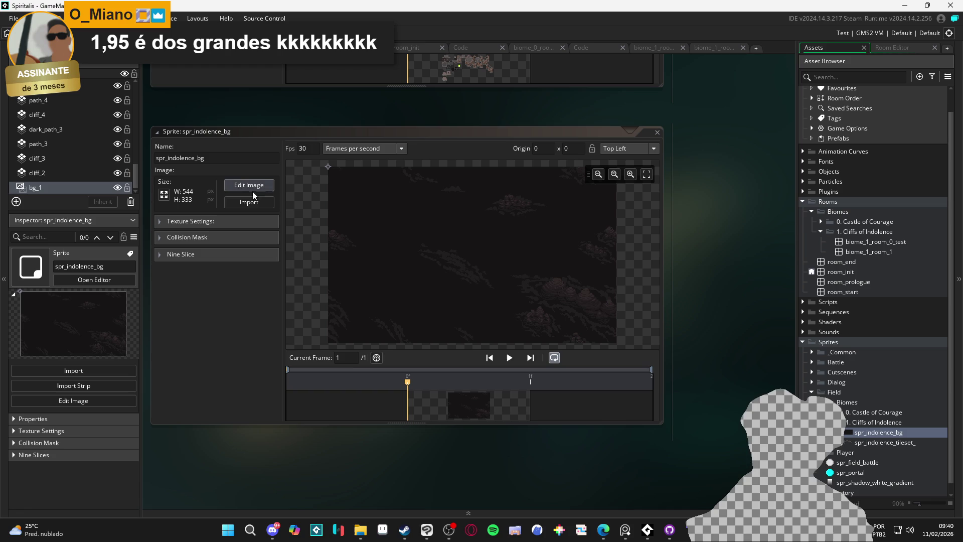
left_click(718, 48)
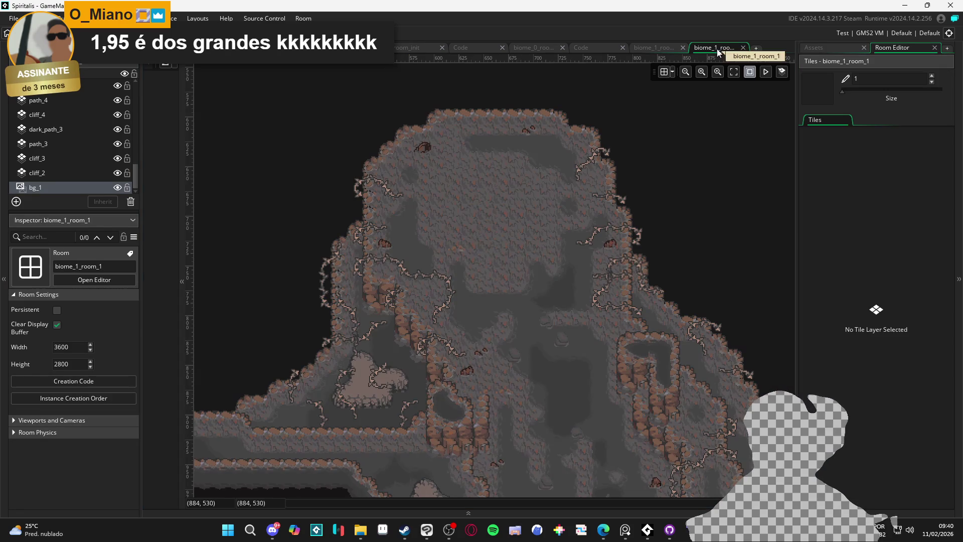
left_click(833, 47)
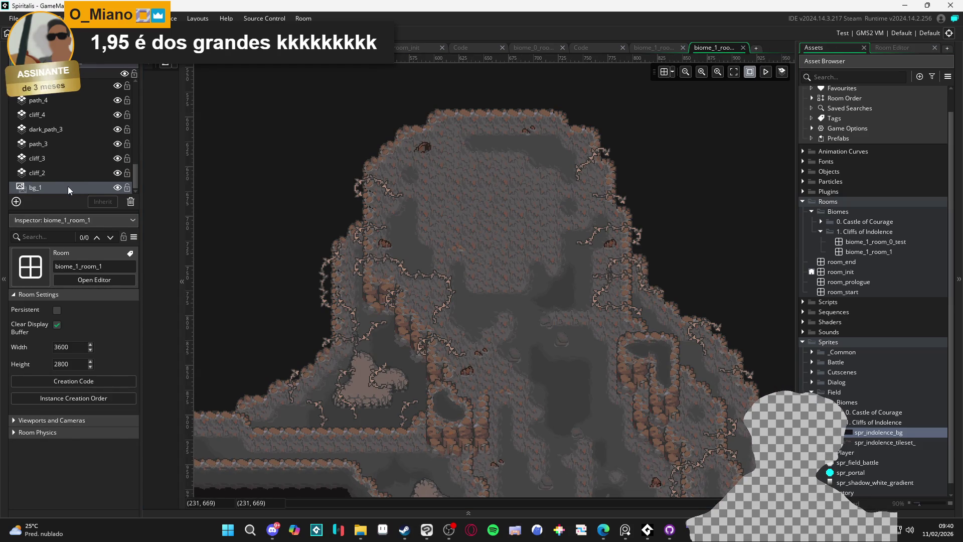
left_click(35, 187)
mouse_move(878, 432)
left_mouse_down()
mouse_move(67, 389)
mouse_move(106, 373)
left_mouse_up()
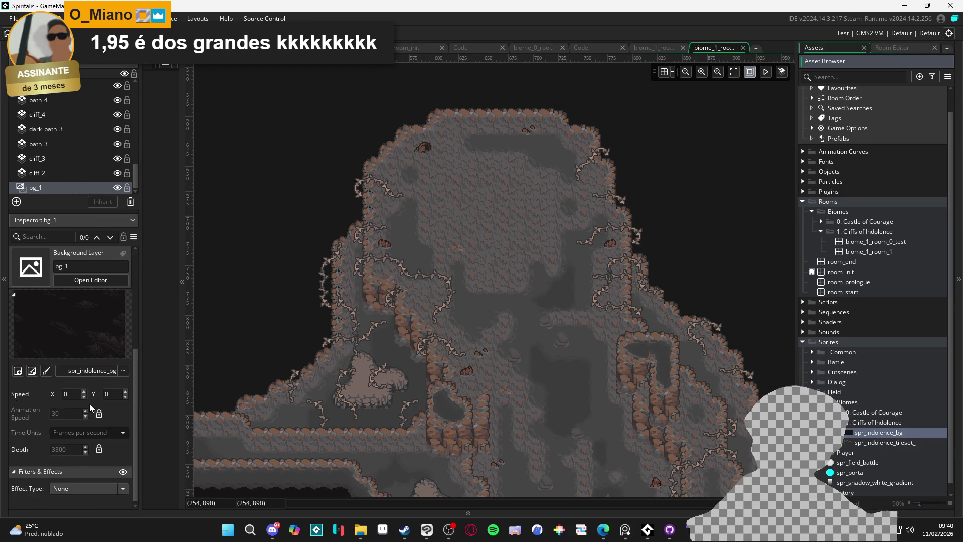
left_click(54, 400)
left_click(125, 399)
scroll(513, 346, "left", 1)
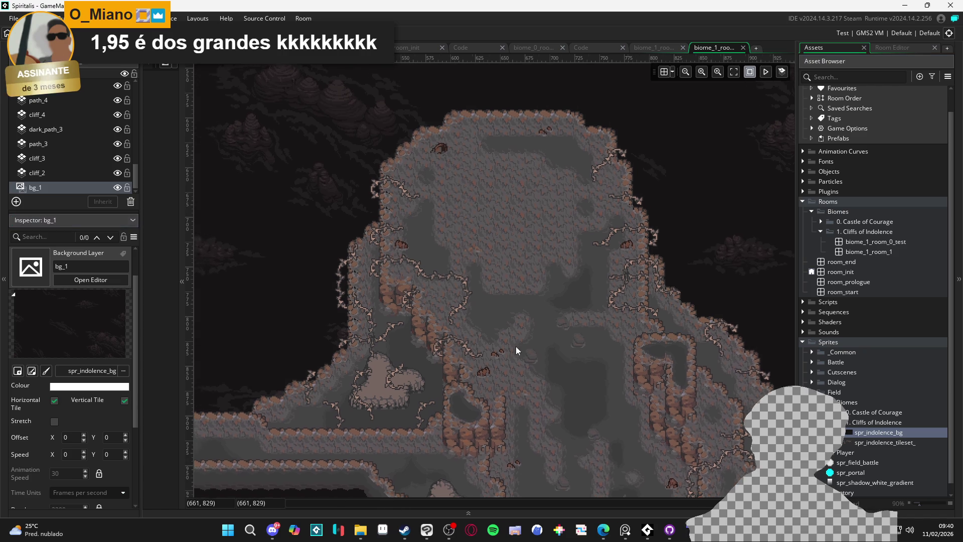
scroll(28, 417, "down", 2)
scroll(27, 416, "down", 2)
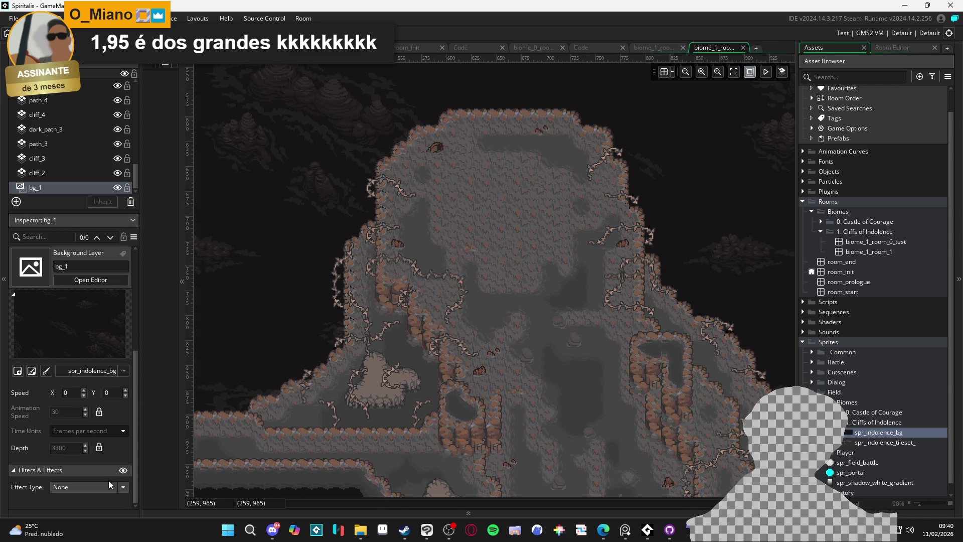
left_click(109, 482)
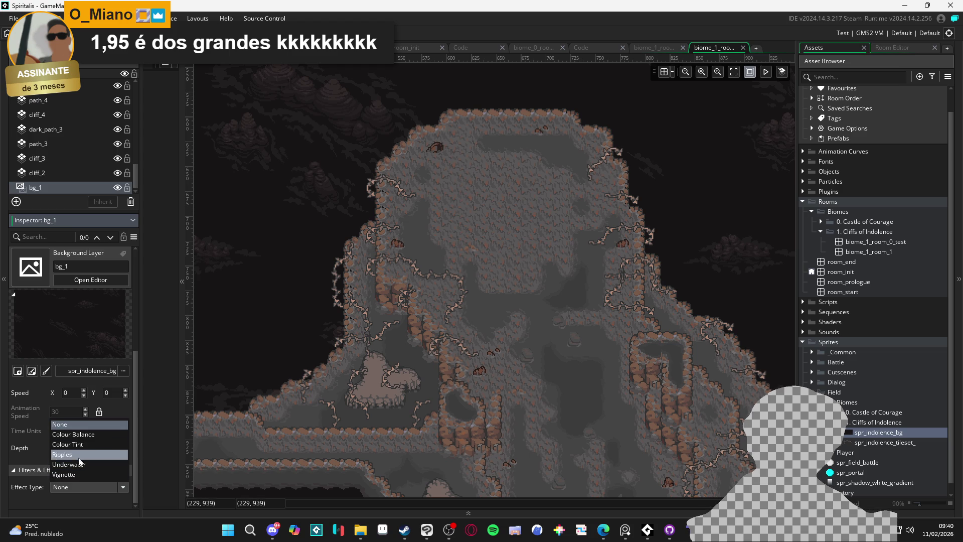
left_click(44, 472)
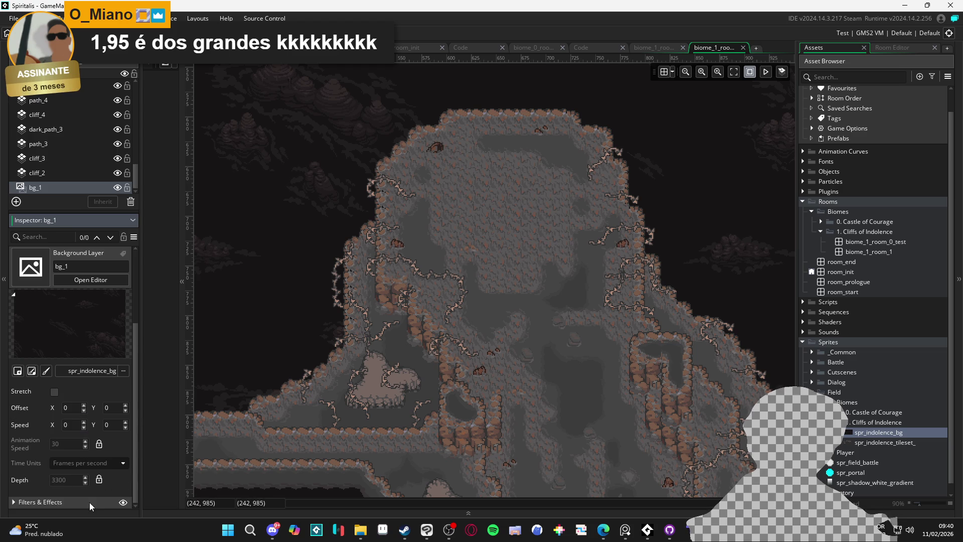
left_click(53, 503)
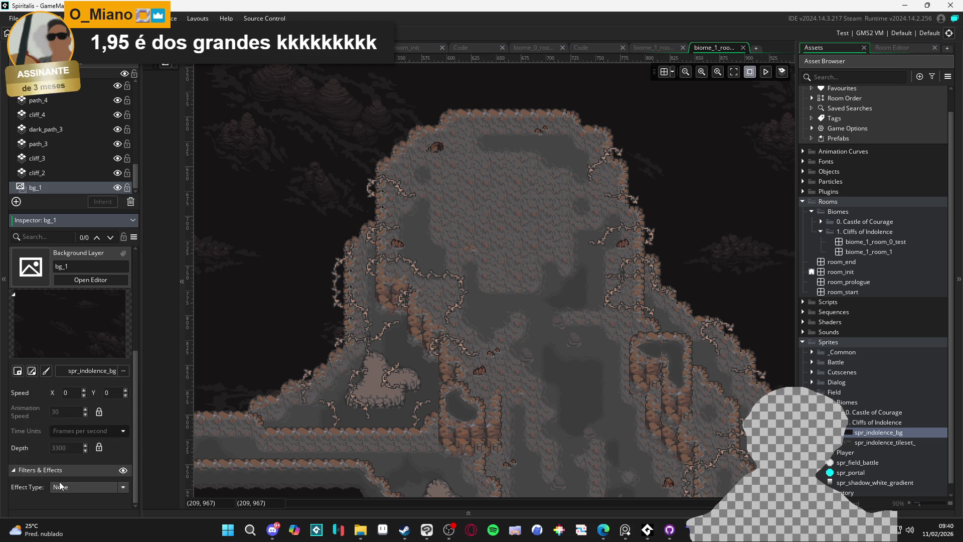
left_click(122, 487)
left_click(5, 411)
left_click(5, 412)
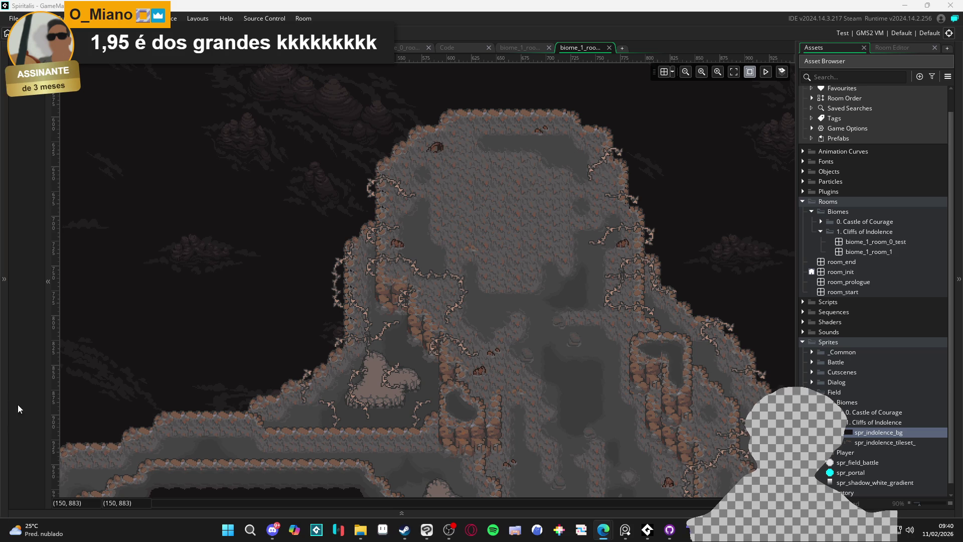
left_click(5, 407)
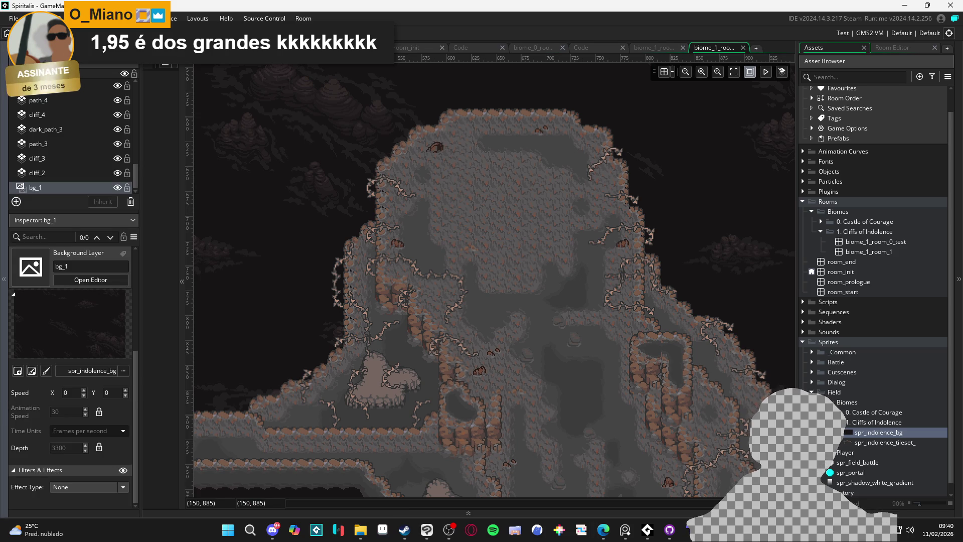
scroll(531, 357, "down", 2)
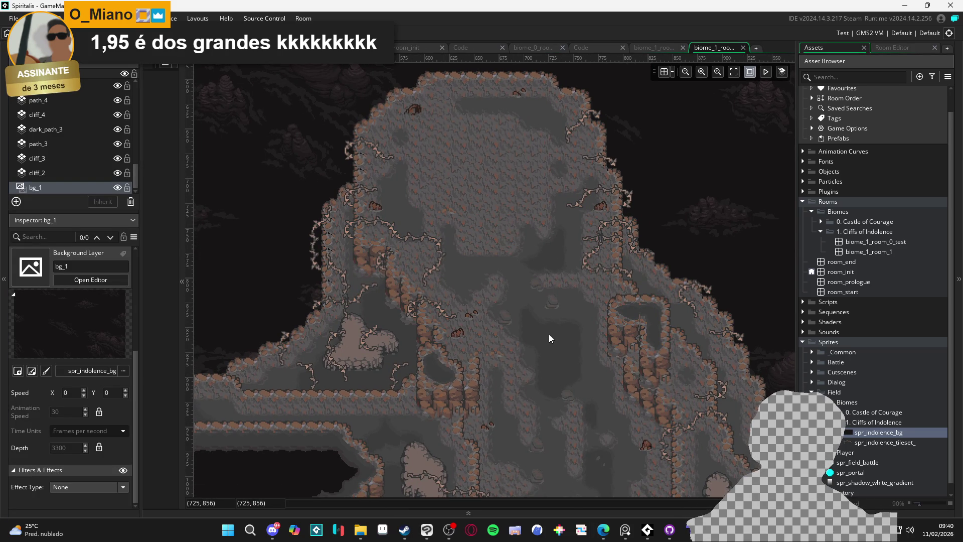
scroll(548, 334, "down", 2)
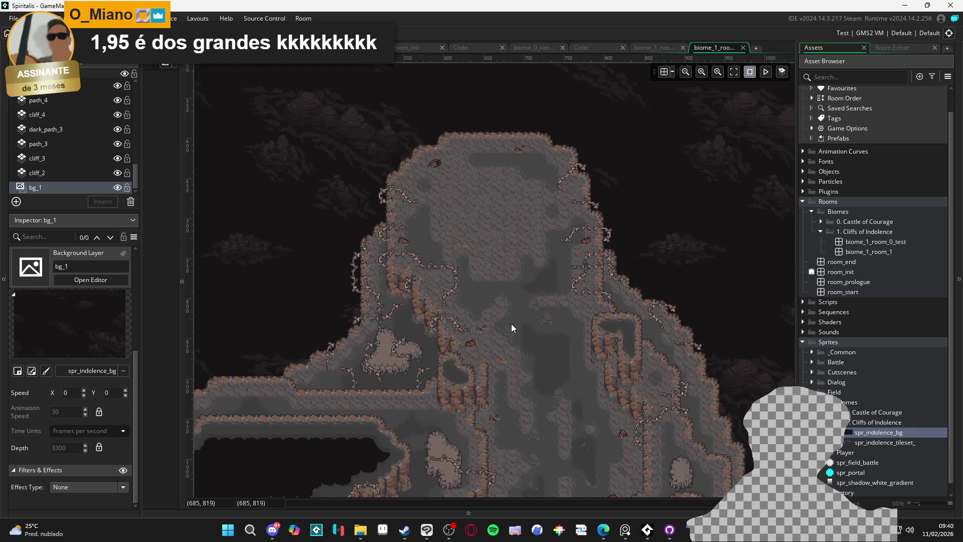
left_click_drag(470, 351, 537, 346)
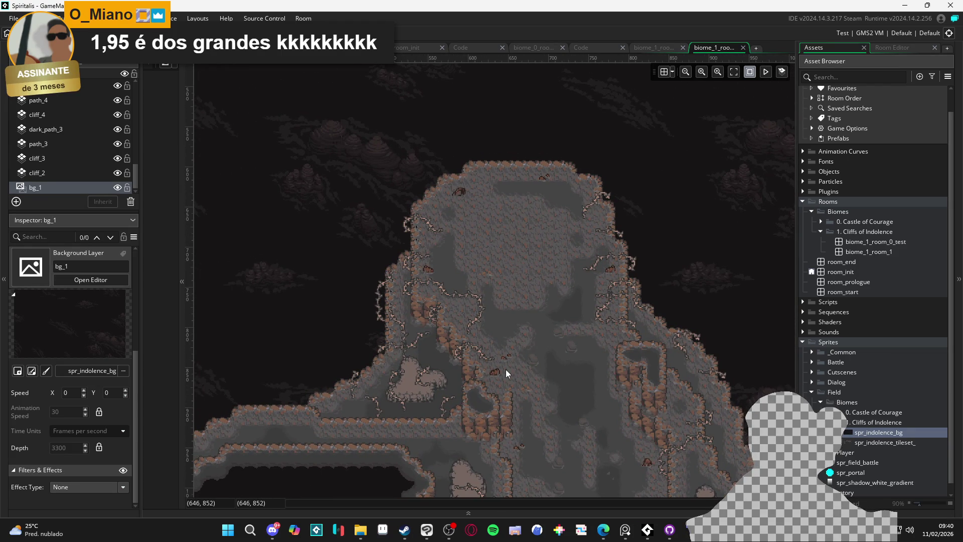
mouse_move(457, 299)
left_mouse_down()
mouse_move(465, 324)
mouse_move(435, 285)
left_mouse_up()
scroll(66, 171, "up", 10)
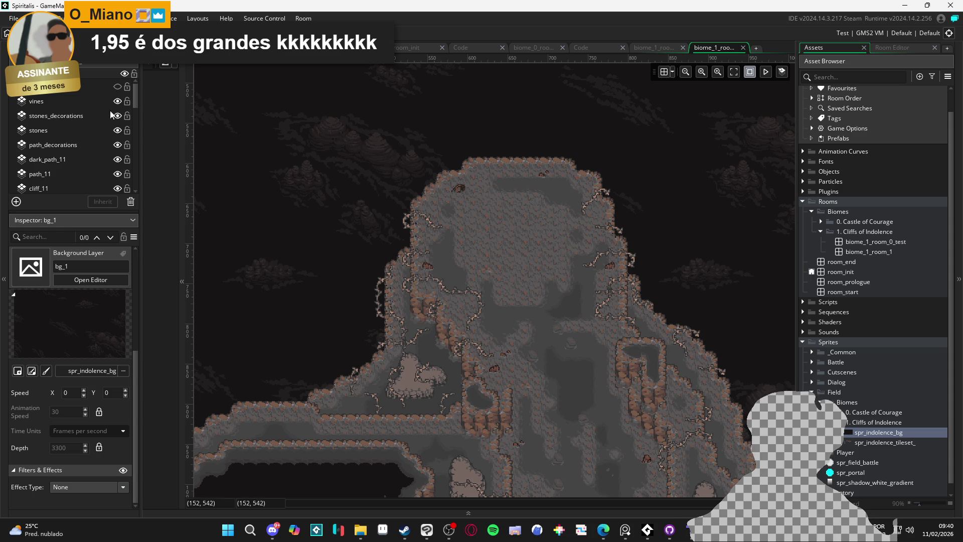
- Show the hidden cliff_1 layer, then delete it from biome_1_room_1 and confirm
left_click(118, 87)
left_click(119, 88)
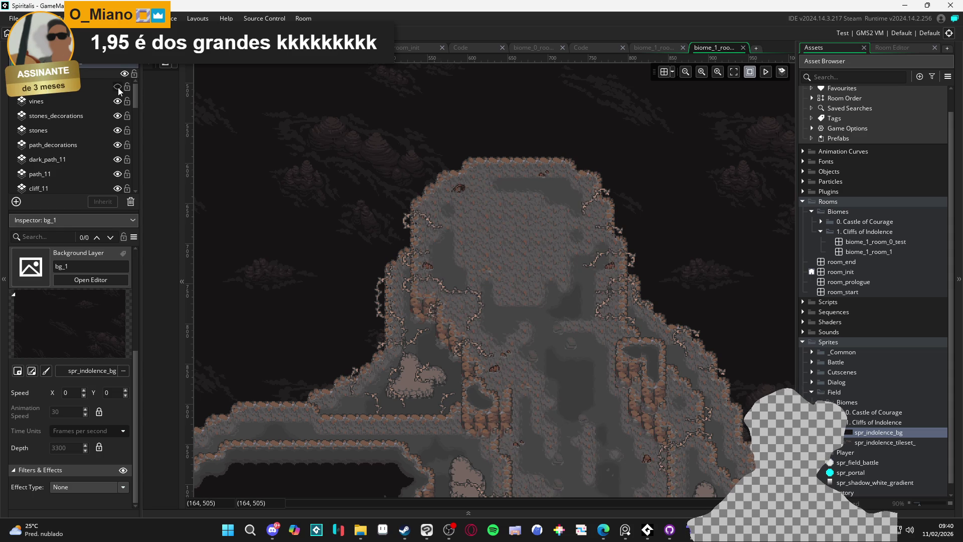
left_click(119, 87)
left_click(99, 84)
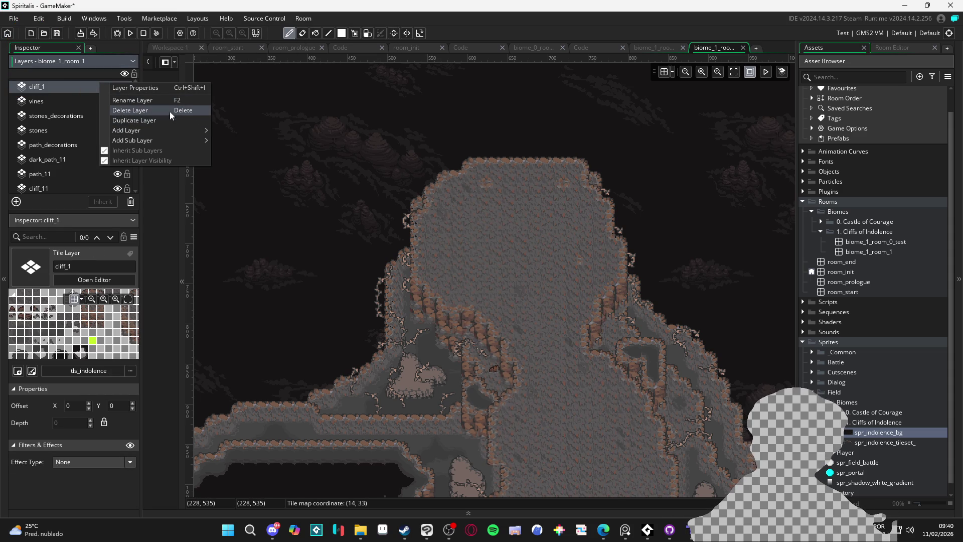
left_click(169, 111)
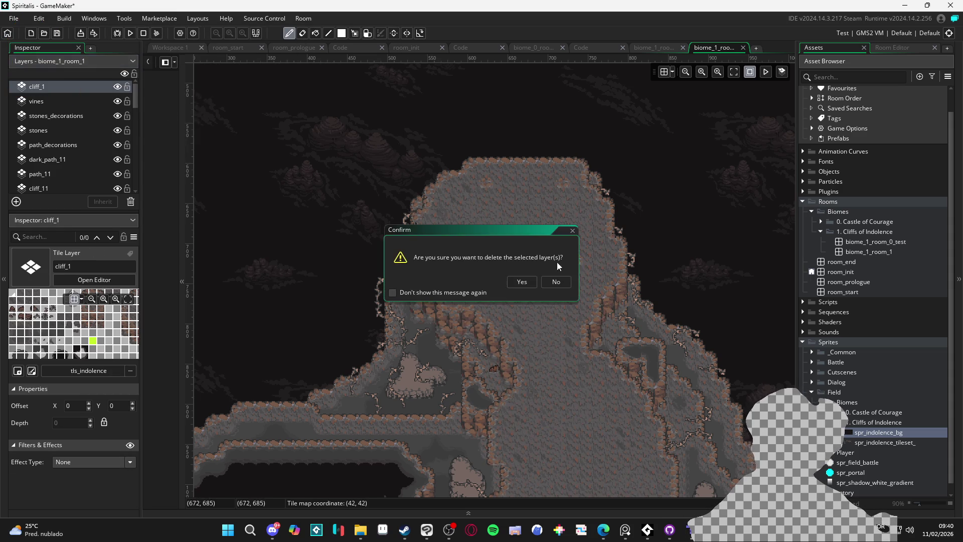
left_click(525, 284)
scroll(543, 300, "down", 3)
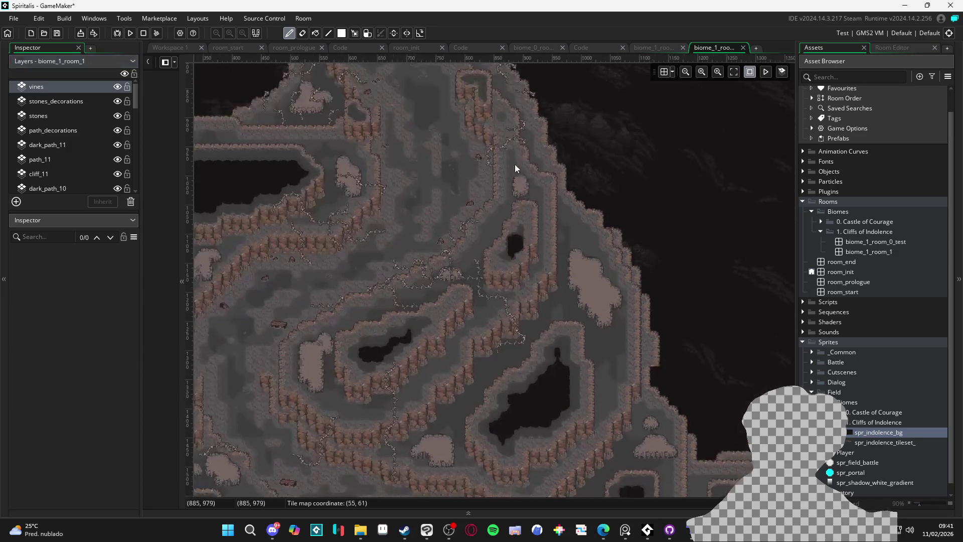
scroll(597, 437, "up", 2)
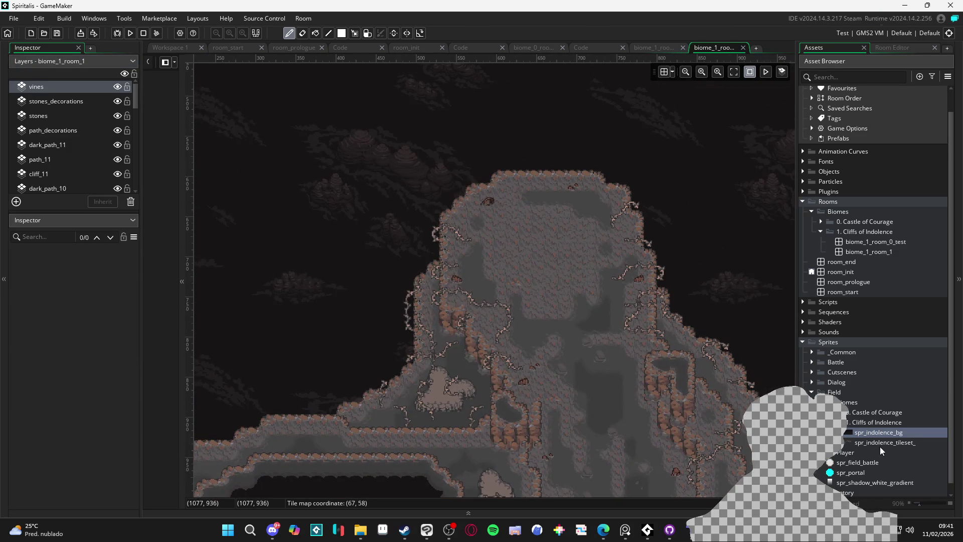
mouse_move(361, 530)
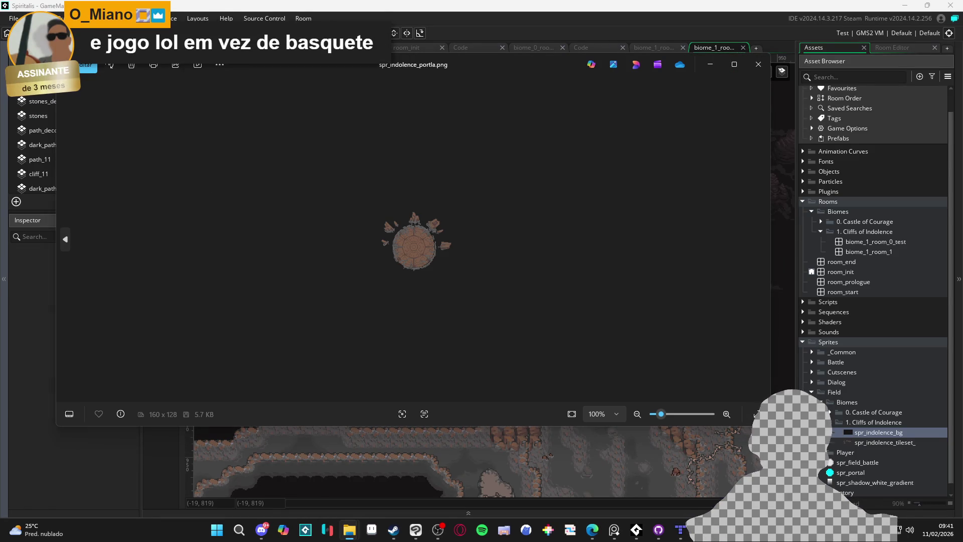
- Minimize the pixel editor and drag spr_indolence_portla.png into the 1. Cliffs of Indolence sprite folder
scroll(491, 208, "up", 4)
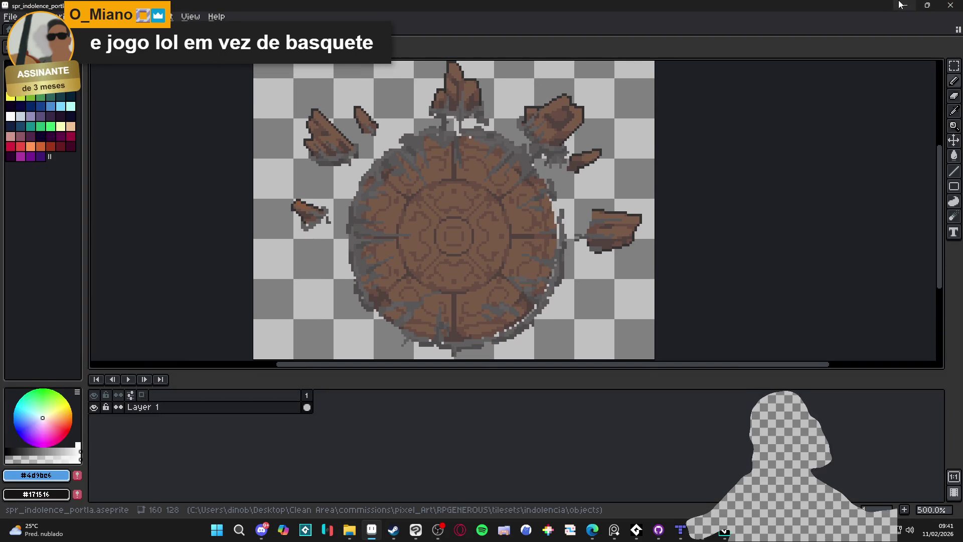
left_click(904, 5)
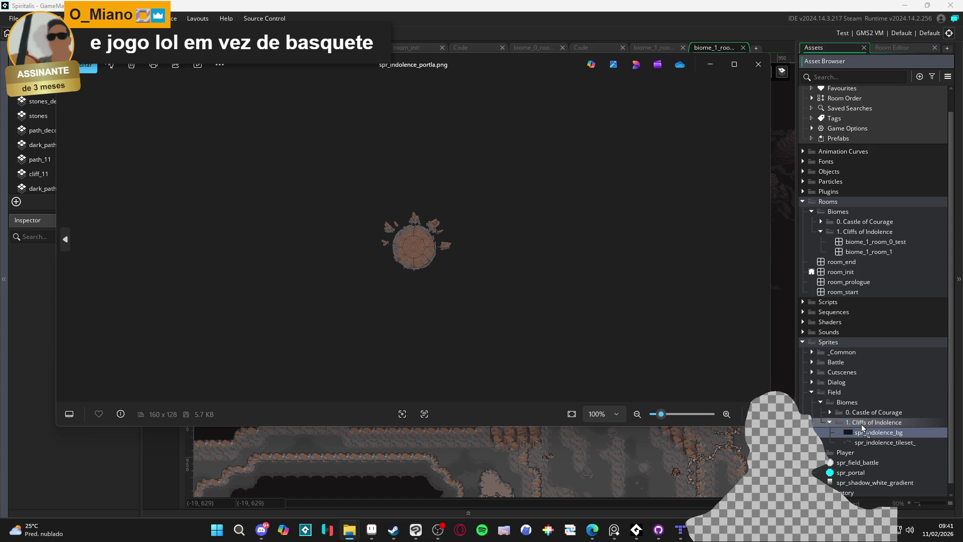
left_click_drag(862, 423, 863, 426)
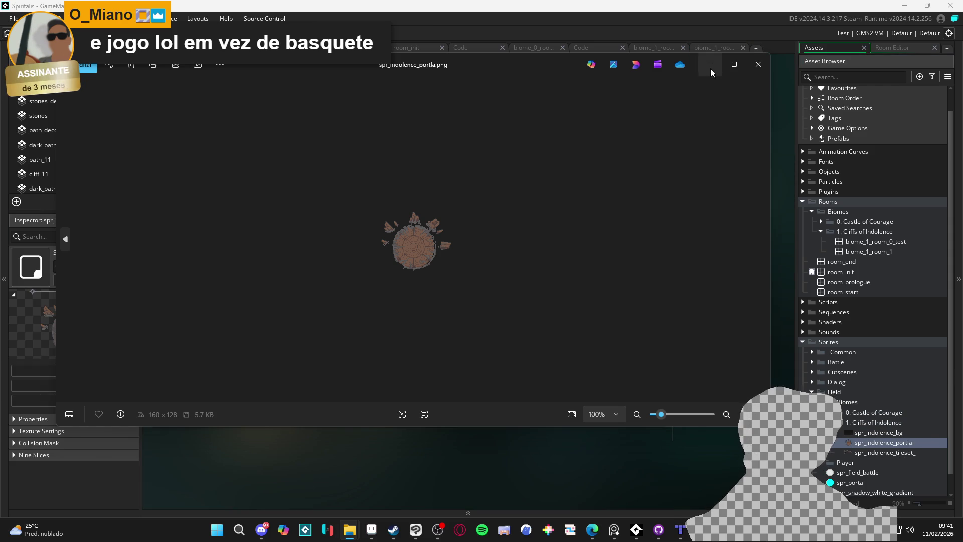
- Fix the misspelled portal sprite's name from spr_indolence_portla to spr_indolence_portal
left_click(711, 65)
left_click(928, 442)
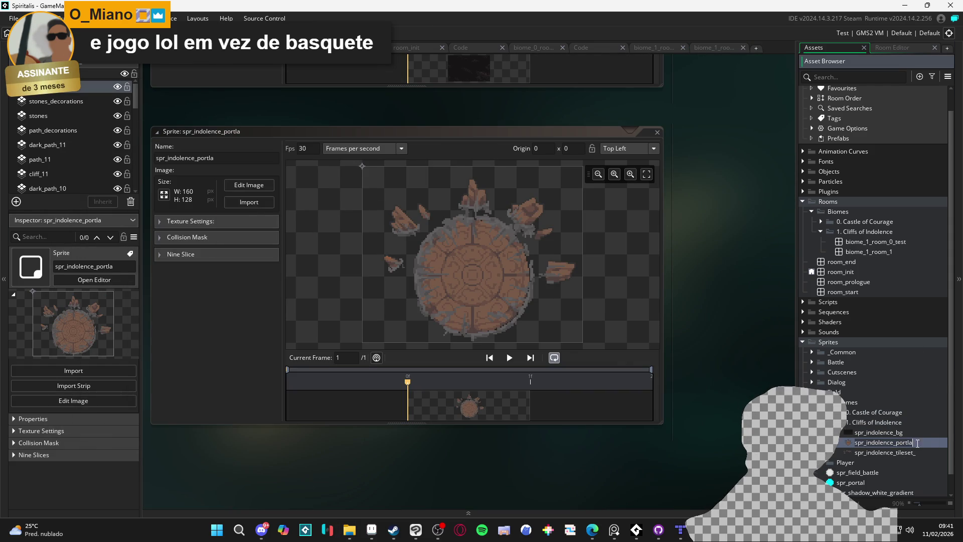
key("BackSpace")
key("BackSpace")
type("al")
key("Return")
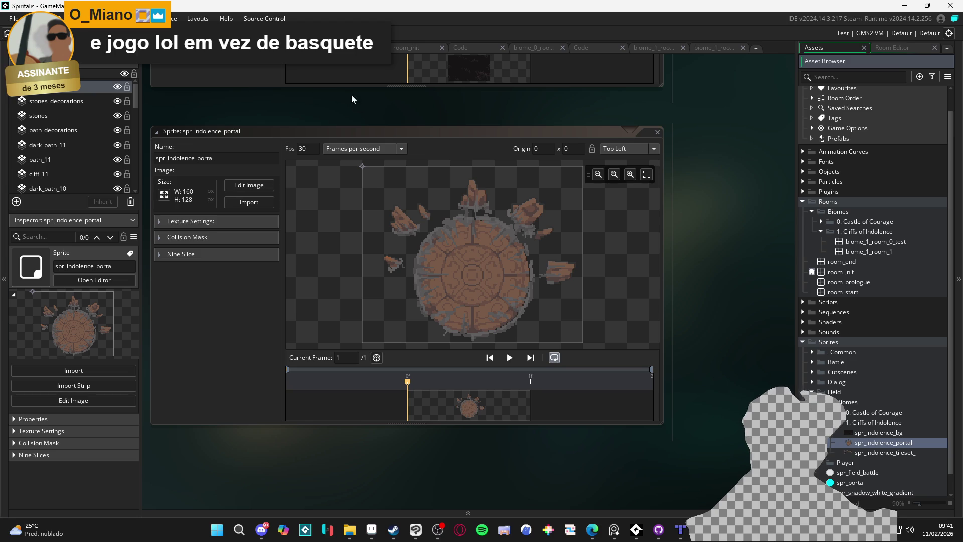
key("ctrl+Tab")
key("ctrl+Tab")
key("ctrl+Tab")
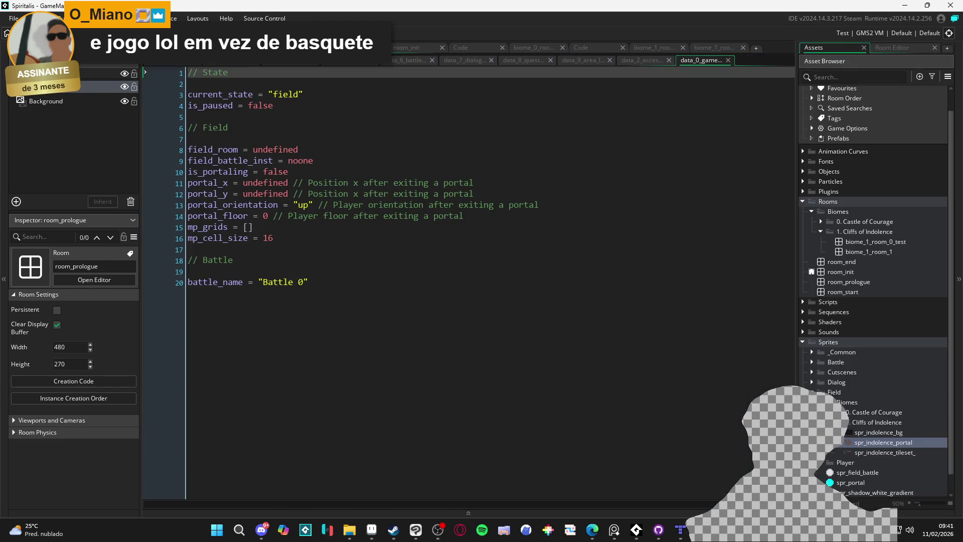
- Return to the biome_1_room_1 editor, check the tile layers, and toggle cliff_11 off and back on
key("ctrl+Tab")
key("ctrl+Tab")
key("ctrl+Tab")
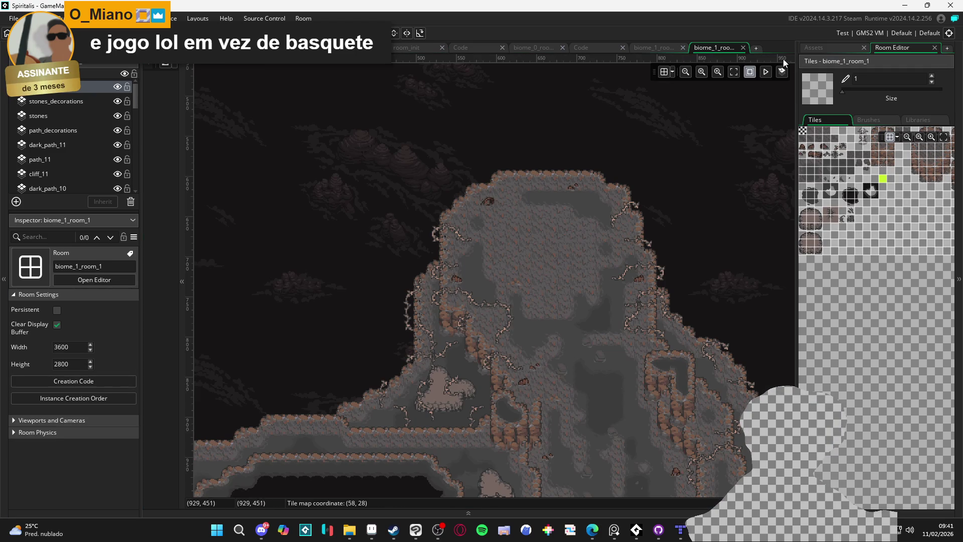
left_click(814, 48)
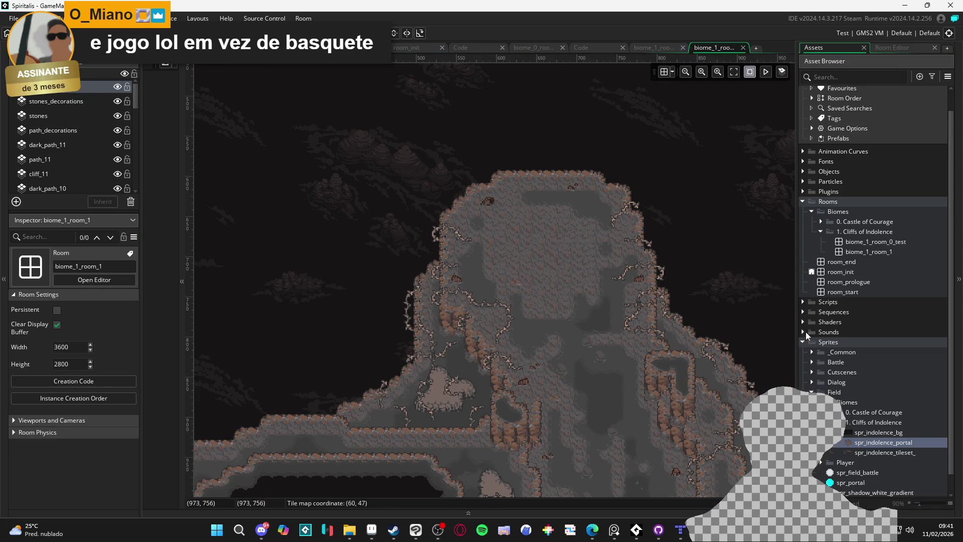
left_click(871, 443)
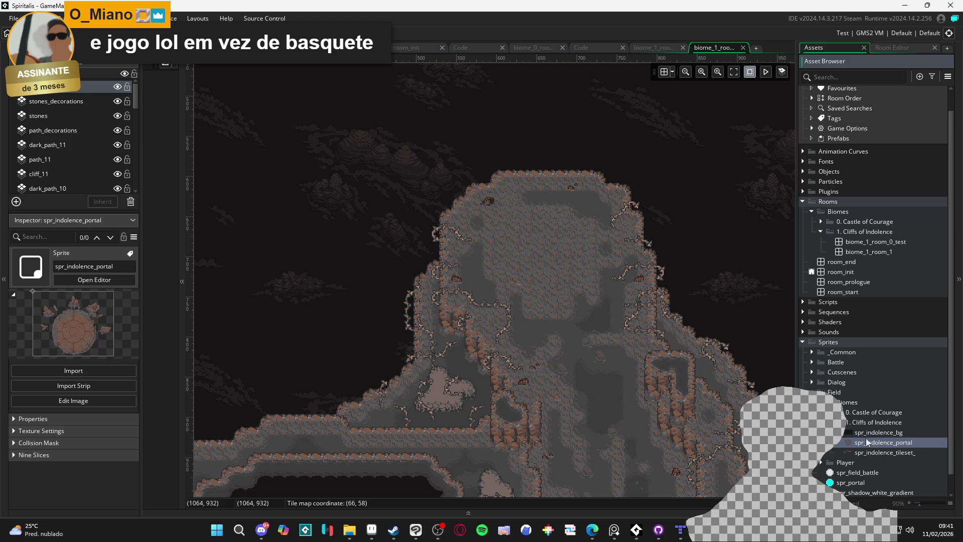
left_click(69, 89)
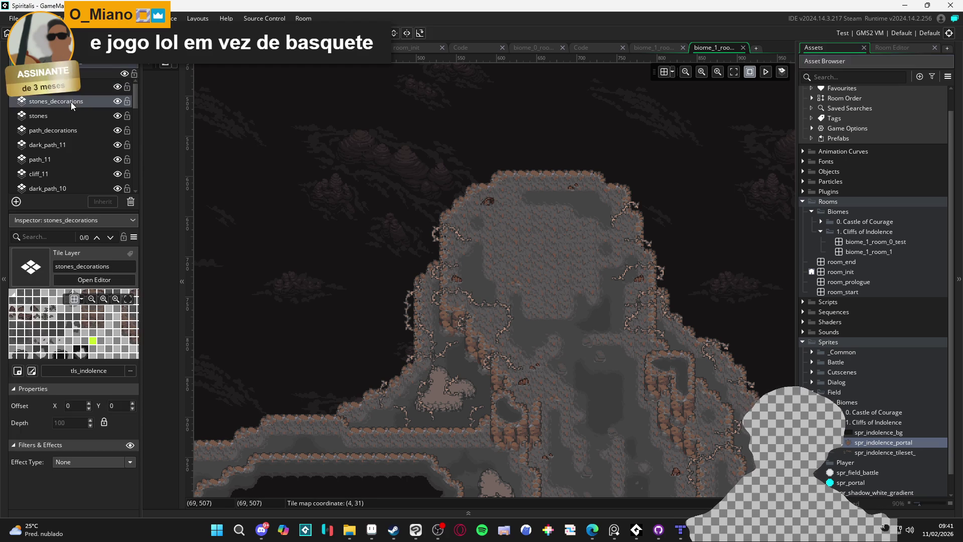
left_click(544, 255)
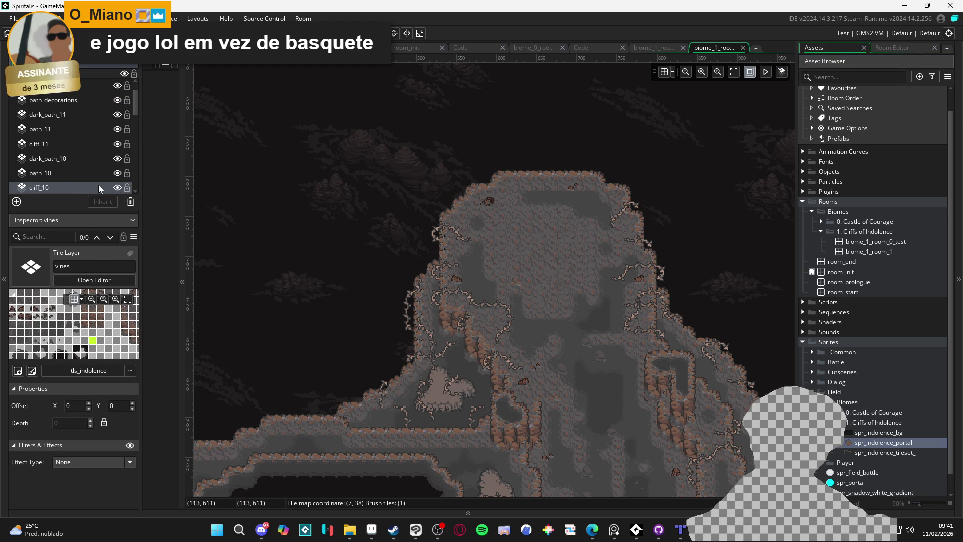
left_click(87, 175)
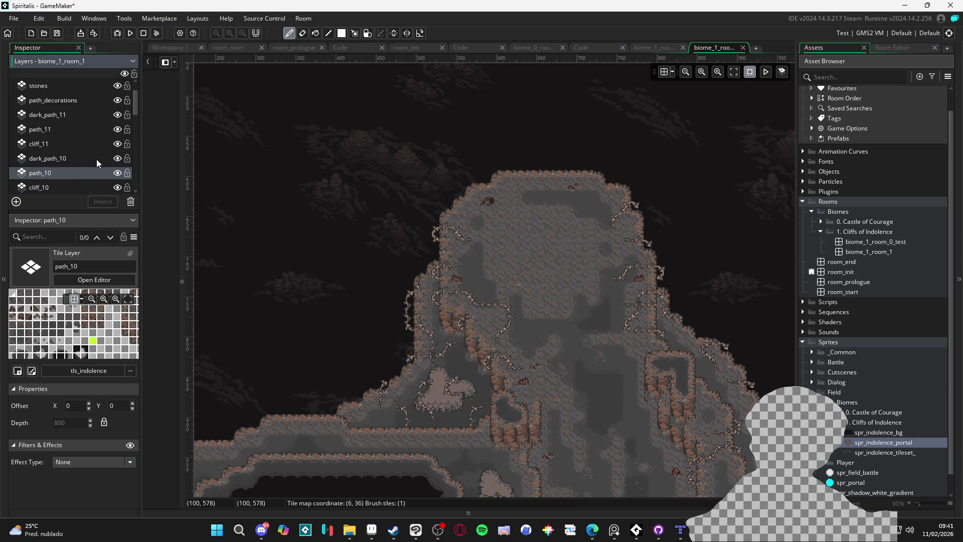
left_click(96, 158)
left_click(116, 144)
left_click(117, 144)
left_click(116, 144)
left_click(117, 144)
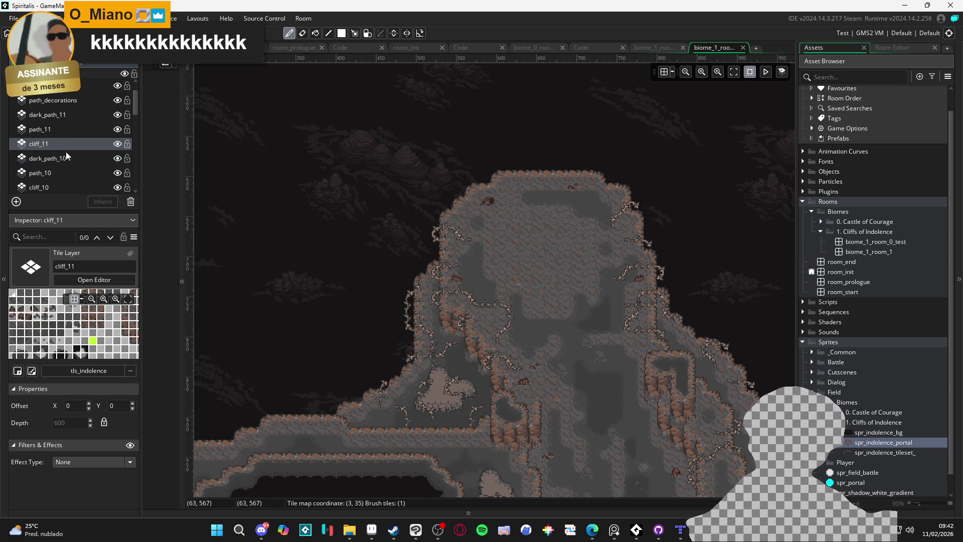
- Add an asset layer named portal and place spr_indolence_portal on the cliff summit
left_click(16, 202)
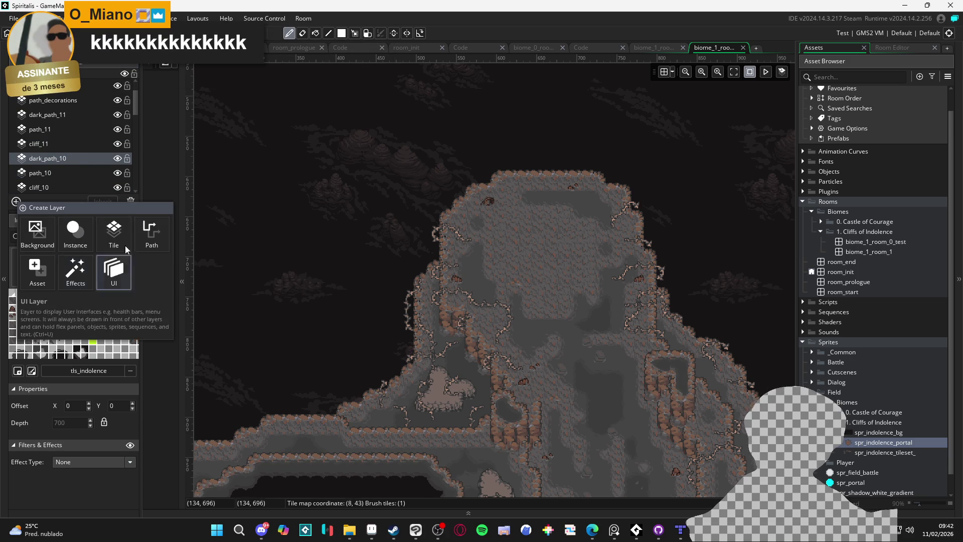
left_click(44, 271)
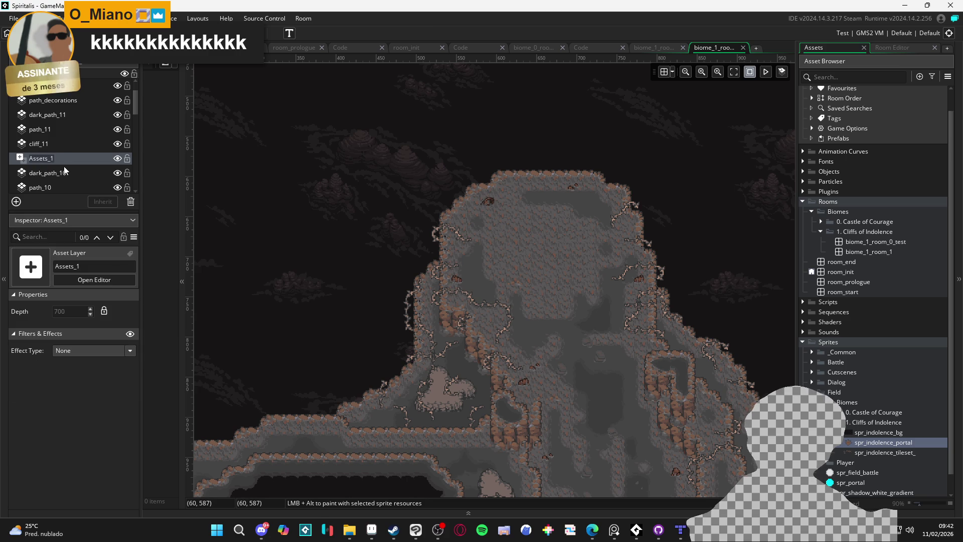
type("portal")
key("Return")
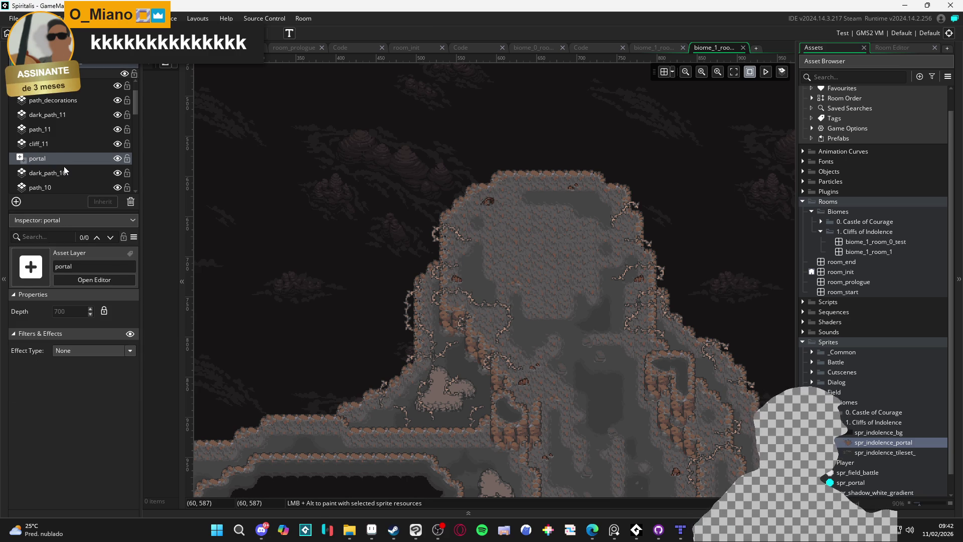
left_click(533, 265, "alt")
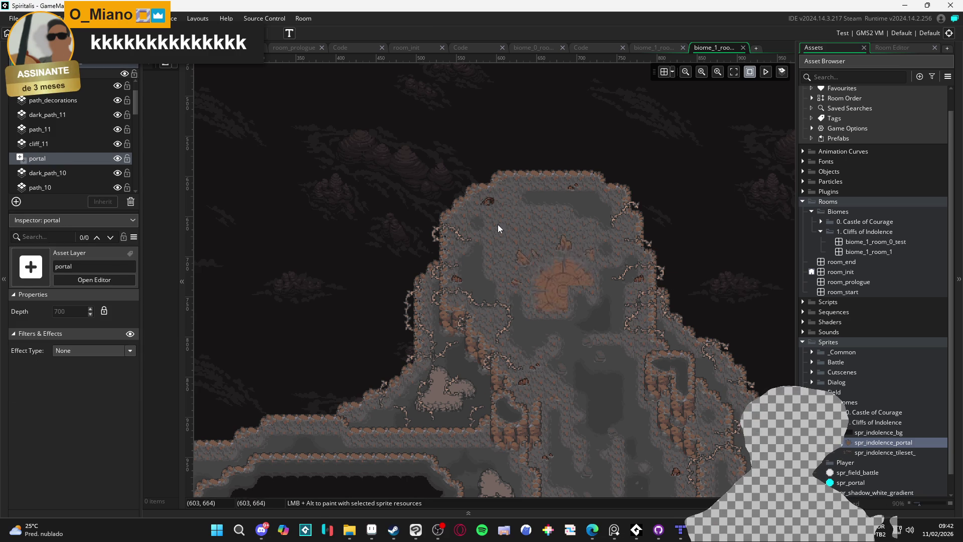
- Drop the portal on the summit and show the room grid at 16 × 16
left_click(483, 203)
left_click_drag(559, 267, 562, 279)
left_click(663, 72)
left_click(671, 72)
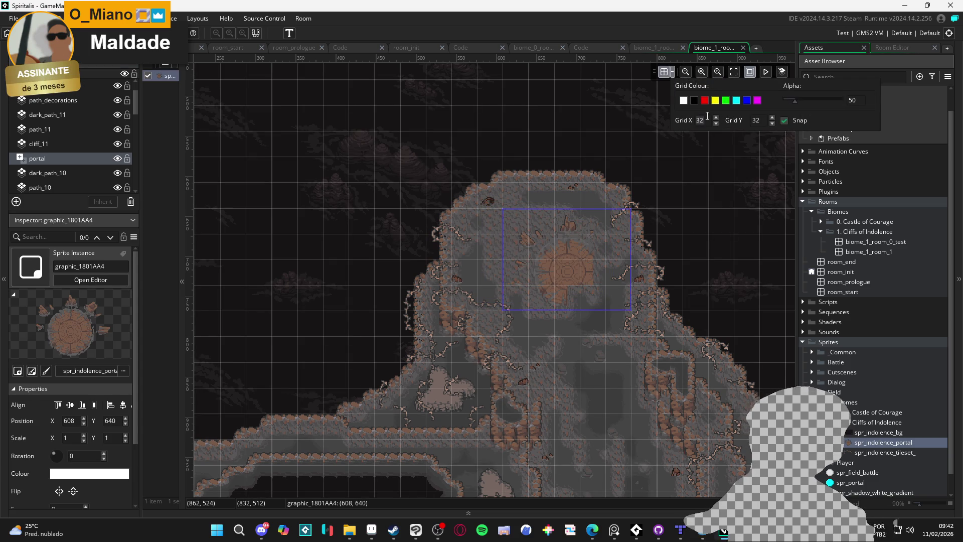
type("16")
key("Tab")
type("16")
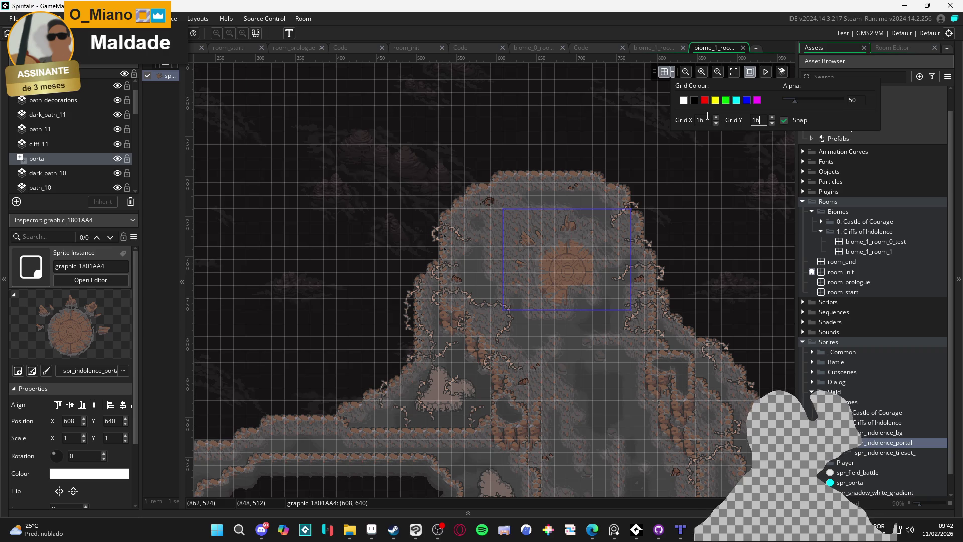
left_click(582, 277)
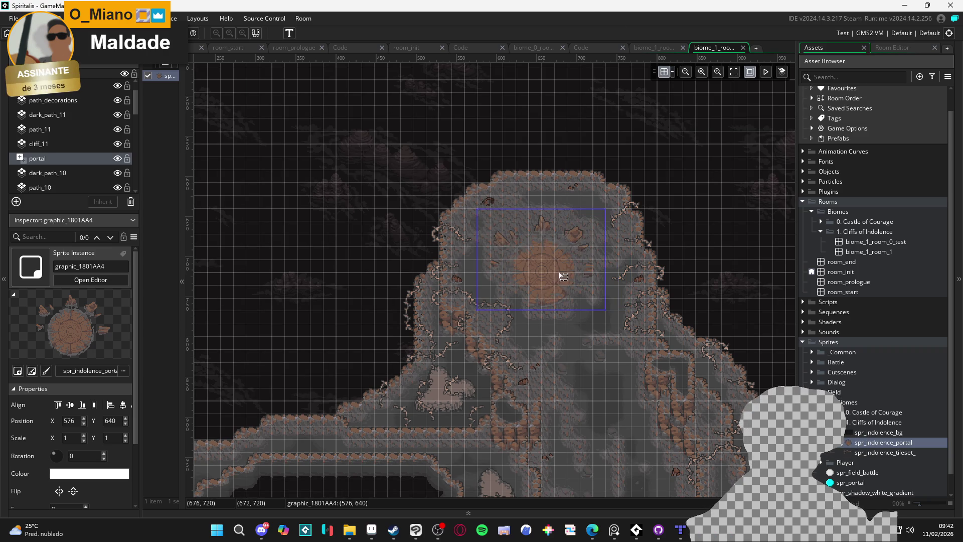
- Move the portal layer above path_11 and cliff_11 and set the sprite at X 576, Y 608
left_click_drag(564, 271, 525, 247)
left_click_drag(70, 166, 75, 129)
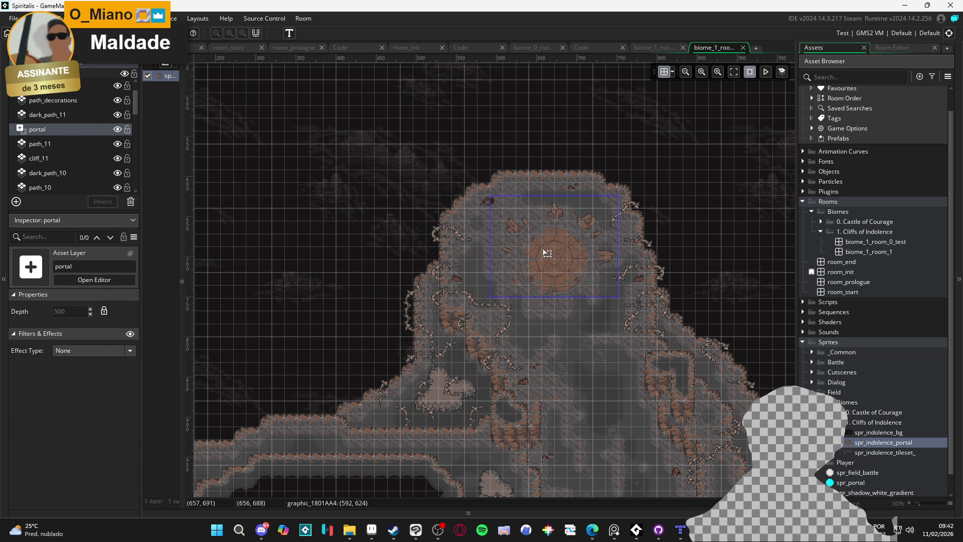
left_click(547, 254)
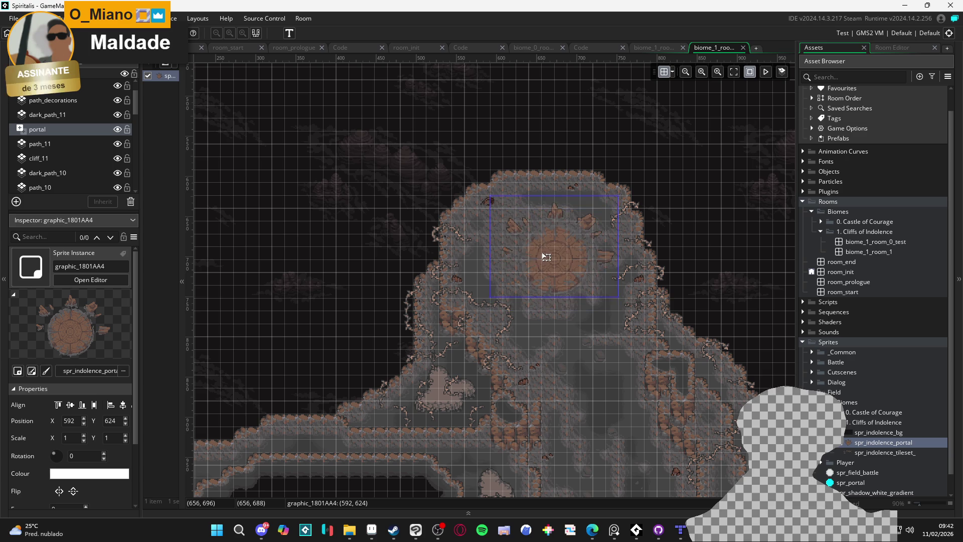
left_click_drag(543, 253, 552, 258)
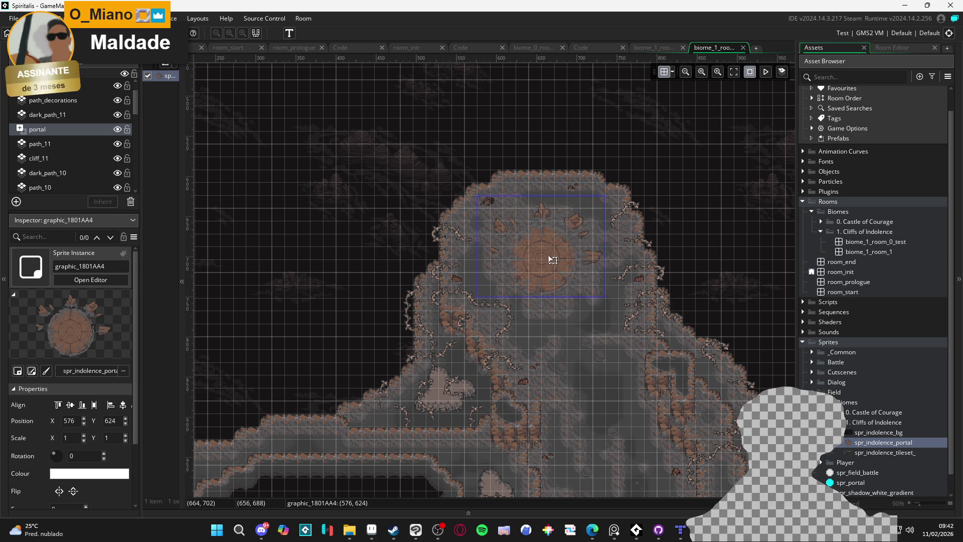
left_click(588, 329)
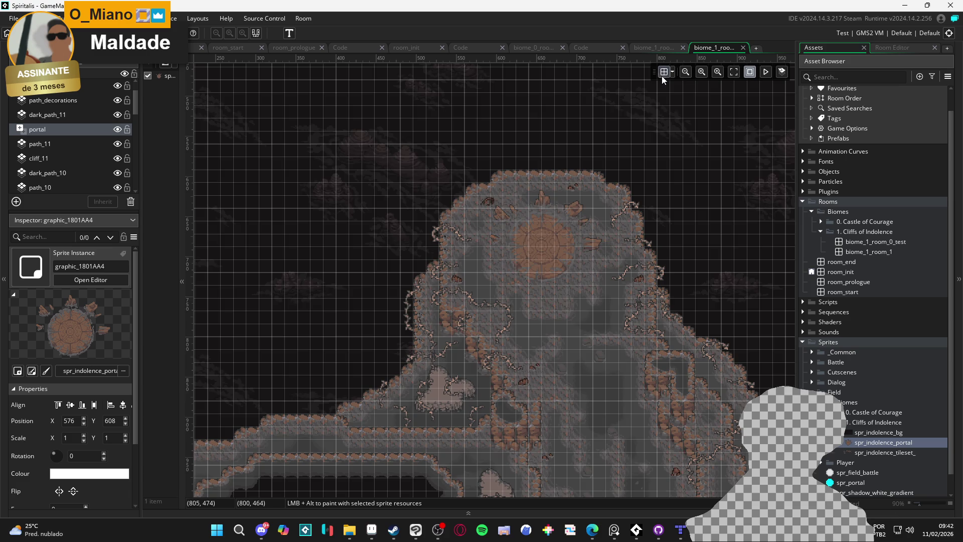
- Hide the room grid and nudge the portal sprite to X 586, Y 618
left_click(663, 74)
scroll(522, 246, "up", 3)
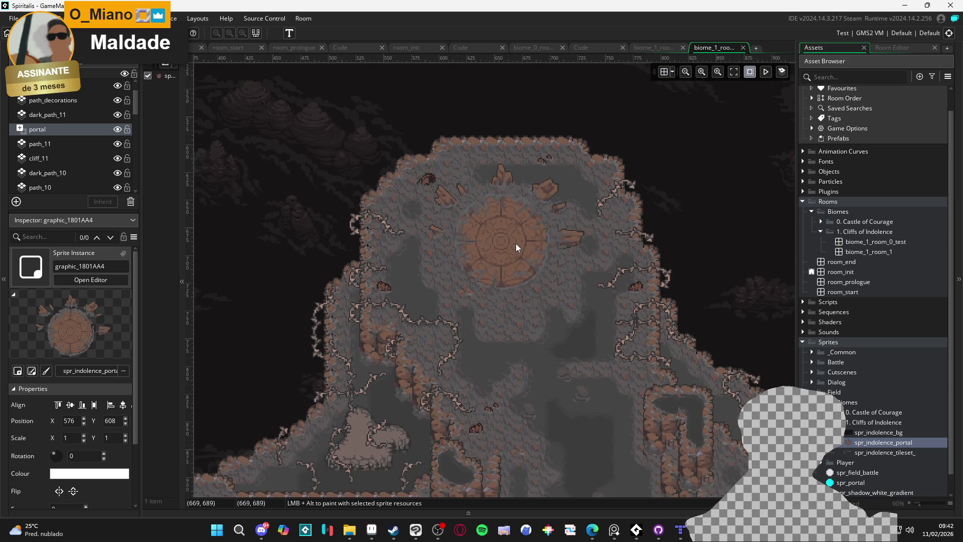
left_click_drag(516, 242, 532, 259)
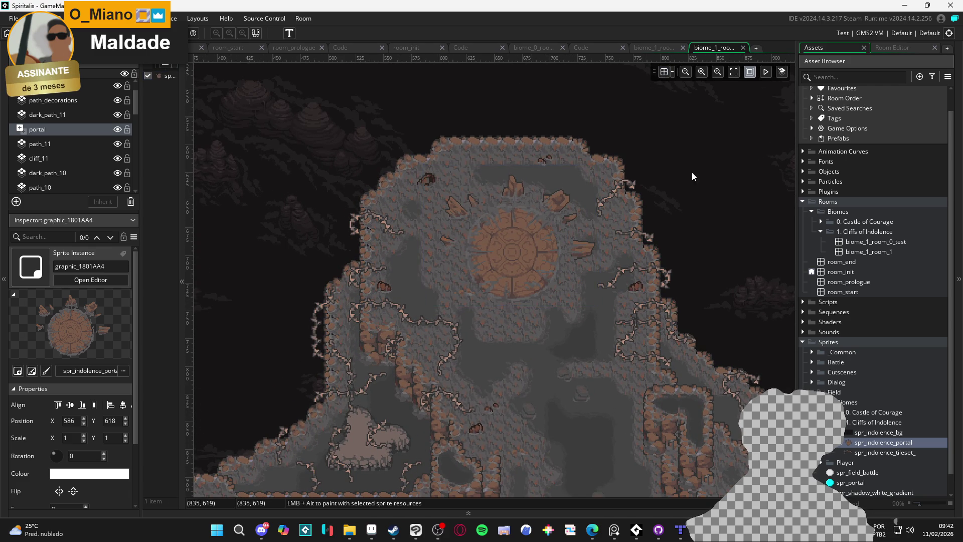
scroll(631, 222, "down", 3)
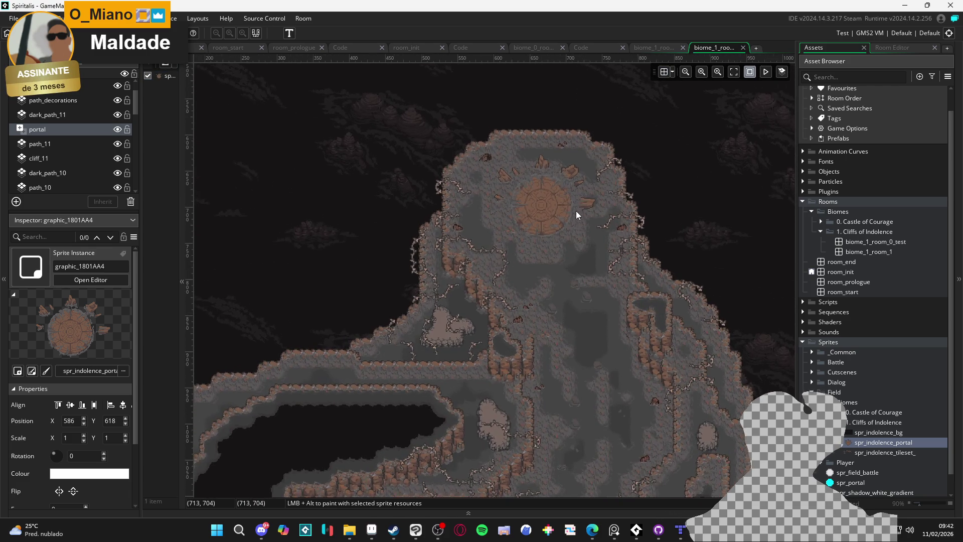
scroll(576, 211, "up", 1)
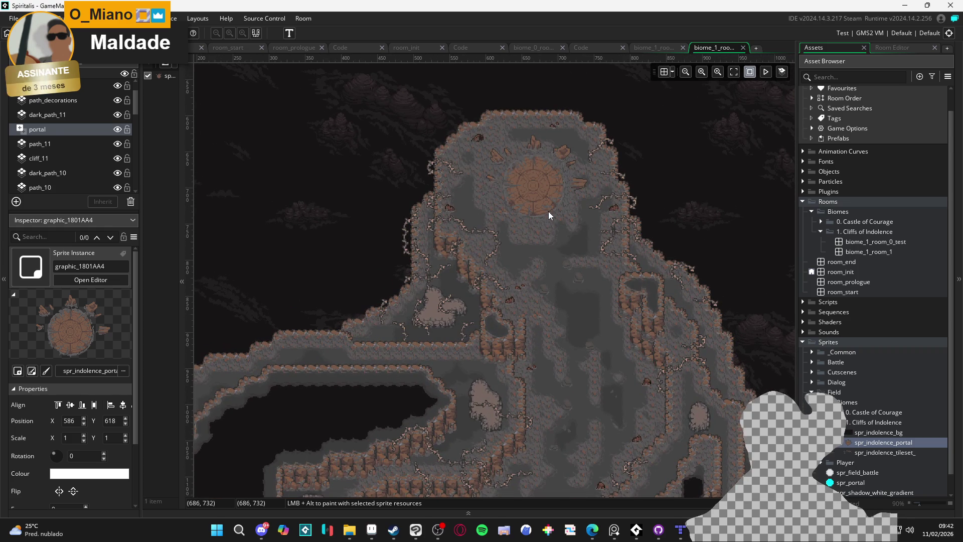
scroll(546, 213, "down", 3)
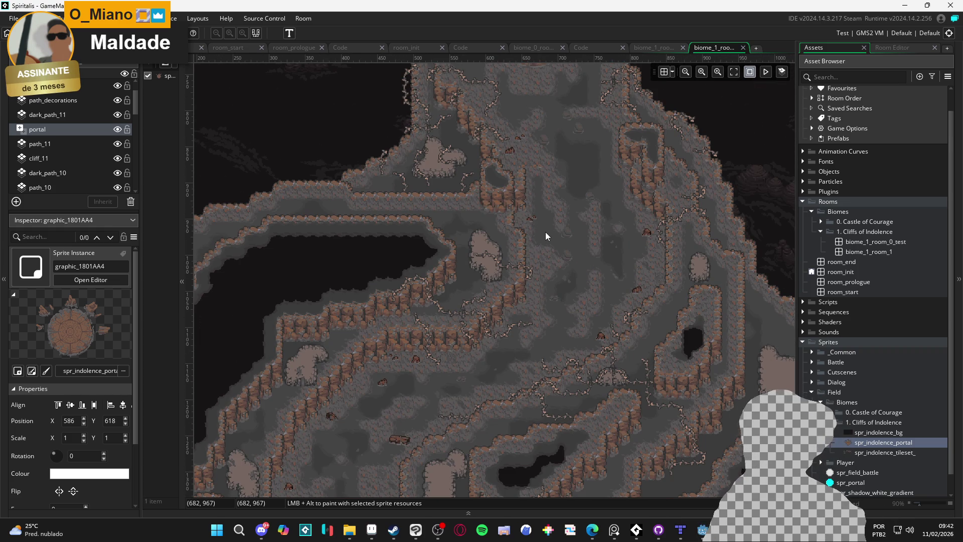
- Select the cliff_10 tile layer, switch to tile selection, and survey the lower winding cliff paths
left_click_drag(513, 427, 525, 370)
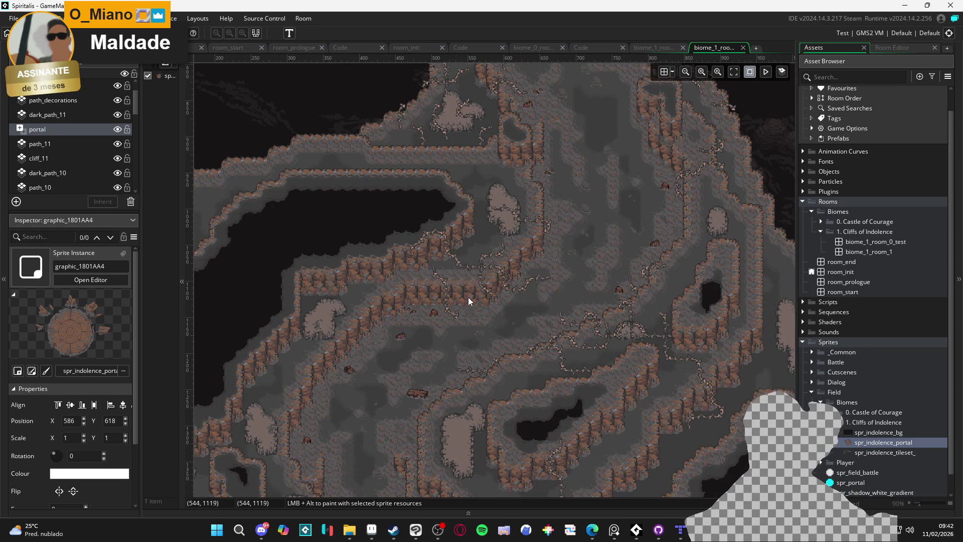
scroll(510, 360, "up", 1)
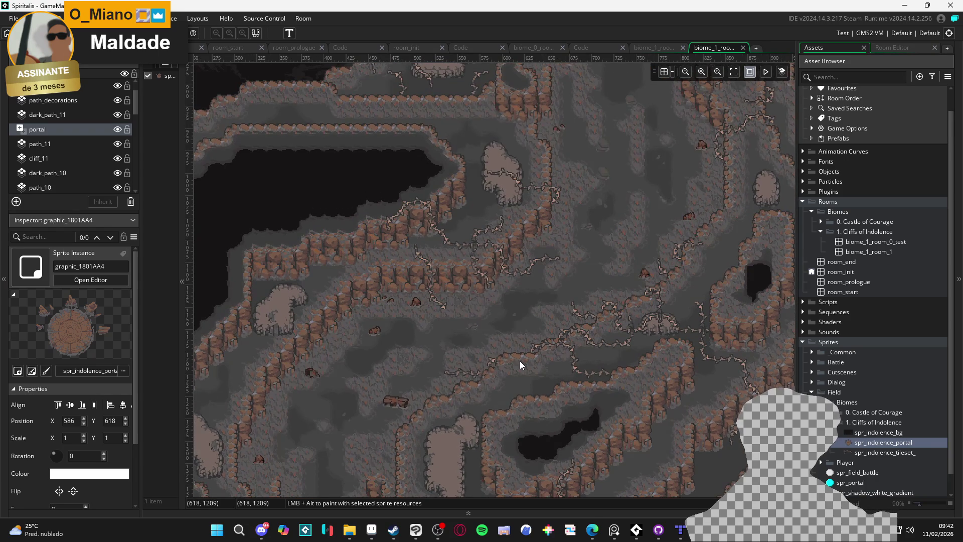
scroll(523, 360, "up", 1)
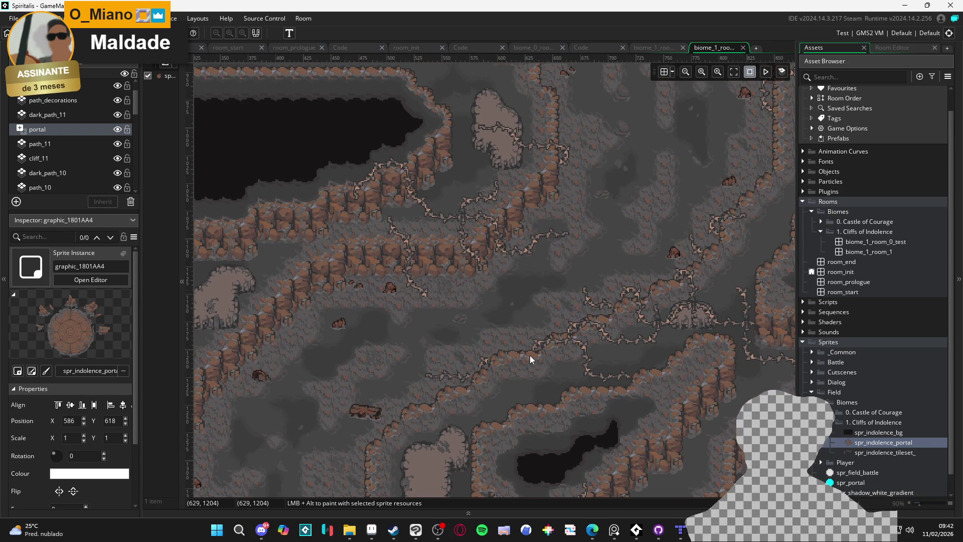
left_click(530, 359)
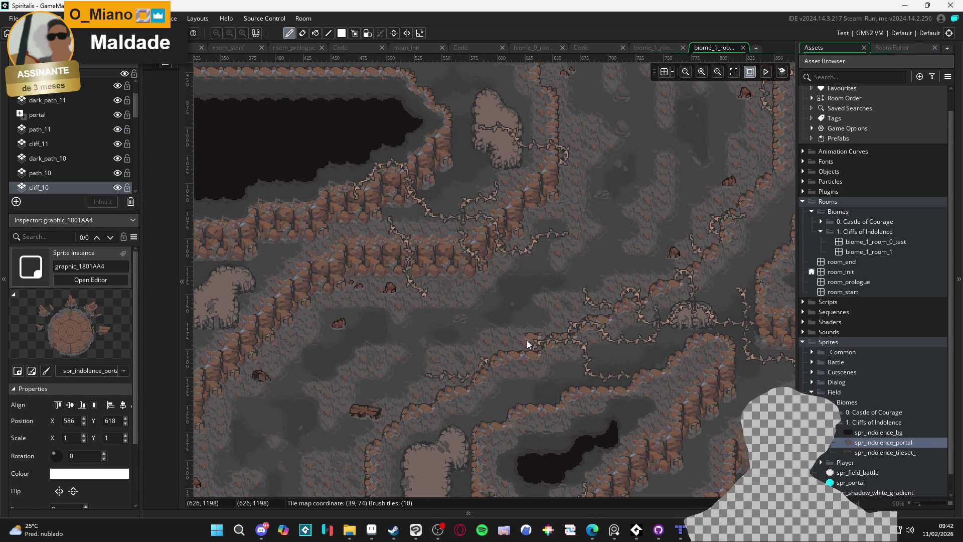
scroll(526, 348, "down", 1)
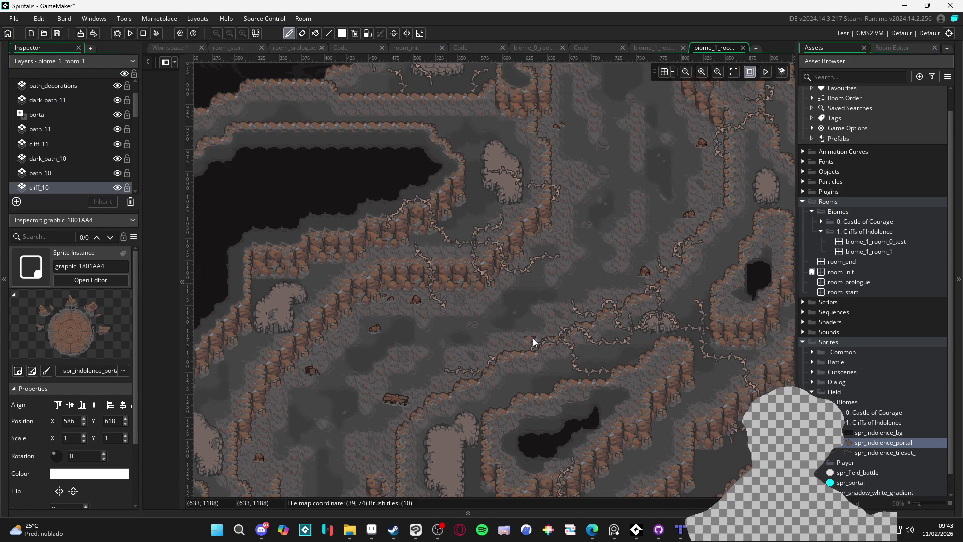
scroll(577, 334, "down", 1)
key("ctrl")
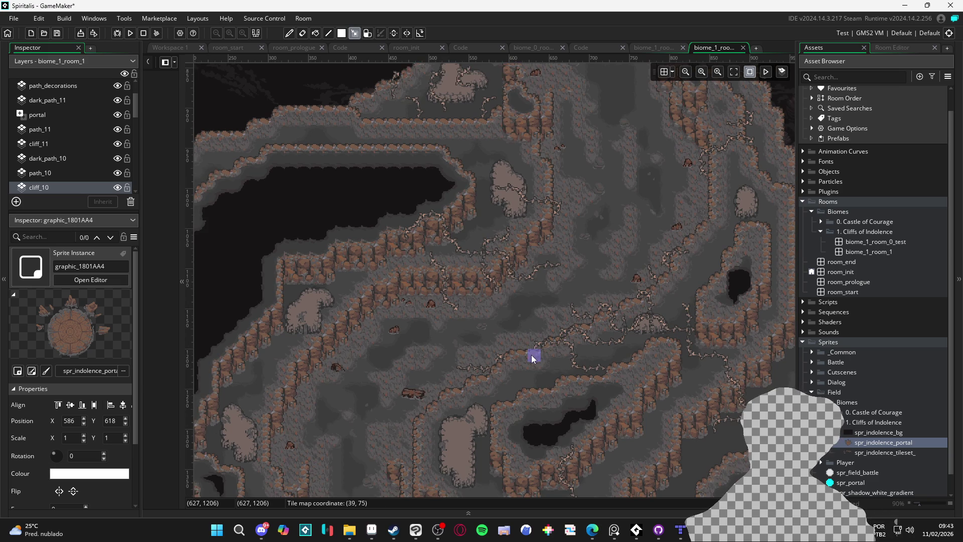
scroll(529, 357, "up", 2)
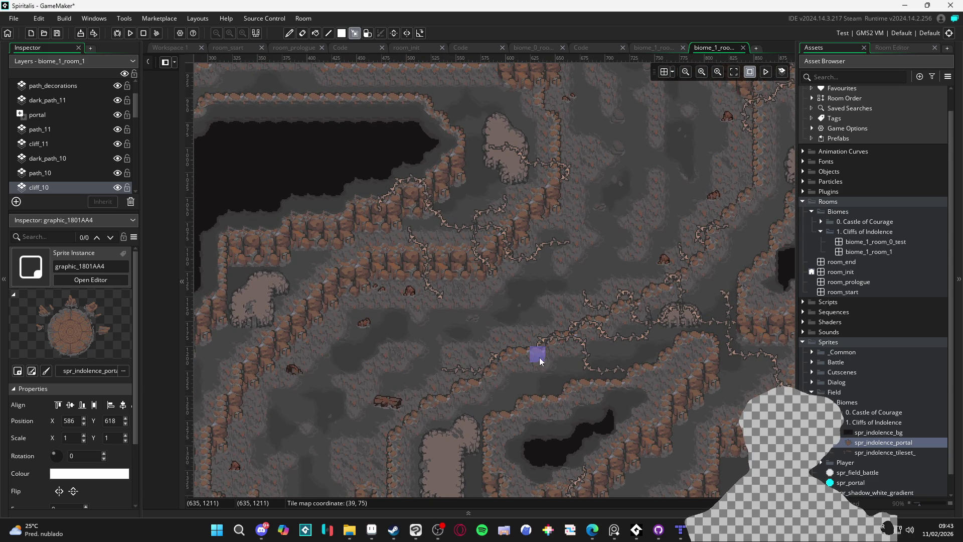
scroll(528, 351, "down", 3)
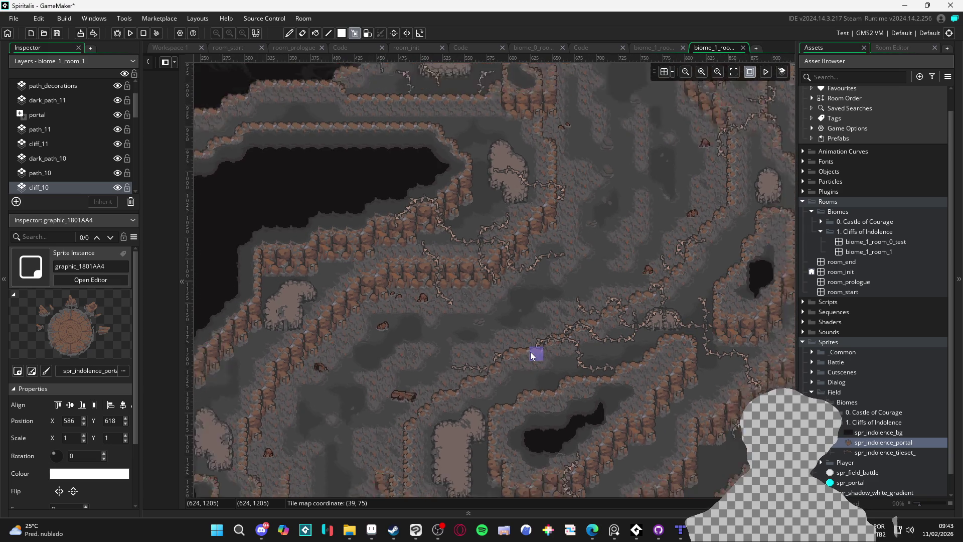
scroll(587, 253, "up", 3)
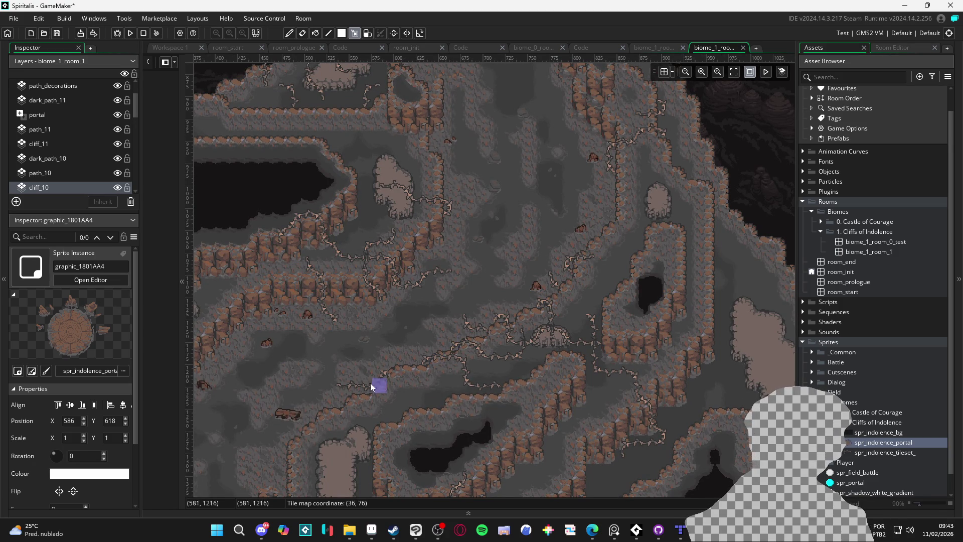
left_click_drag(351, 399, 516, 273)
left_click_drag(492, 315, 498, 237)
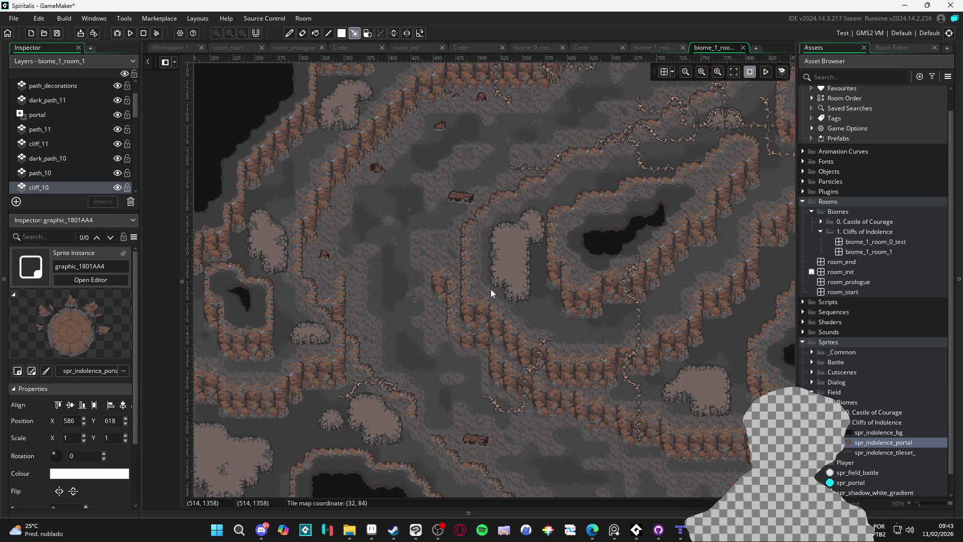
scroll(489, 285, "down", 3)
scroll(654, 304, "right", 3)
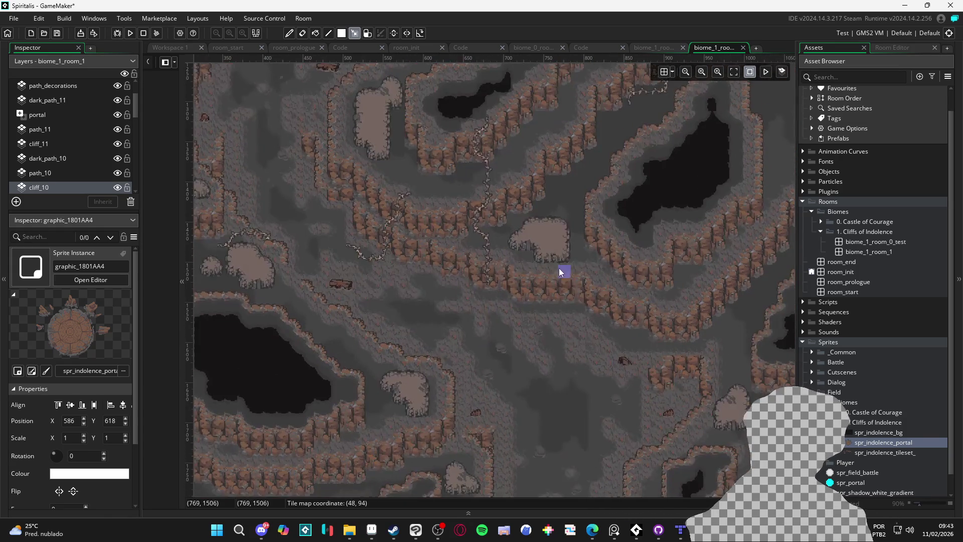
scroll(559, 267, "down", 3)
scroll(538, 309, "right", 3)
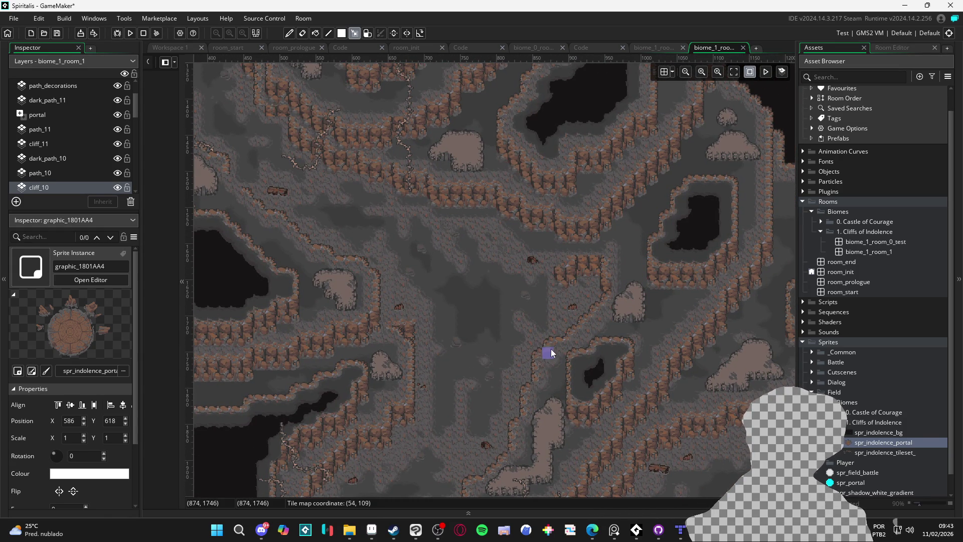
scroll(565, 315, "right", 5)
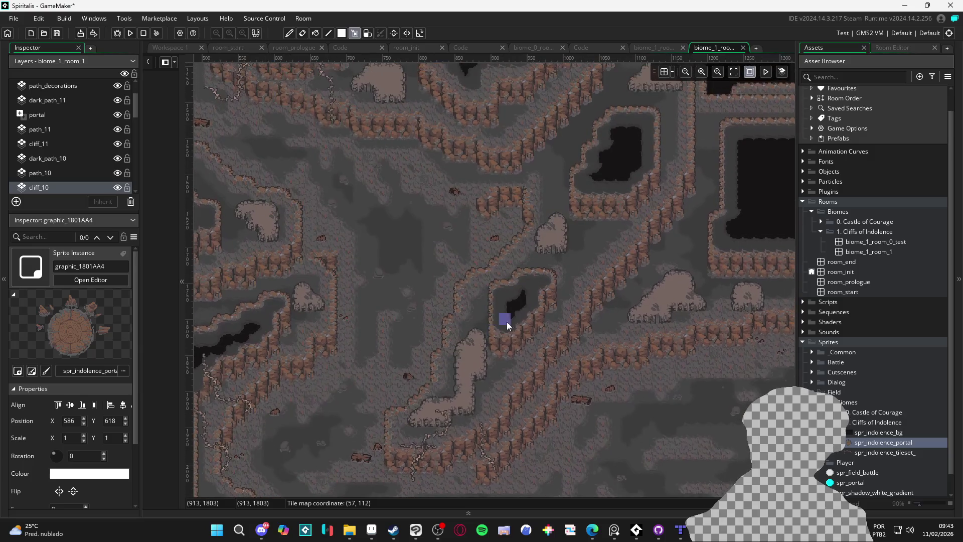
scroll(504, 372, "up", 15)
scroll(544, 260, "left", 5)
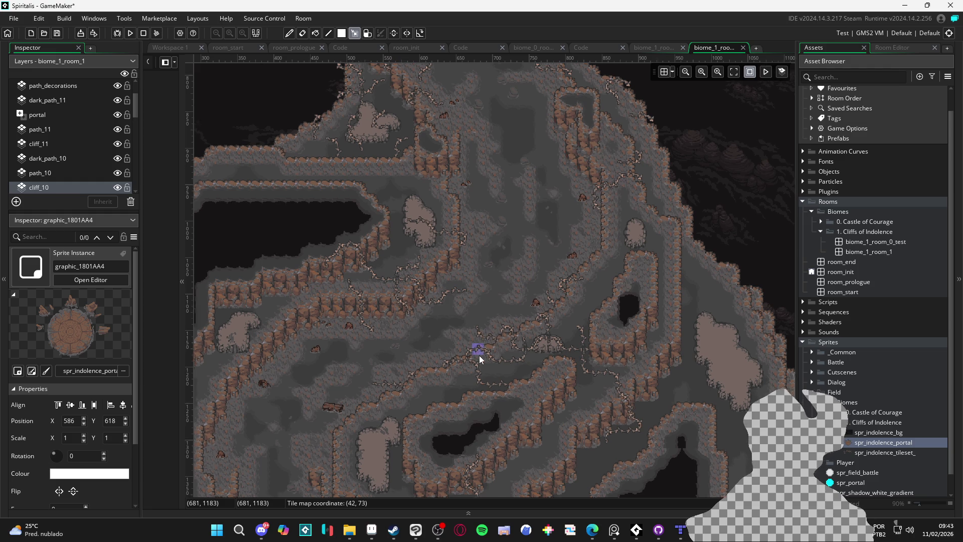
scroll(480, 355, "up", 2)
scroll(483, 366, "up", 2)
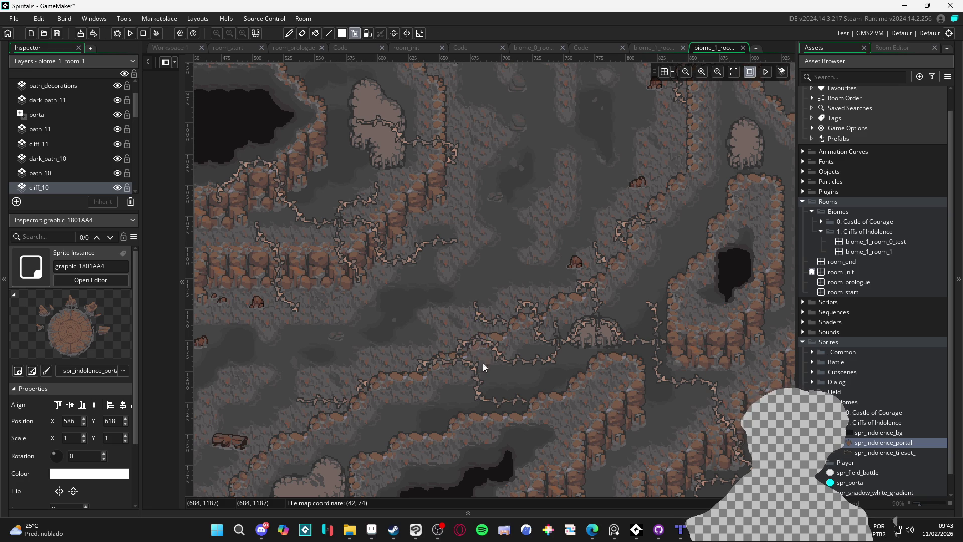
left_click(117, 188)
left_click(116, 188)
left_click(117, 188)
left_click(117, 188)
left_click(117, 188)
left_click(117, 188)
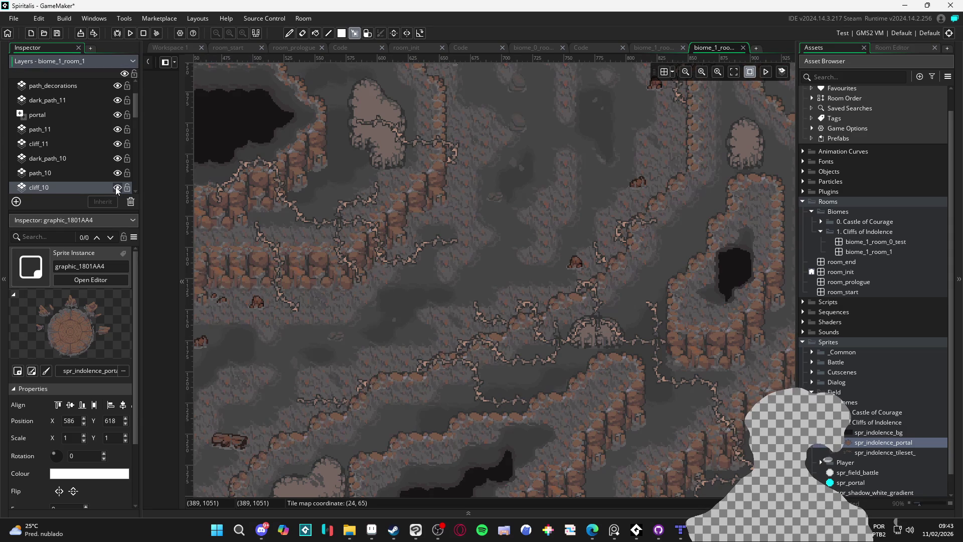
left_click(117, 187)
left_click(117, 188)
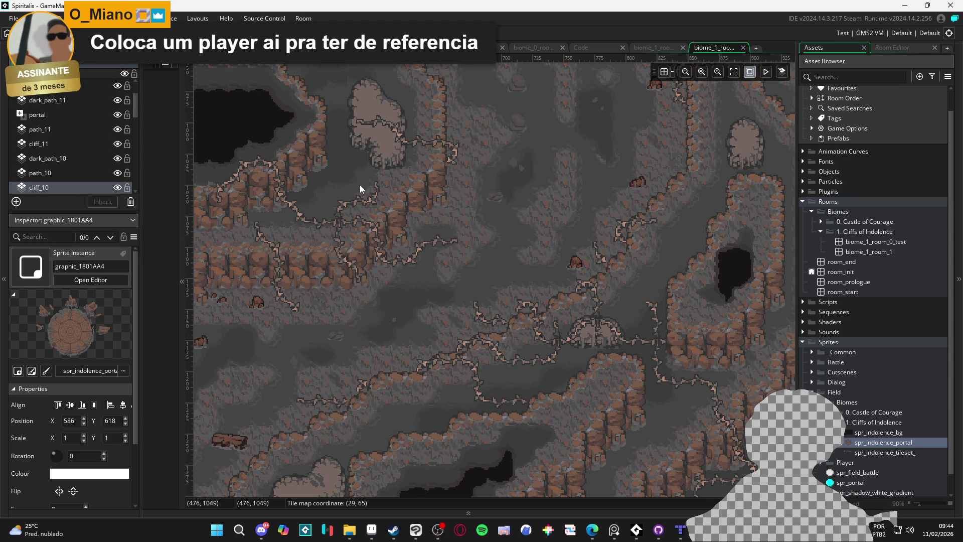
scroll(520, 332, "up", 2)
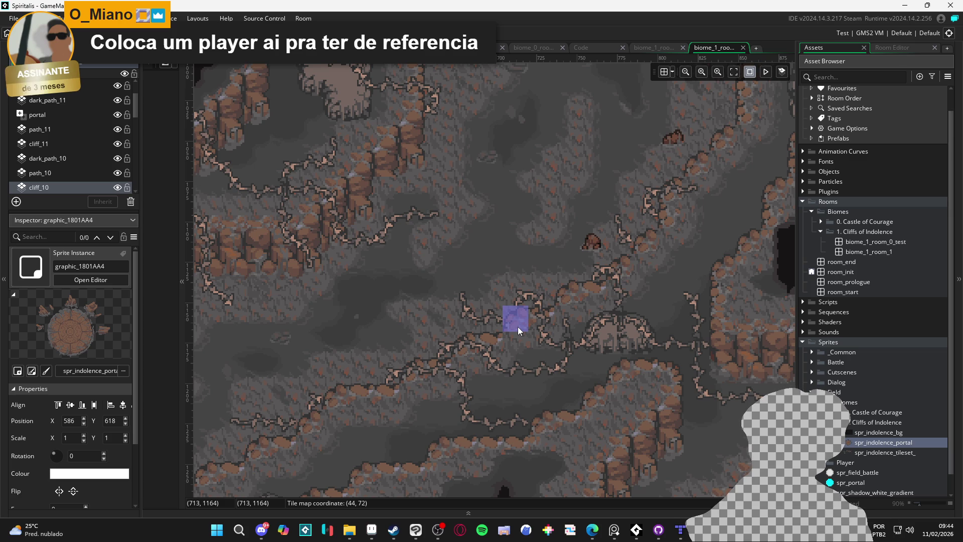
scroll(519, 326, "down", 2)
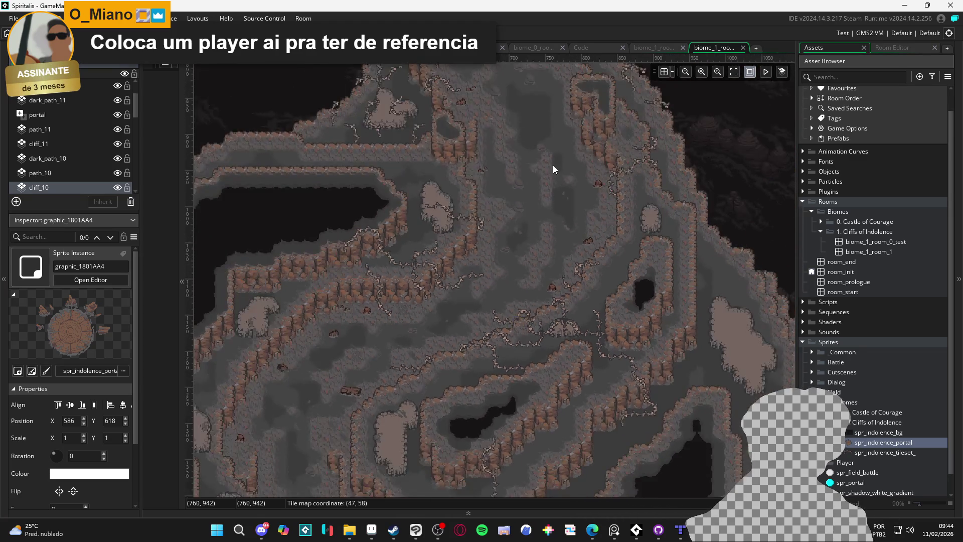
left_click_drag(553, 164, 613, 342)
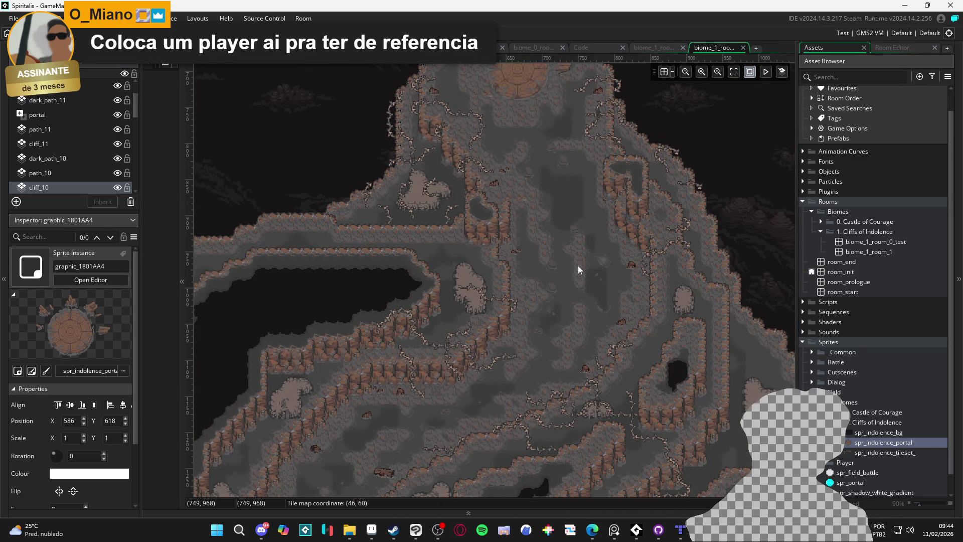
left_click_drag(578, 266, 579, 195)
mouse_move(520, 276)
left_mouse_down()
mouse_move(495, 234)
mouse_move(528, 351)
mouse_move(538, 215)
left_mouse_up()
scroll(525, 355, "down", 1)
scroll(525, 354, "down", 2)
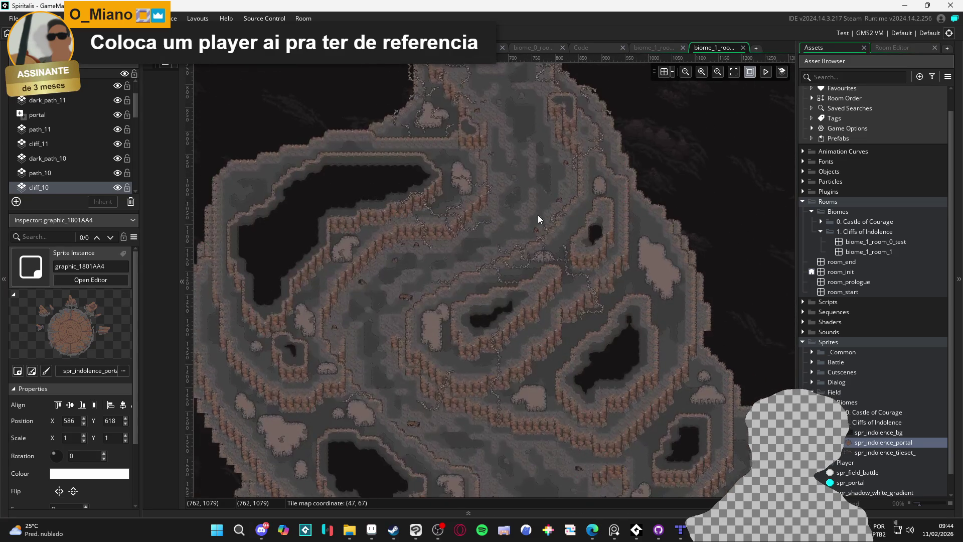
scroll(597, 369, "down", 2)
scroll(601, 393, "up", 1)
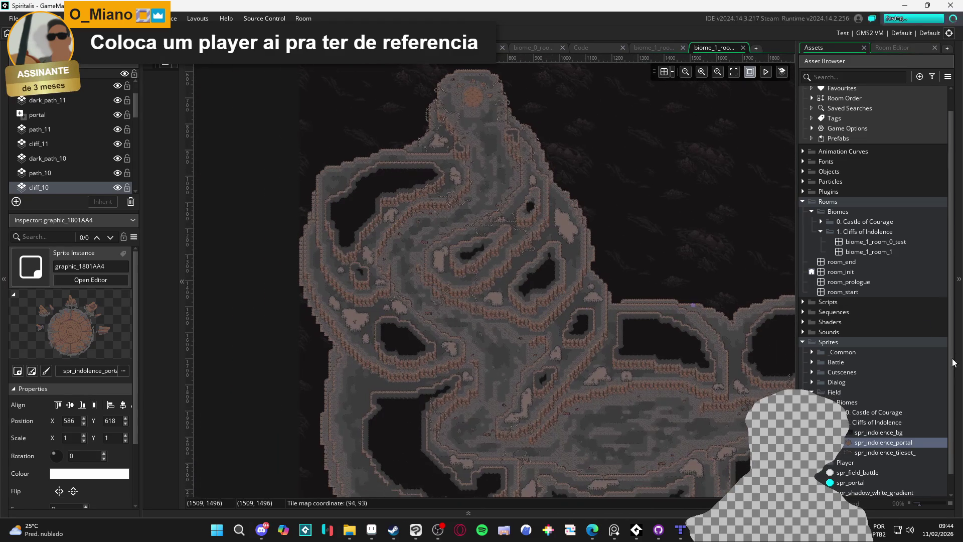
- Browse the Castle of Courage assets and open the castle room biome_0_room_0_main
left_click(835, 420)
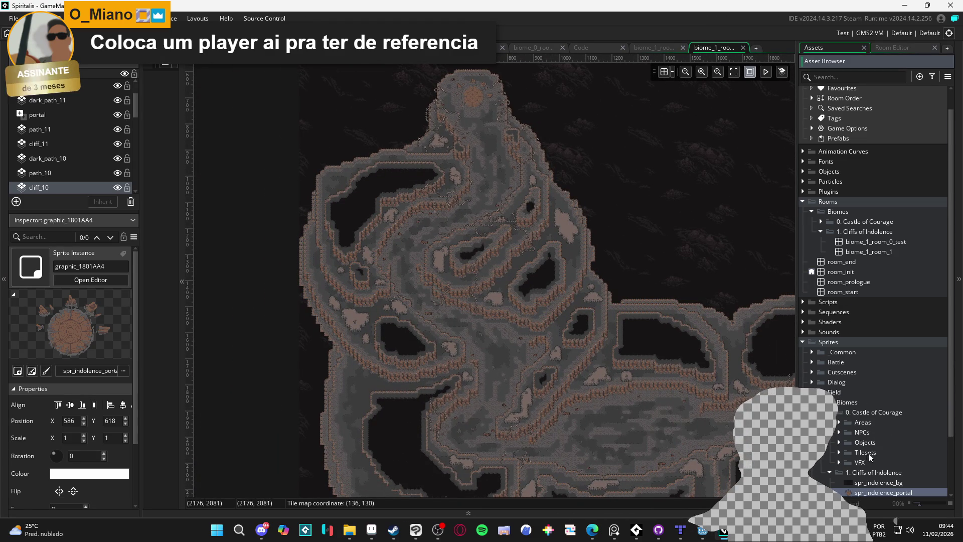
left_click(836, 414)
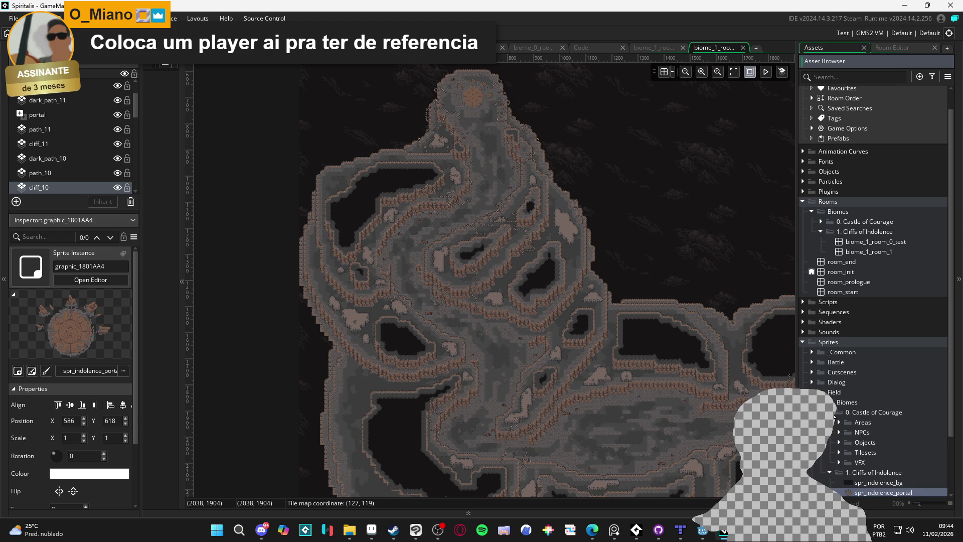
left_click(836, 412)
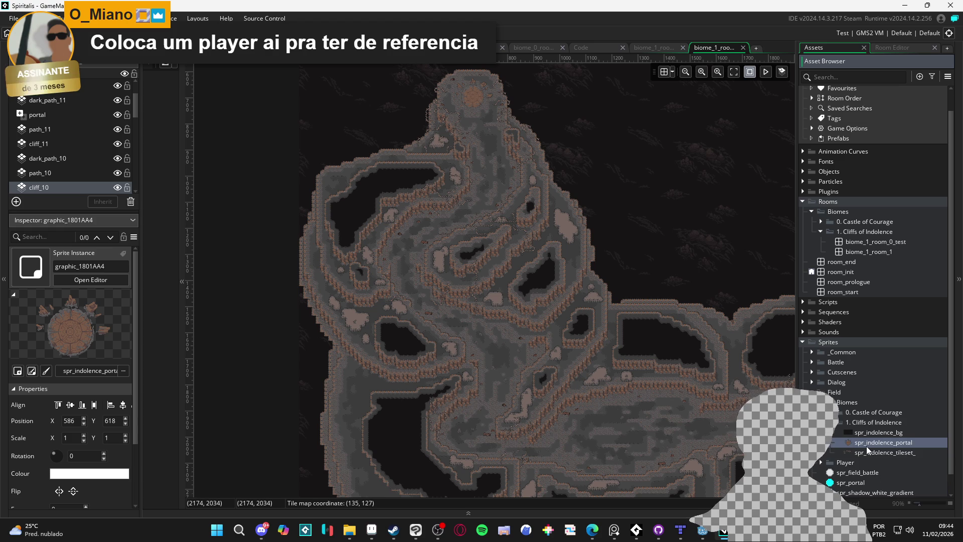
left_click(837, 412)
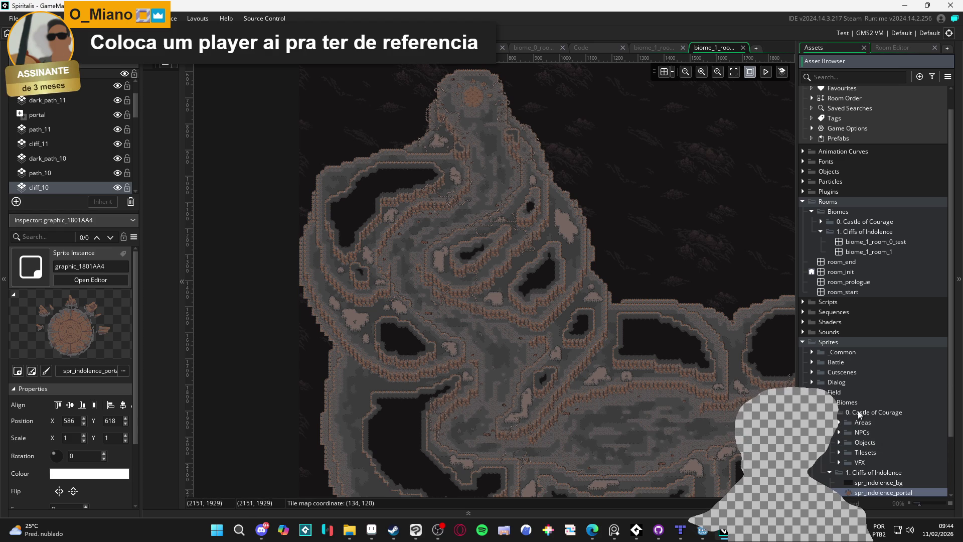
double_click(868, 242)
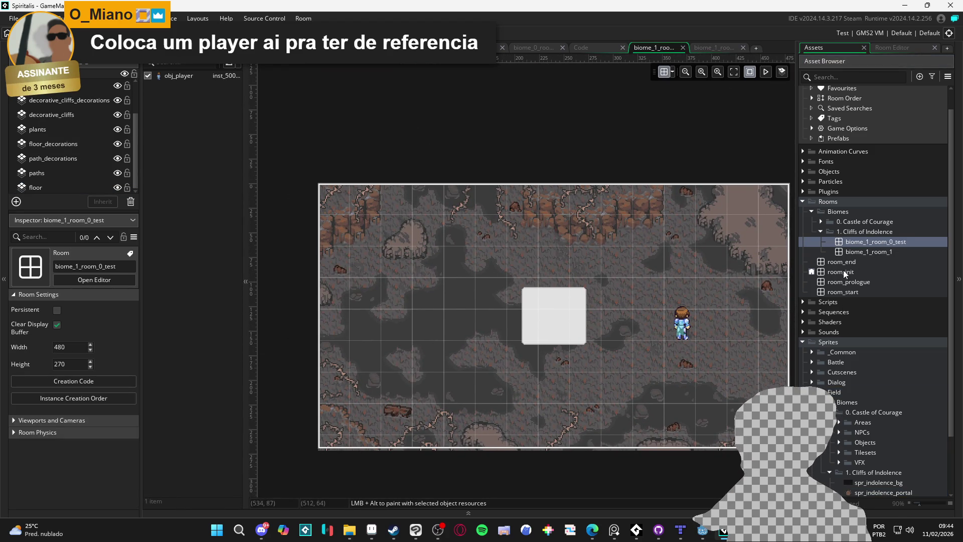
left_click(822, 221)
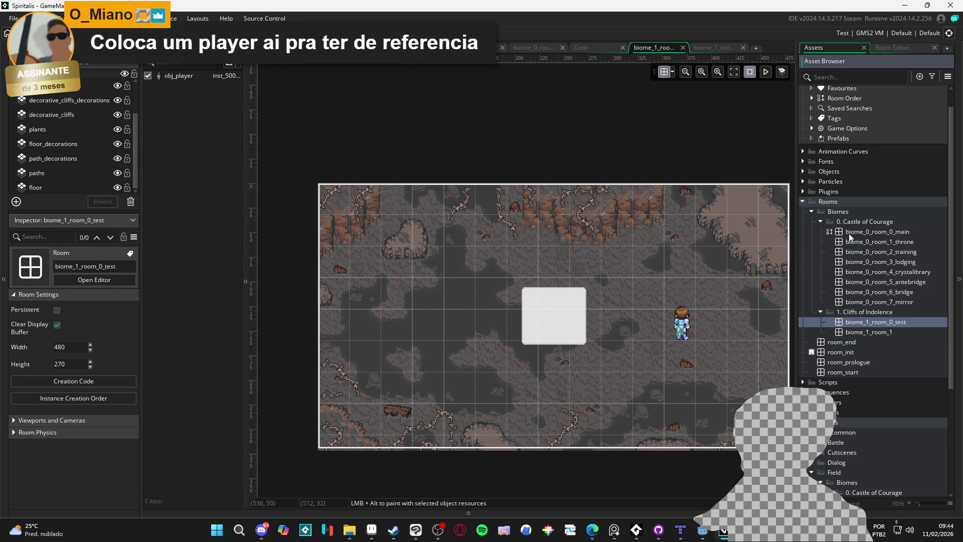
left_click(895, 234)
double_click(895, 234)
- Select the three '?' VFX controller instances, then reopen biome_1_room_1
left_click_drag(698, 241, 630, 212)
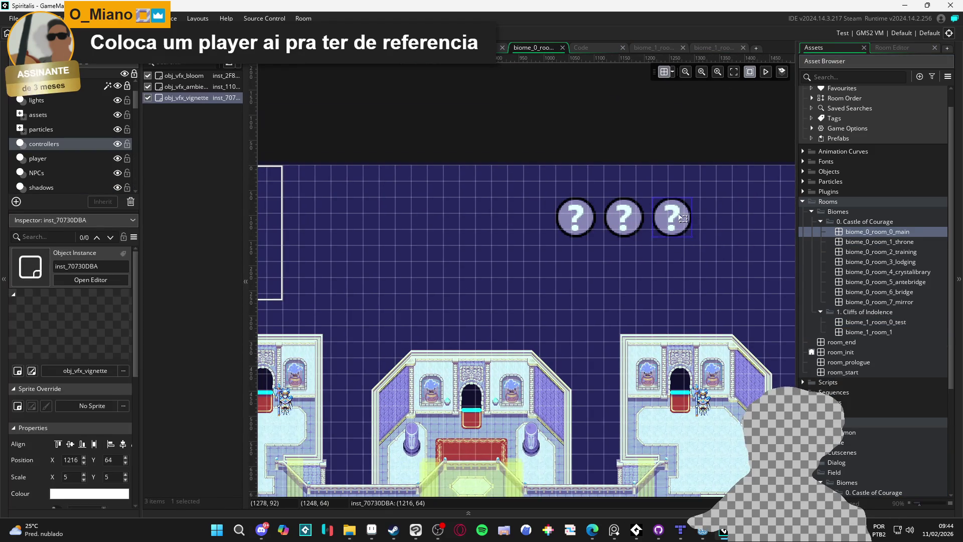
key("ctrl+a")
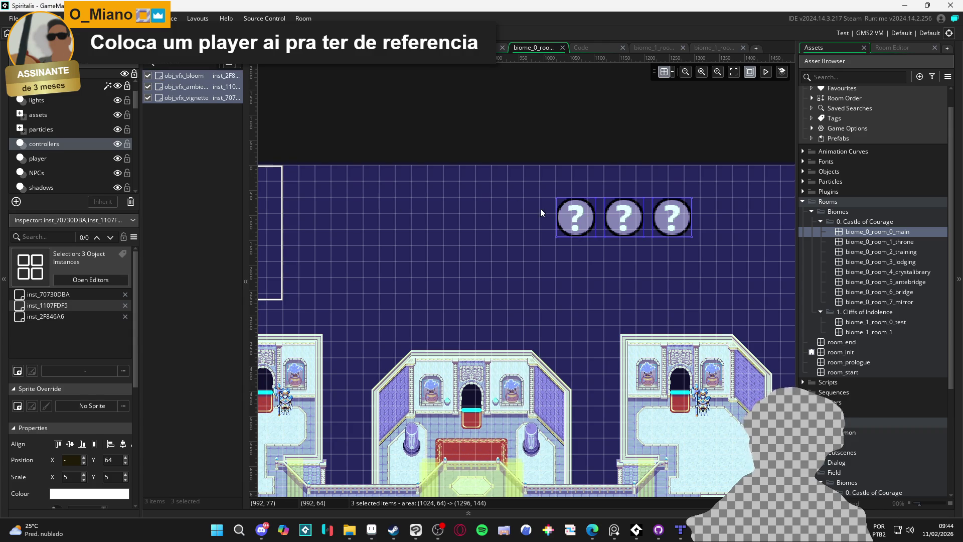
scroll(541, 204, "down", 2, "ctrl")
scroll(395, 234, "down", 1, "ctrl")
scroll(438, 145, "down", 1, "ctrl")
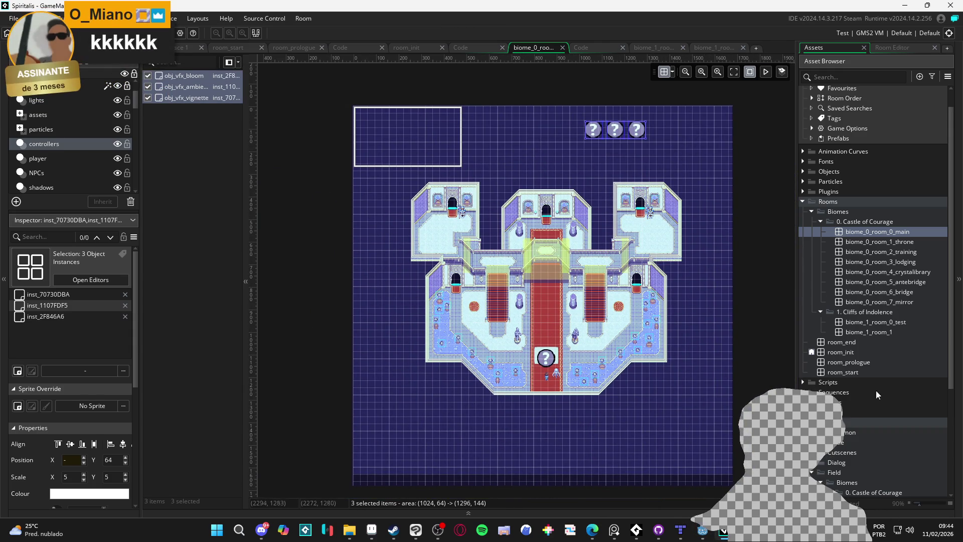
double_click(886, 332)
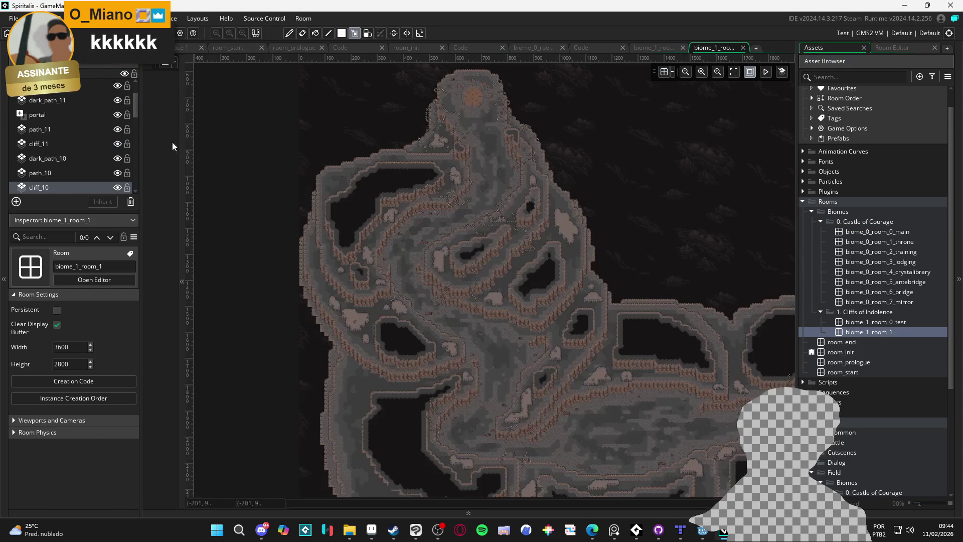
- Add an instance layer named controllers above the vines layer in biome_1_room_1
left_click(74, 90)
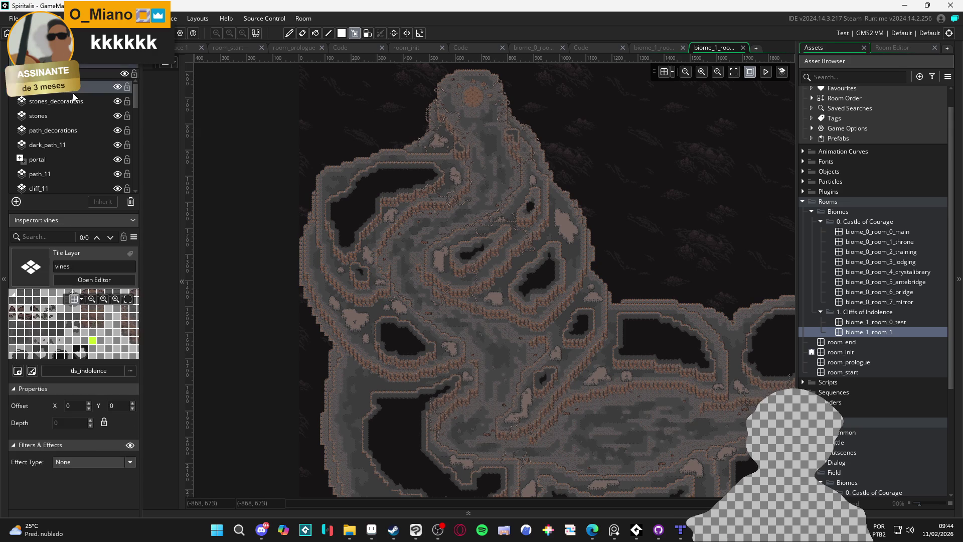
left_click(17, 201)
left_click(73, 227)
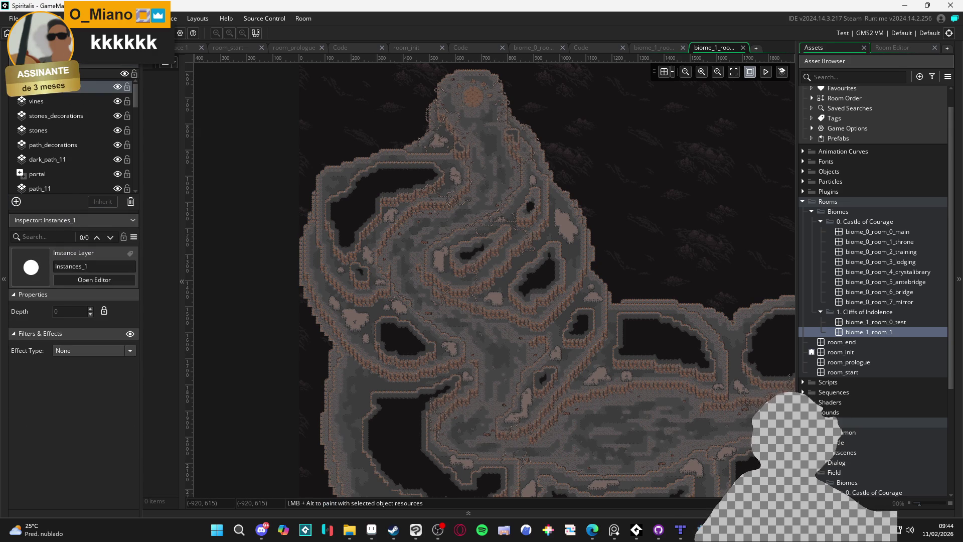
key("Return")
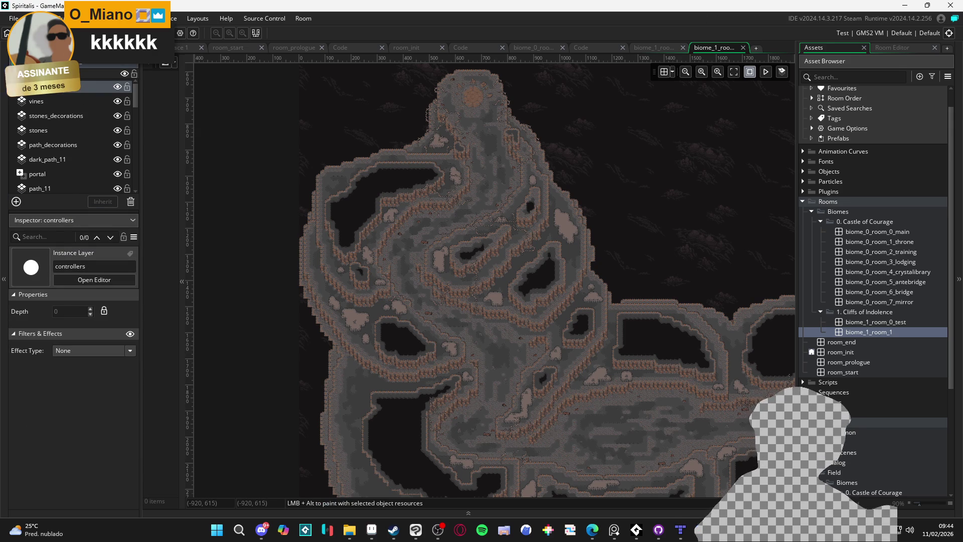
scroll(477, 243, "down", 2)
scroll(477, 243, "down", 3)
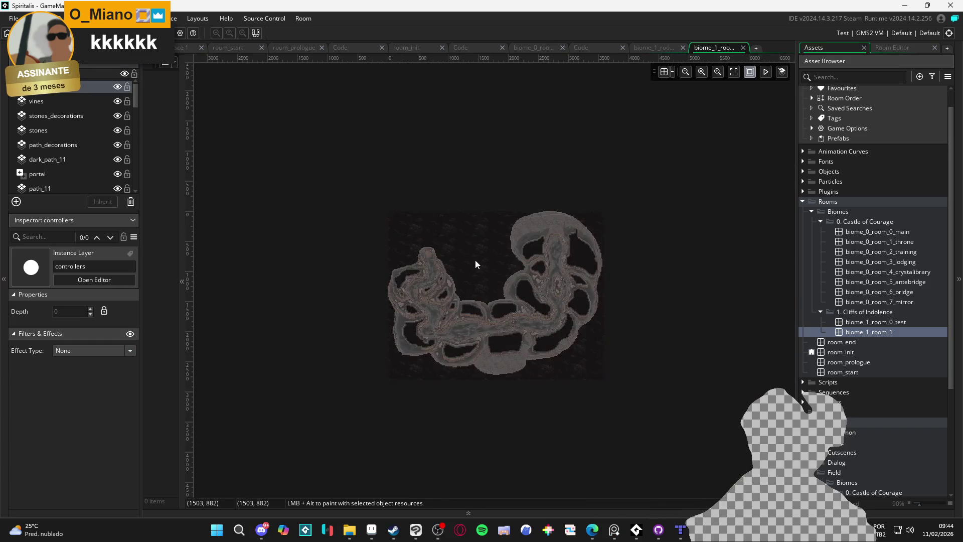
left_click(64, 98)
left_click(64, 89)
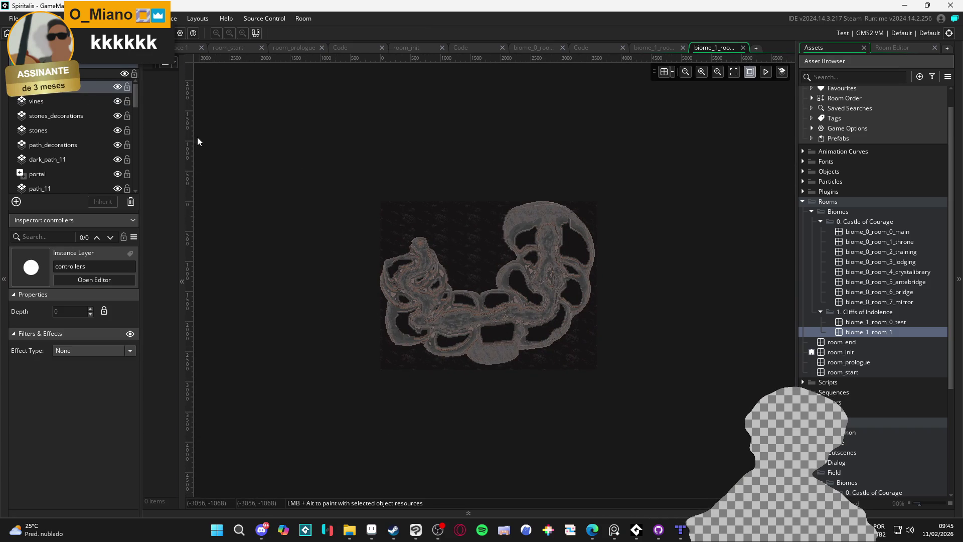
mouse_move(182, 135)
left_mouse_down()
mouse_move(337, 169)
mouse_move(315, 169)
left_mouse_up()
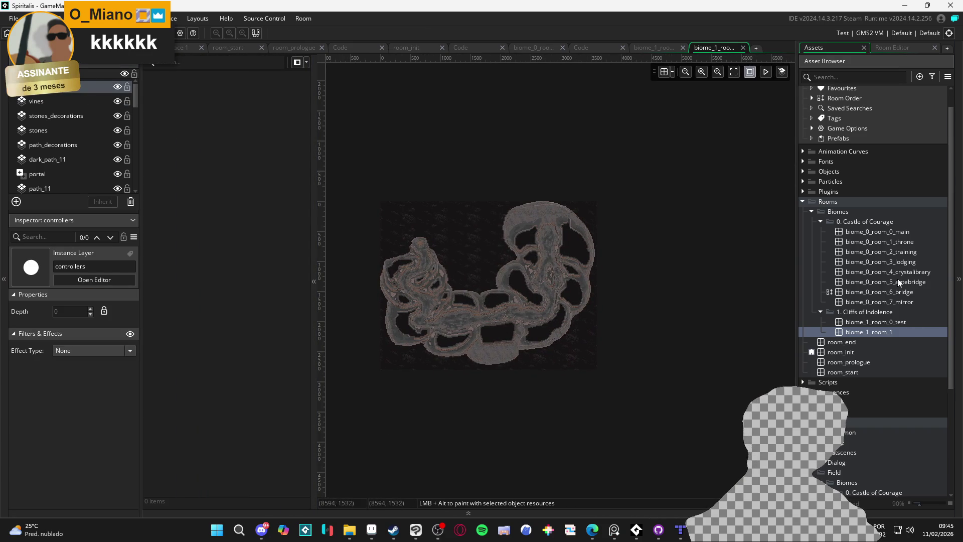
- Pick the ambient-particles and vignette controllers in biome_0_room_0_main, then return to biome_1_room_1
double_click(883, 232)
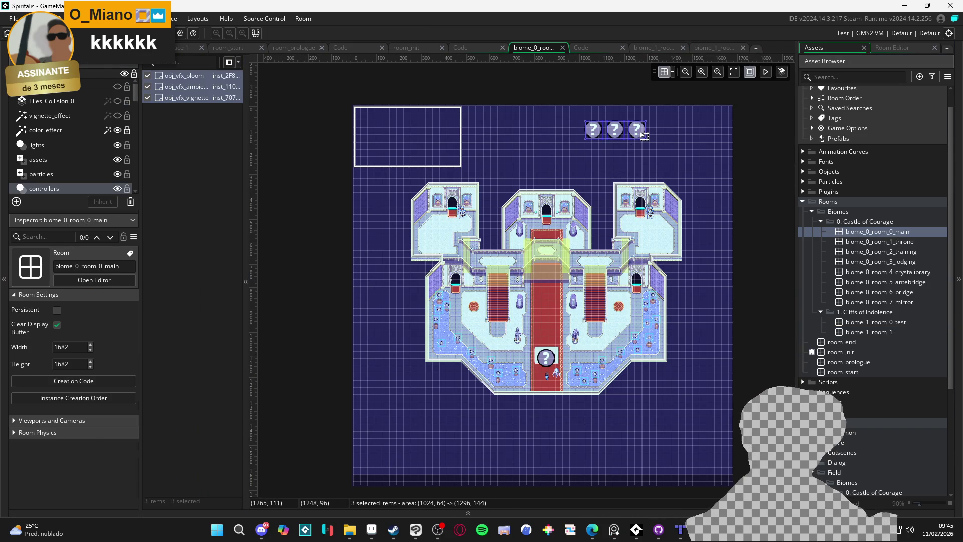
left_click(170, 77)
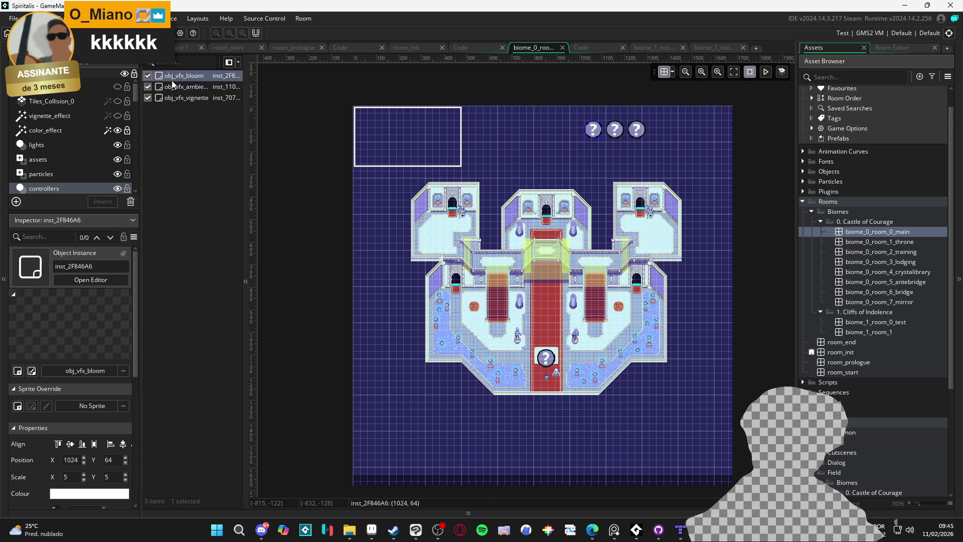
left_click(174, 86)
left_click(178, 97, "shift")
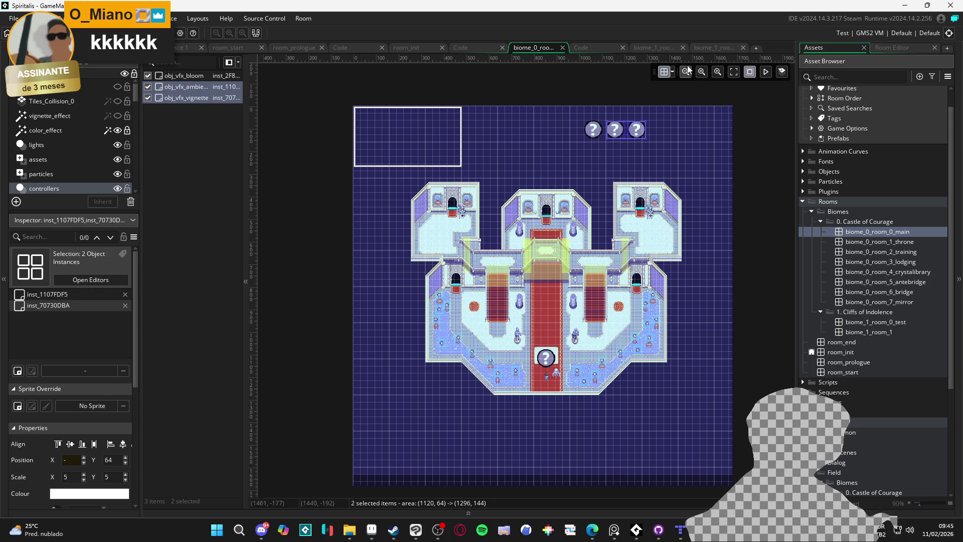
left_click(706, 49)
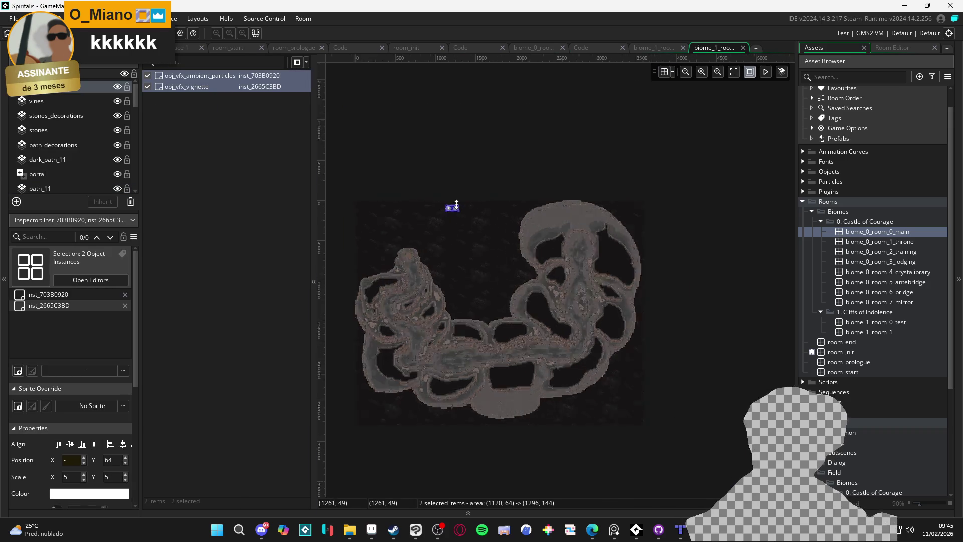
- Paste all three castle VFX controllers into biome_1_room_1
scroll(467, 205, "up", 5)
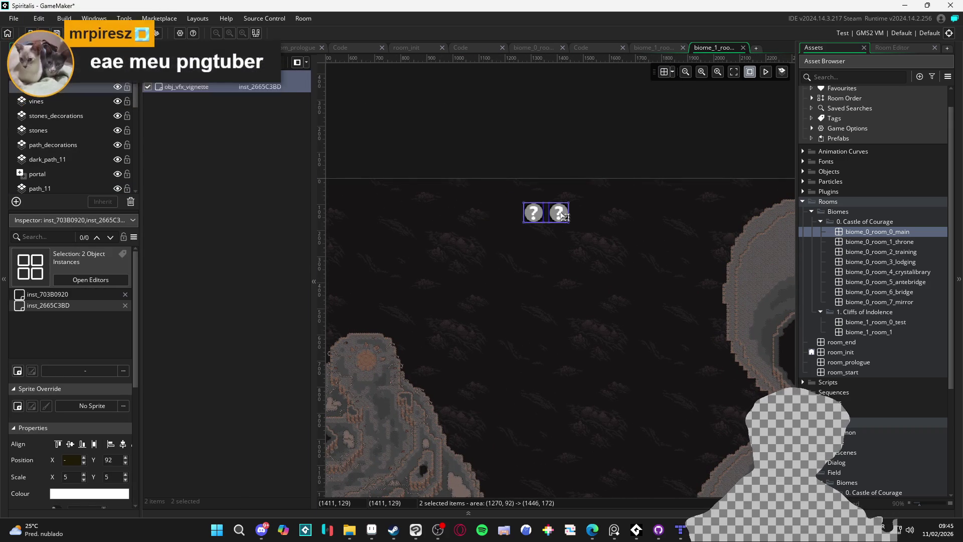
left_click(651, 49)
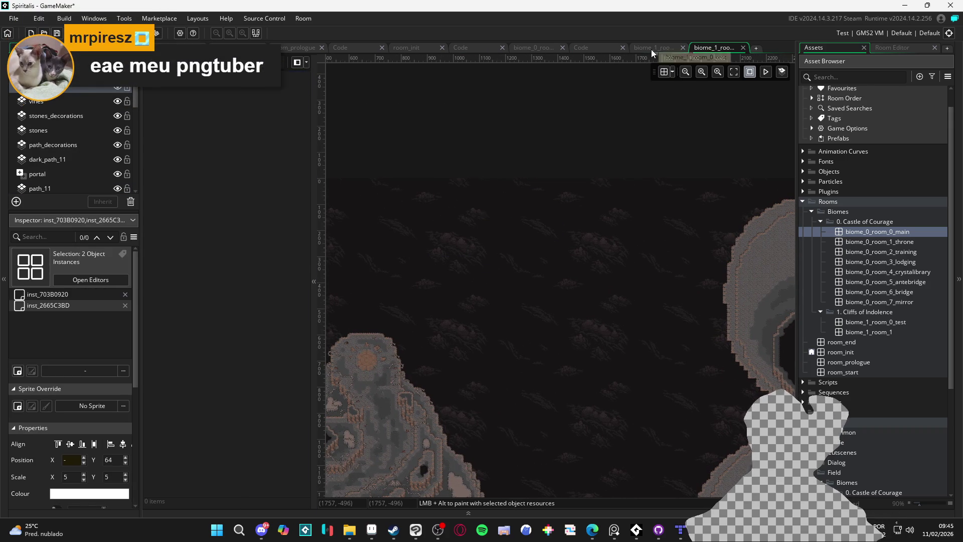
left_click(515, 50)
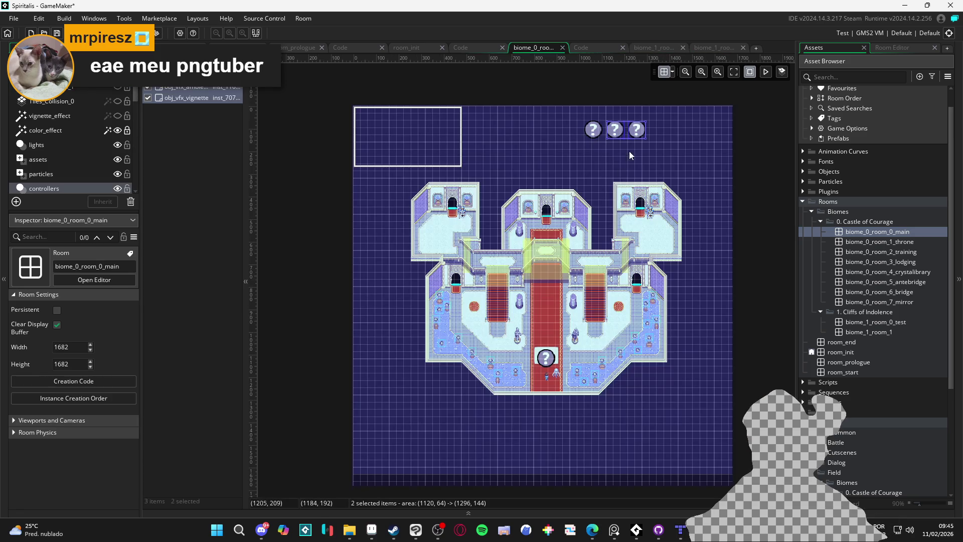
left_click(594, 131, "shift")
left_click(711, 47)
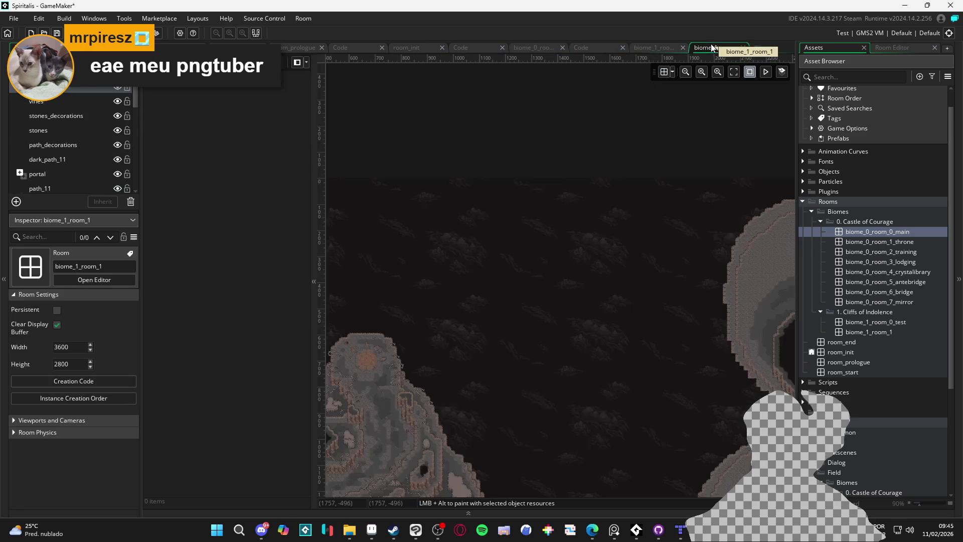
key("ctrl+v")
- Move the three pasted controllers above the room's top edge, with the grid shown
left_click_drag(495, 218, 641, 251)
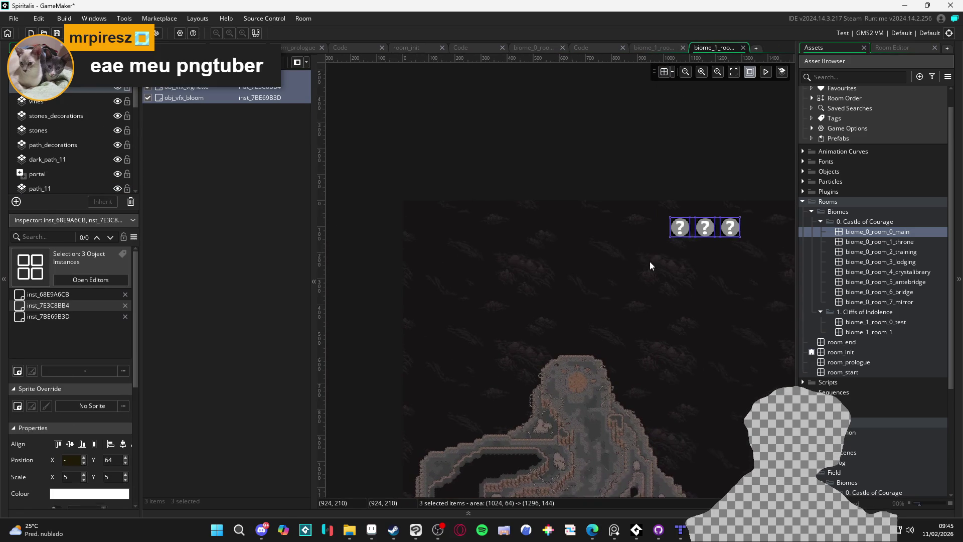
left_click(664, 72)
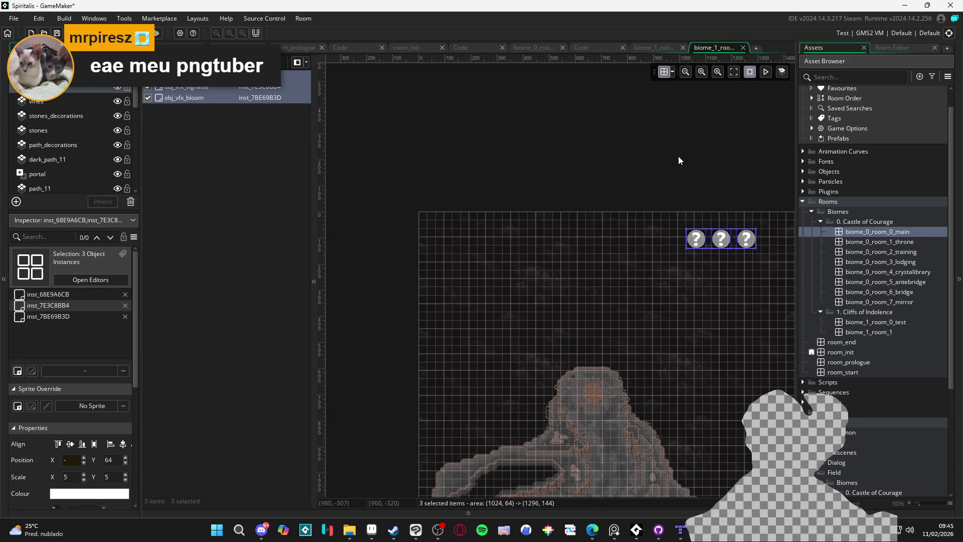
mouse_move(698, 242)
left_mouse_down()
mouse_move(430, 209)
mouse_move(430, 200)
left_mouse_up()
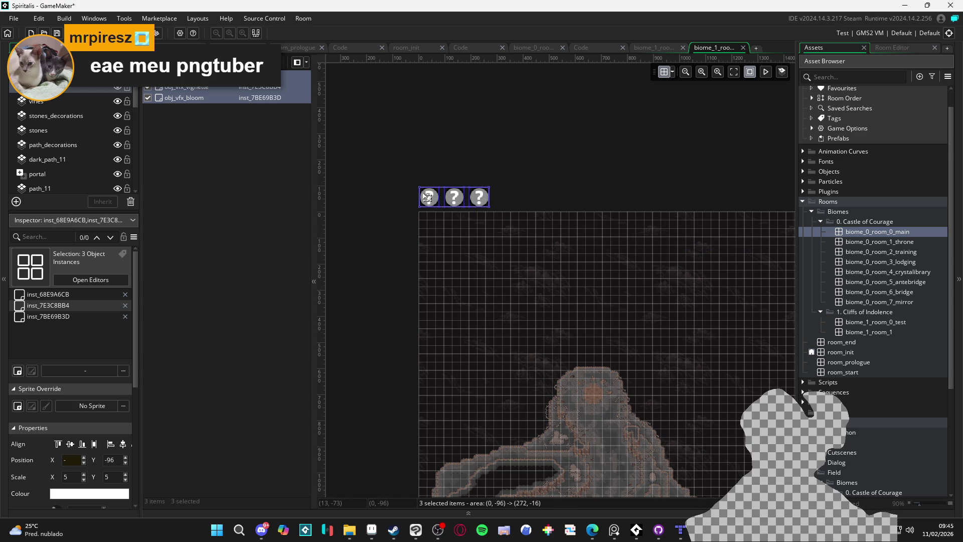
left_click(543, 184)
- Zoom across the cliff map, hide the grid, and switch to biome_1_room_0_test
scroll(543, 179, "down", 5)
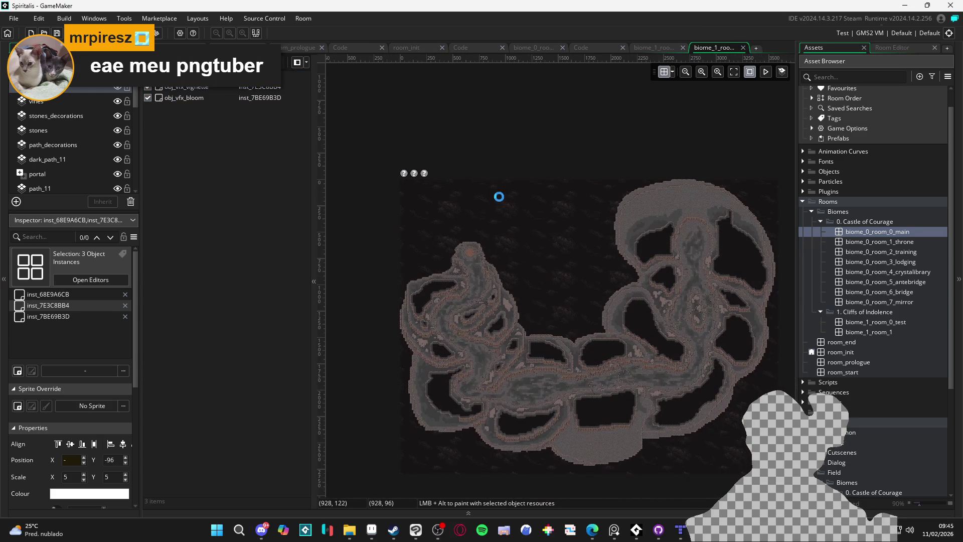
scroll(429, 224, "up", 2)
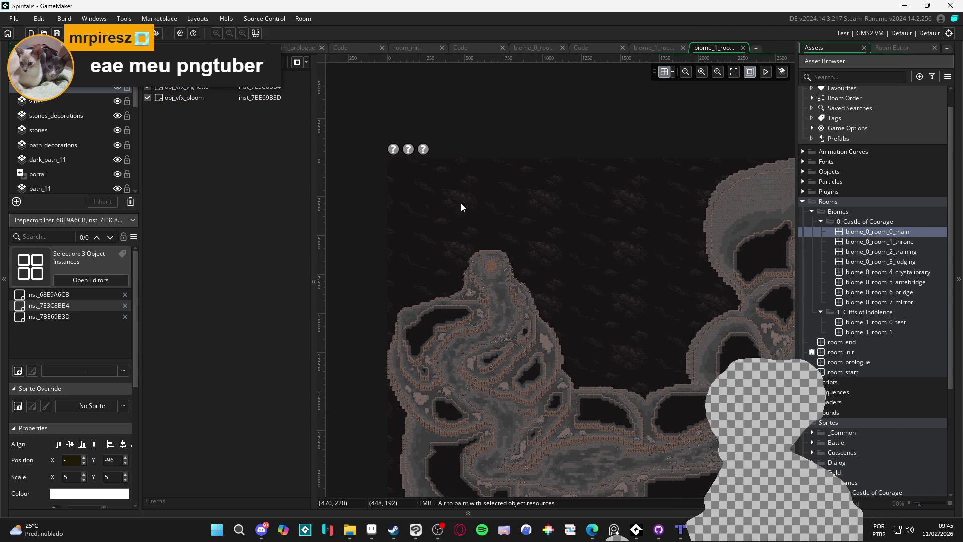
scroll(460, 196, "down", 4)
scroll(478, 303, "up", 2)
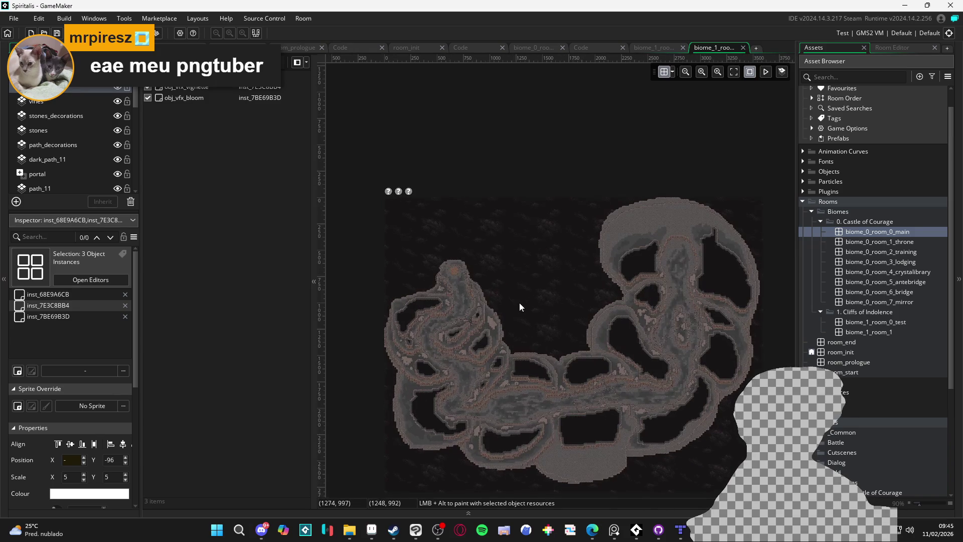
scroll(519, 301, "up", 1)
mouse_move(519, 303)
left_mouse_down()
mouse_move(522, 261)
mouse_move(547, 258)
left_mouse_up()
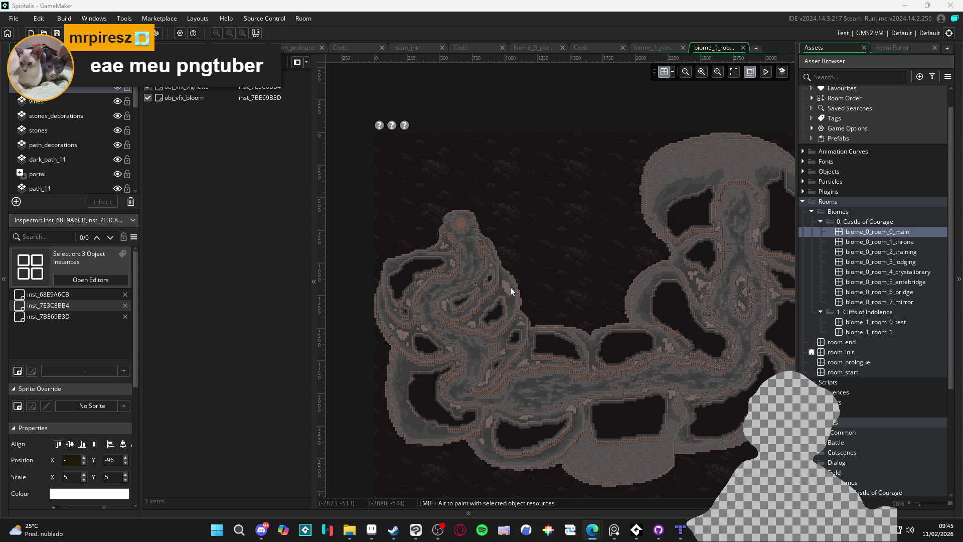
scroll(429, 218, "up", 3)
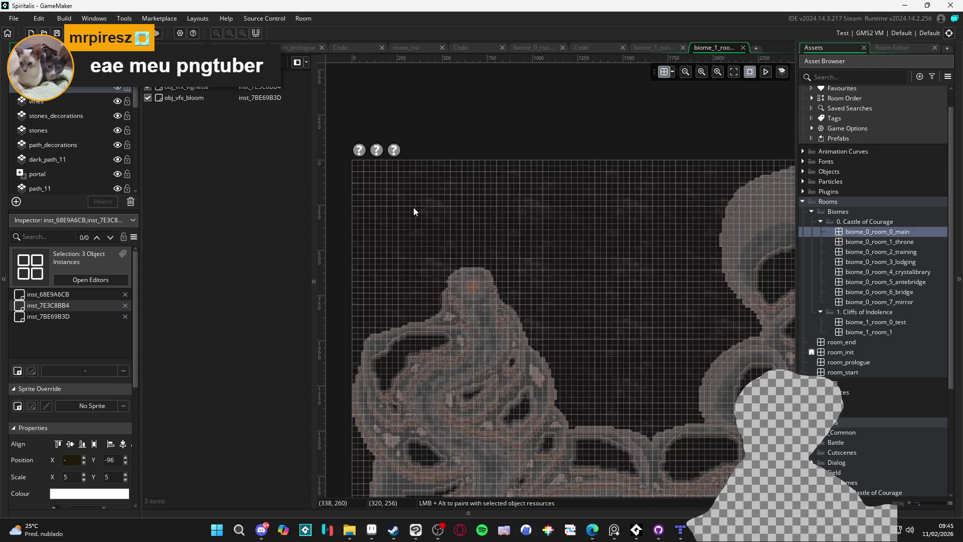
scroll(414, 202, "up", 2)
key("g")
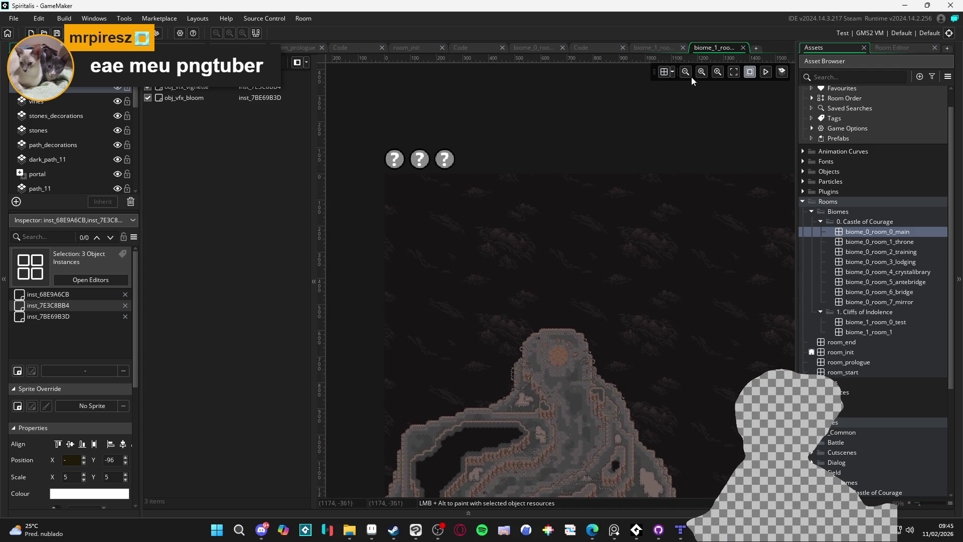
left_click(663, 49)
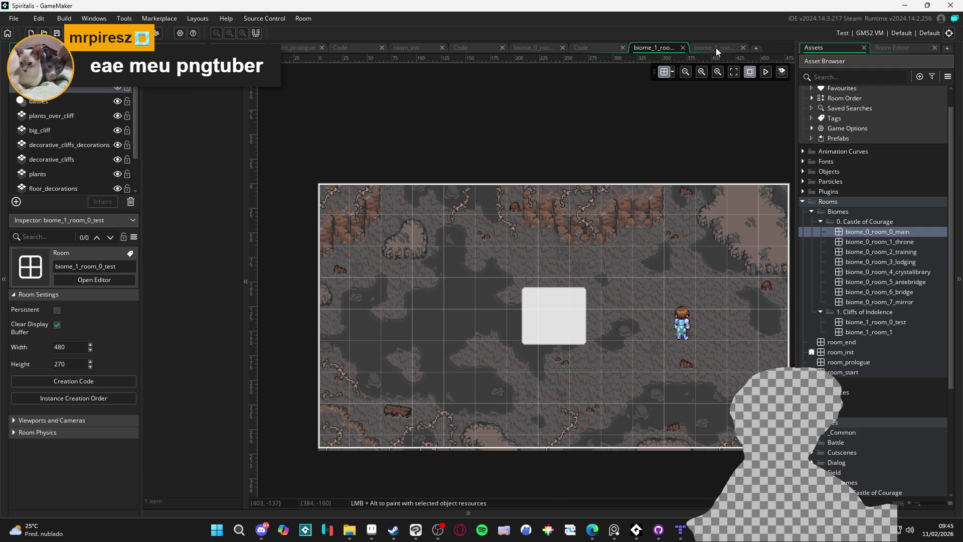
- Return to biome_1_room_1 after glancing at sh_bloom.fsh, zooming onto the domed summit
left_click(715, 49)
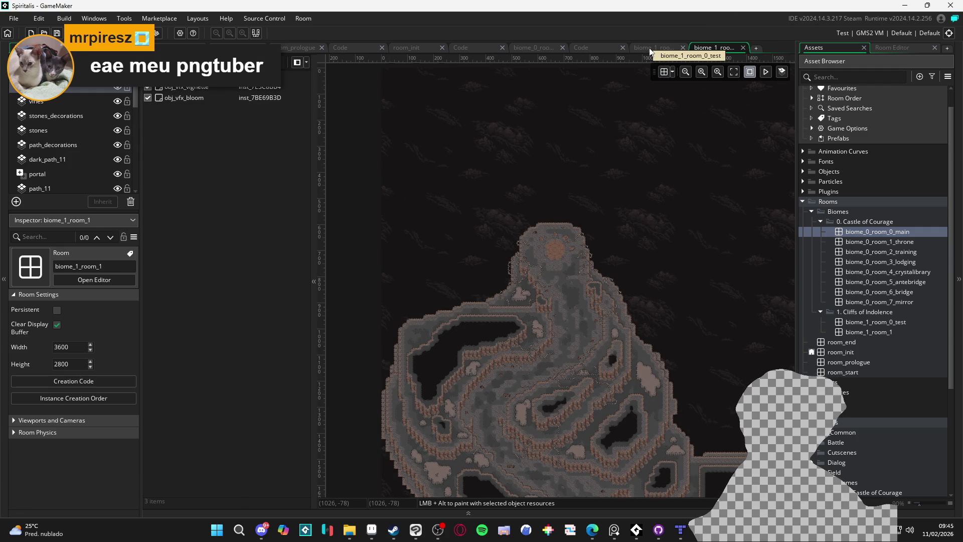
left_click(605, 48)
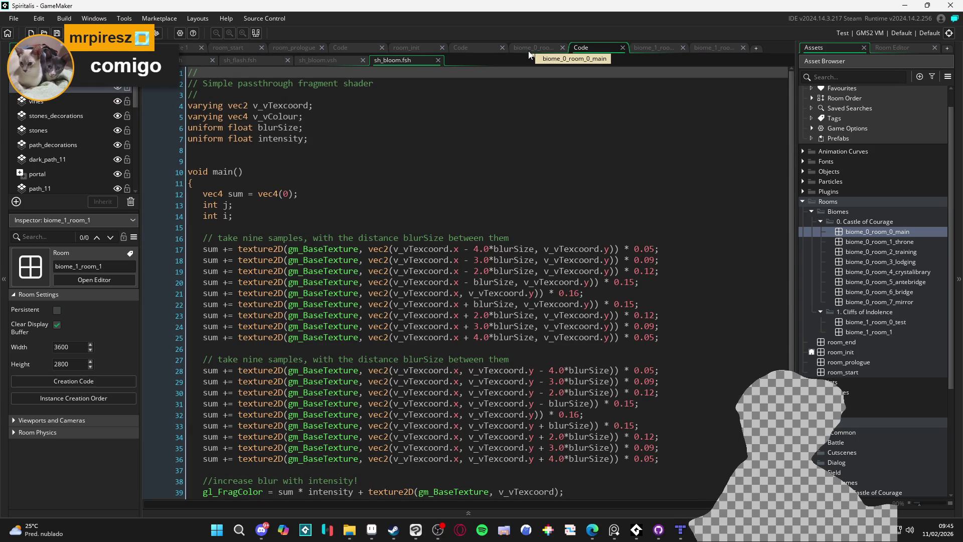
left_click(652, 47)
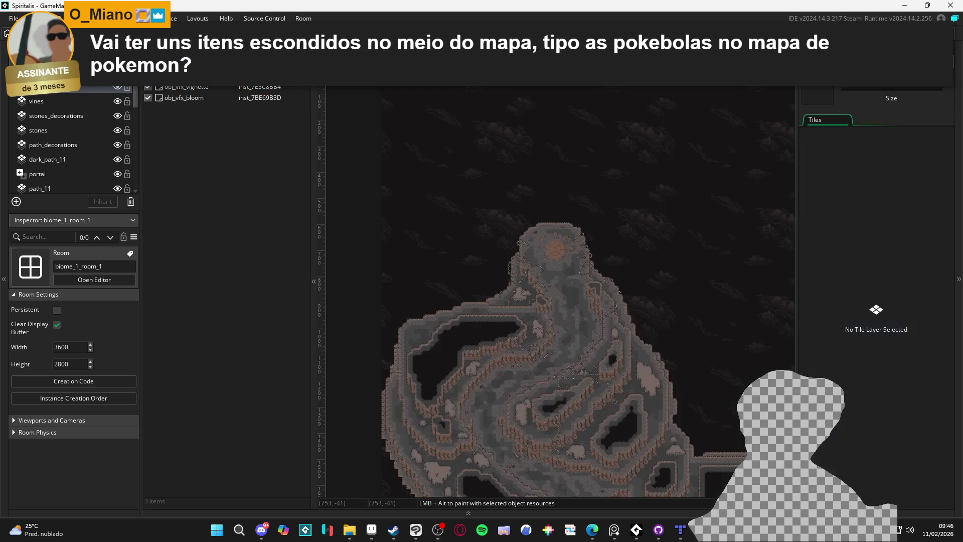
key("ctrl+Tab")
key("ctrl+Tab")
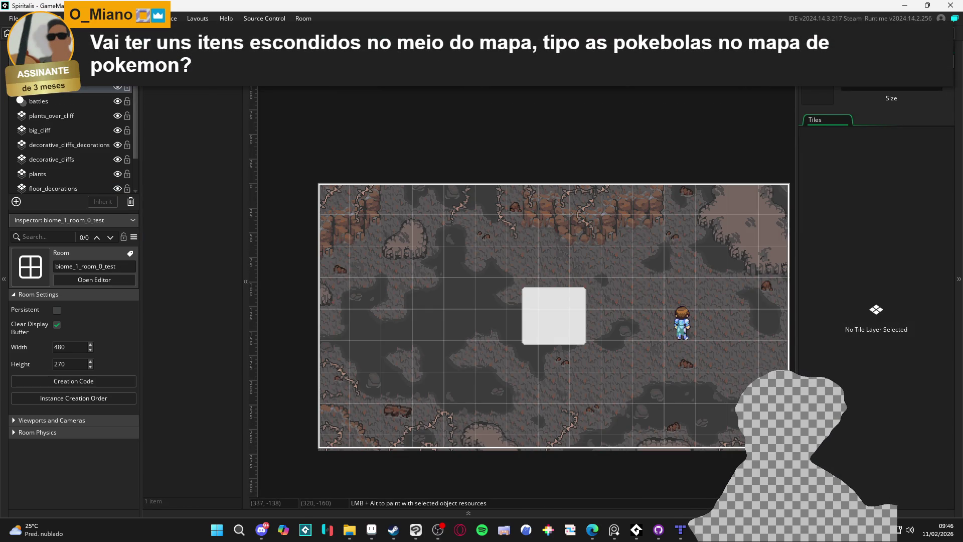
key("ctrl+Tab")
scroll(545, 262, "up", 5)
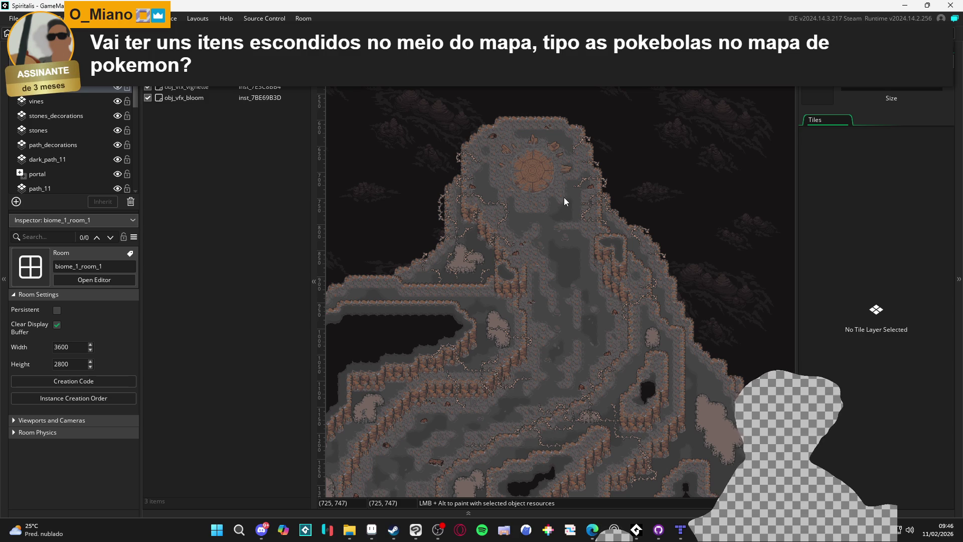
key("ctrl+alt+a")
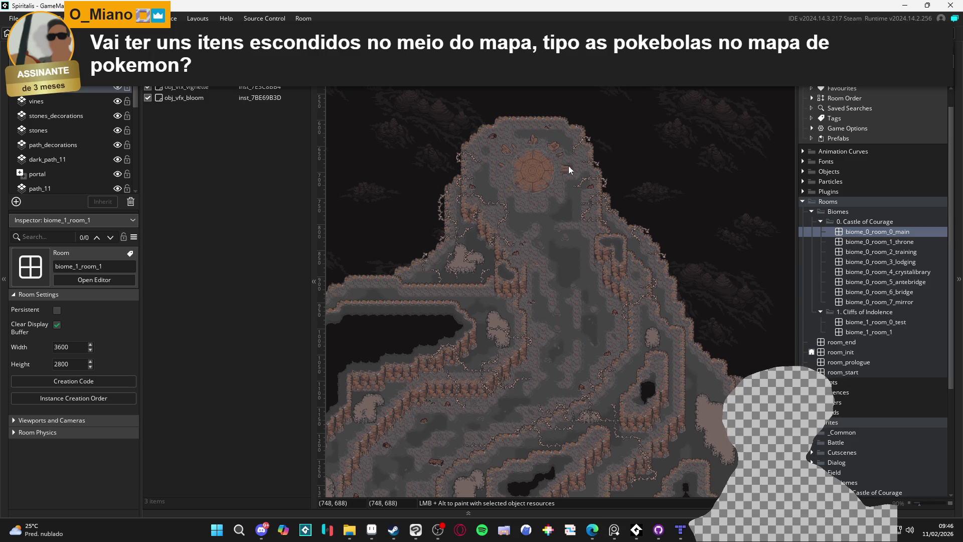
left_click_drag(576, 165, 573, 167)
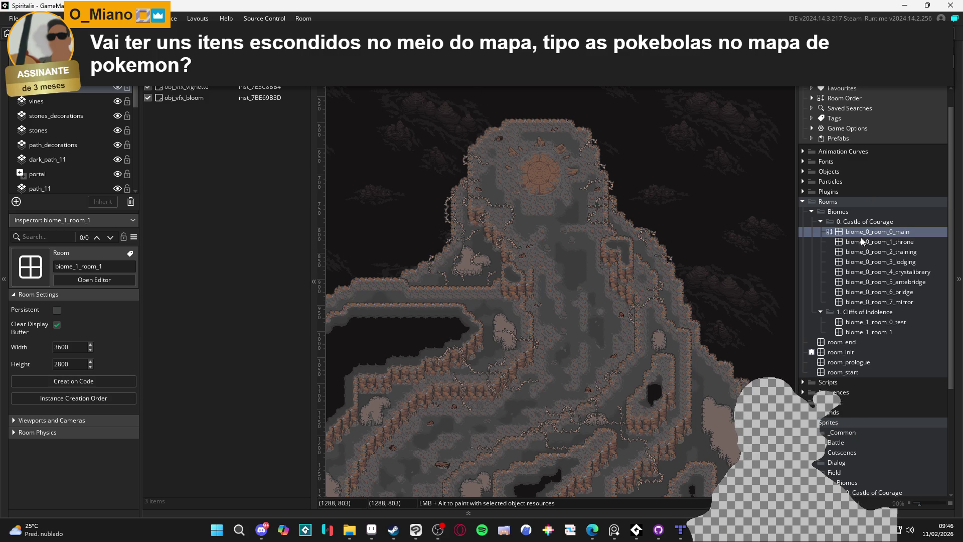
left_click(885, 331)
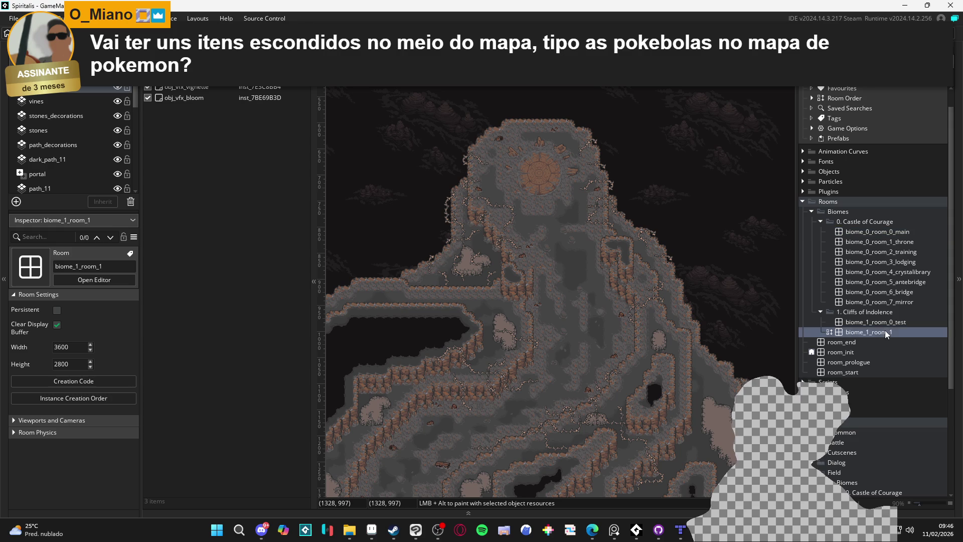
double_click(892, 323)
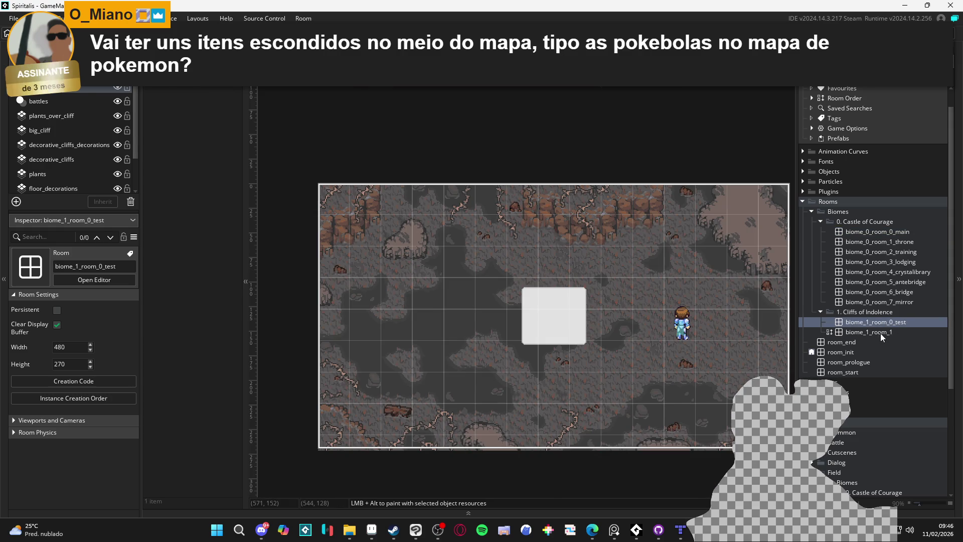
double_click(881, 333)
double_click(896, 231)
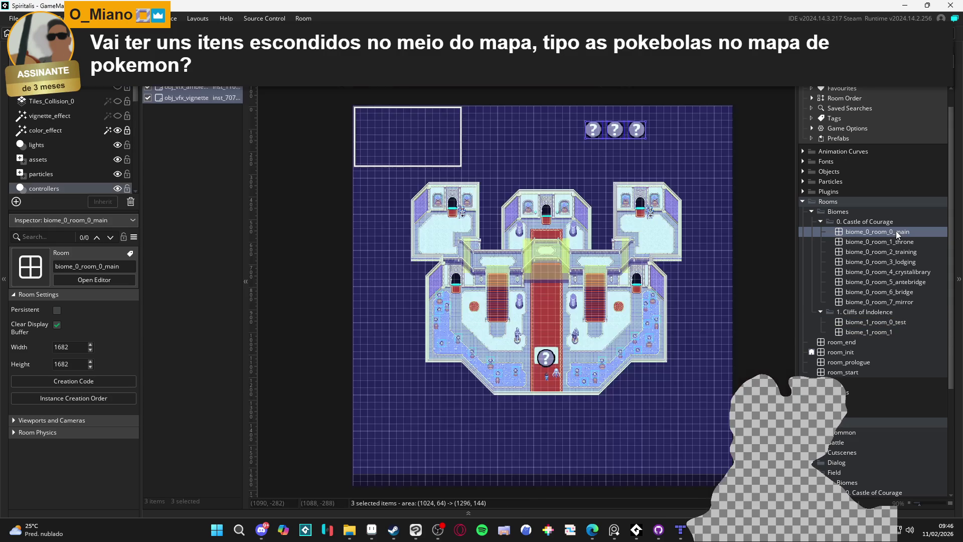
left_click(185, 133)
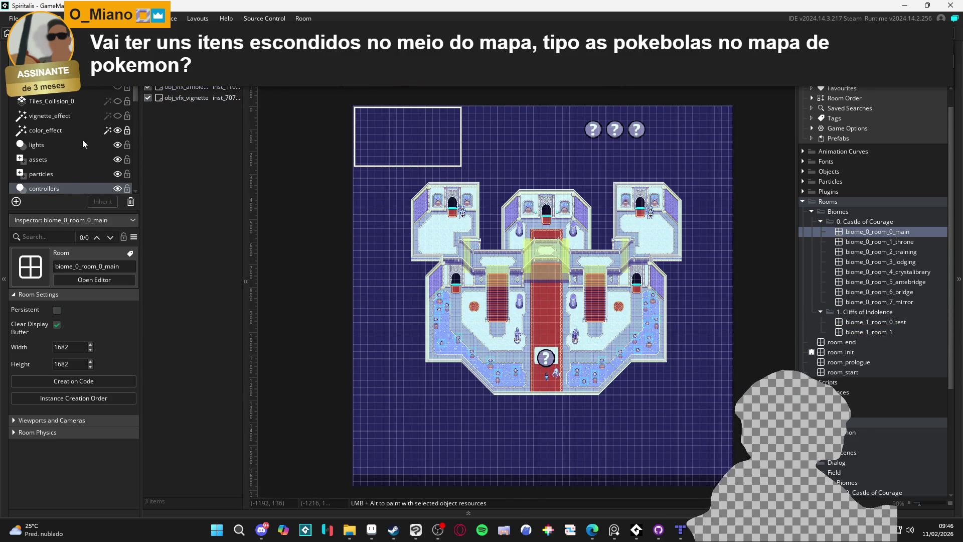
scroll(60, 170, "down", 1)
scroll(61, 170, "down", 4)
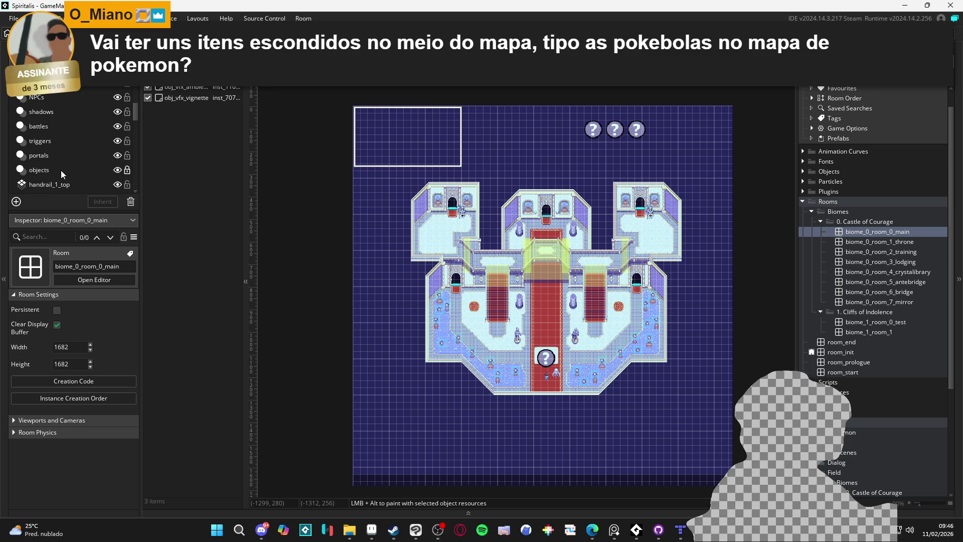
left_click(552, 366)
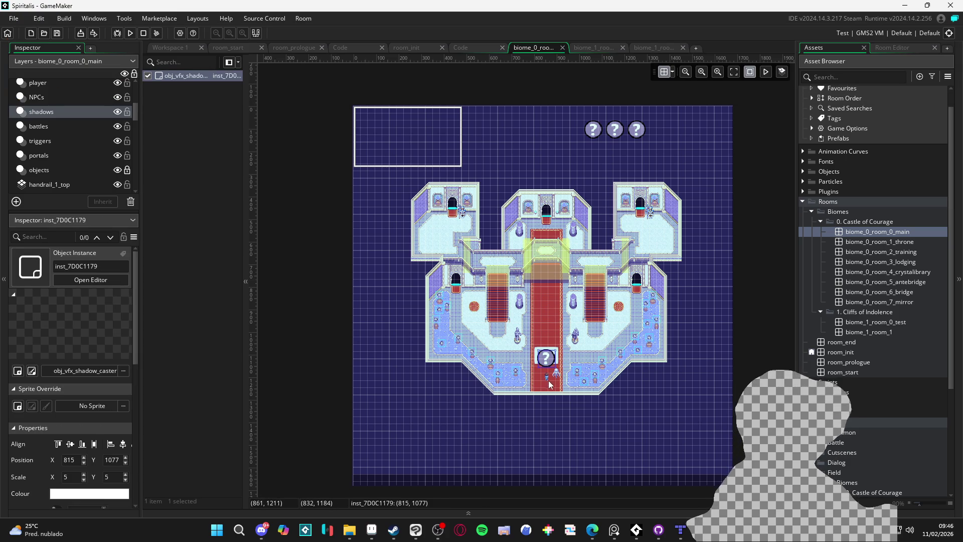
scroll(547, 380, "up", 5)
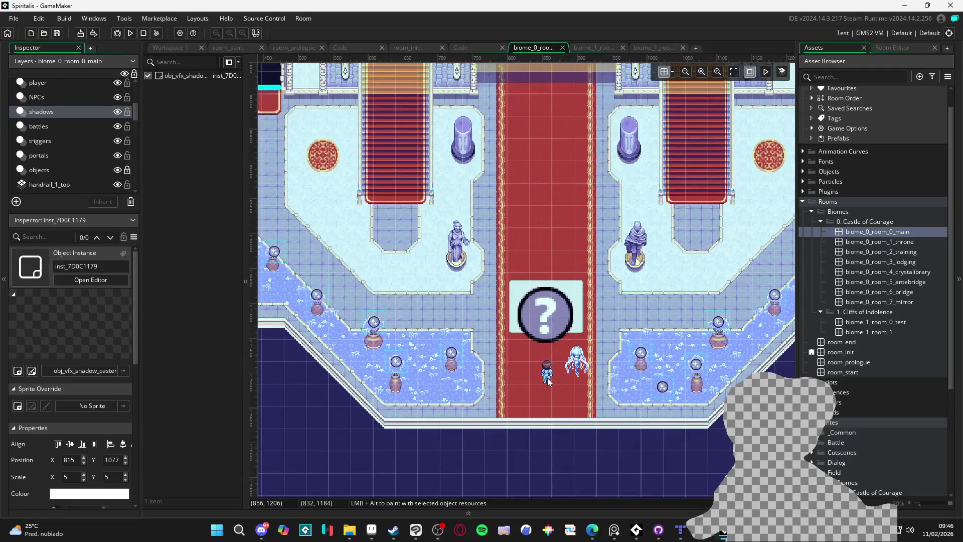
double_click(549, 380)
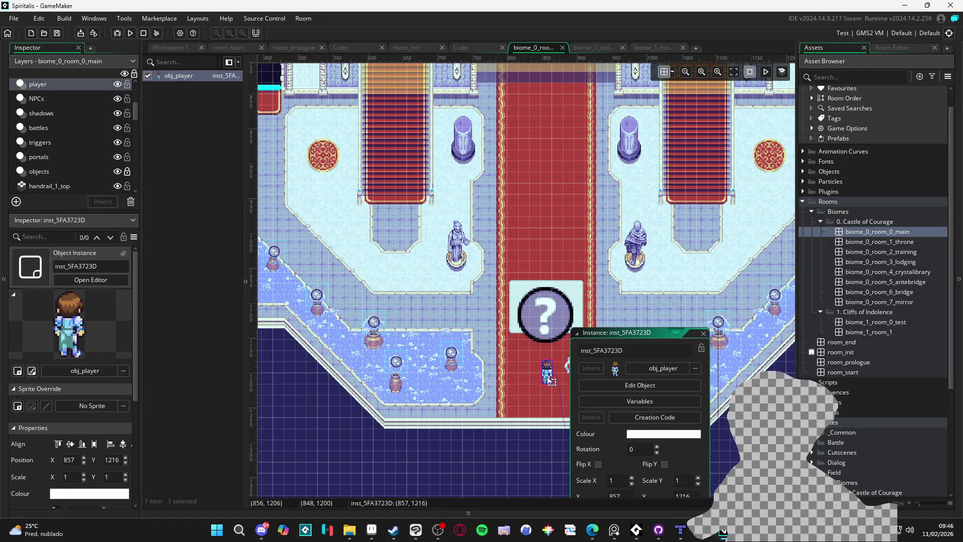
left_click(704, 334)
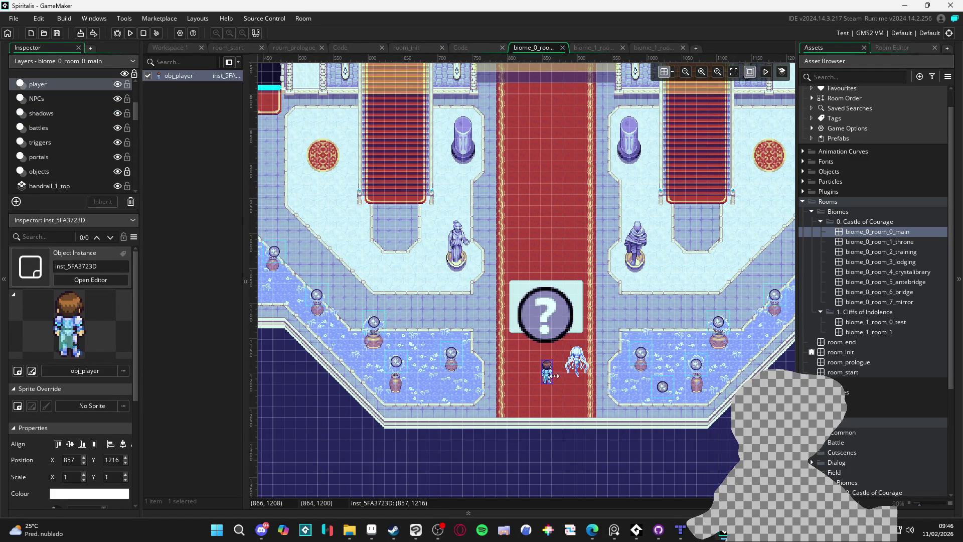
left_click(652, 46)
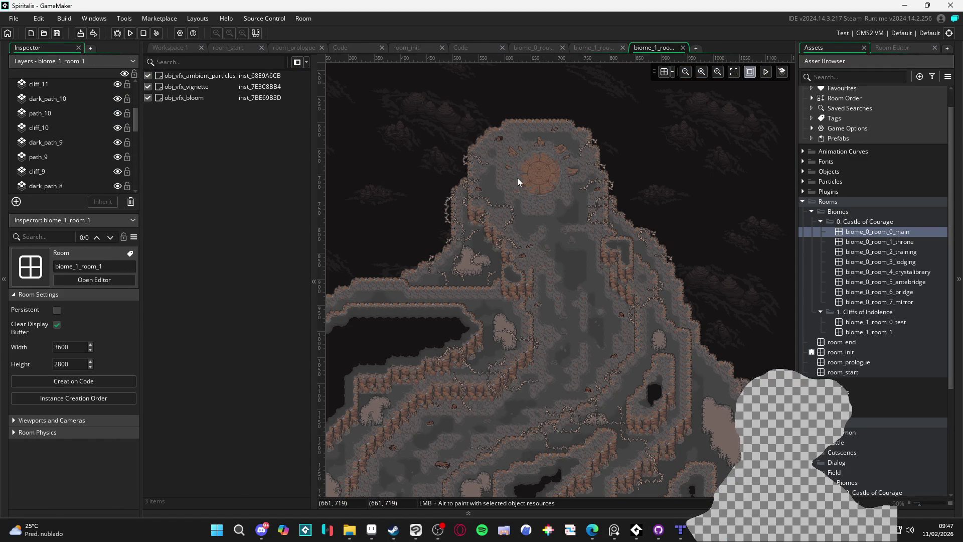
- Add an instance layer named player above the vines layer
scroll(69, 123, "up", 5)
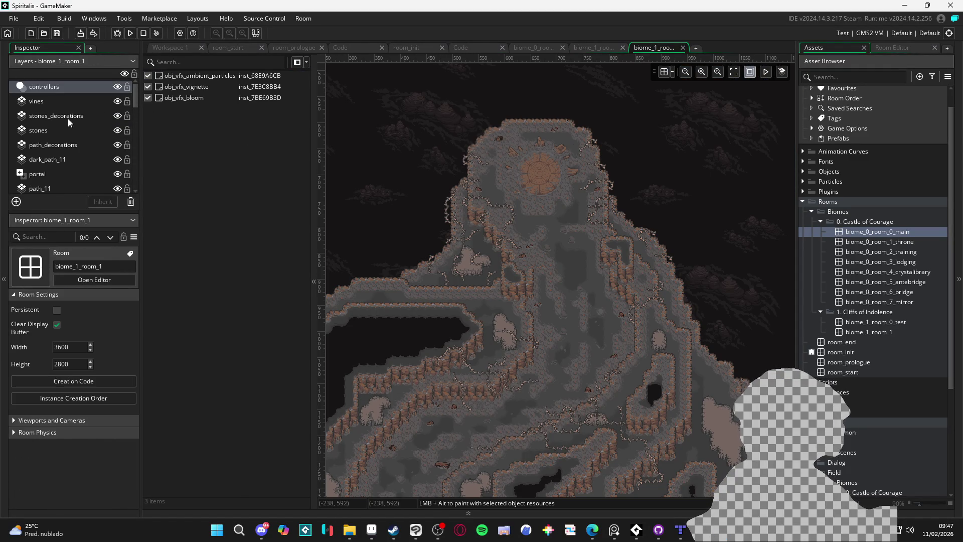
left_click(62, 102)
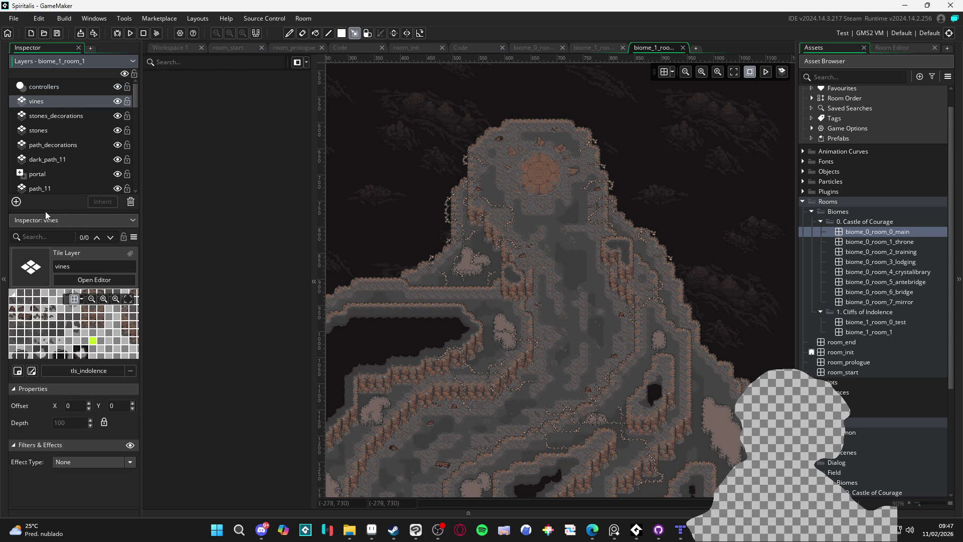
left_click(16, 202)
left_click(77, 208)
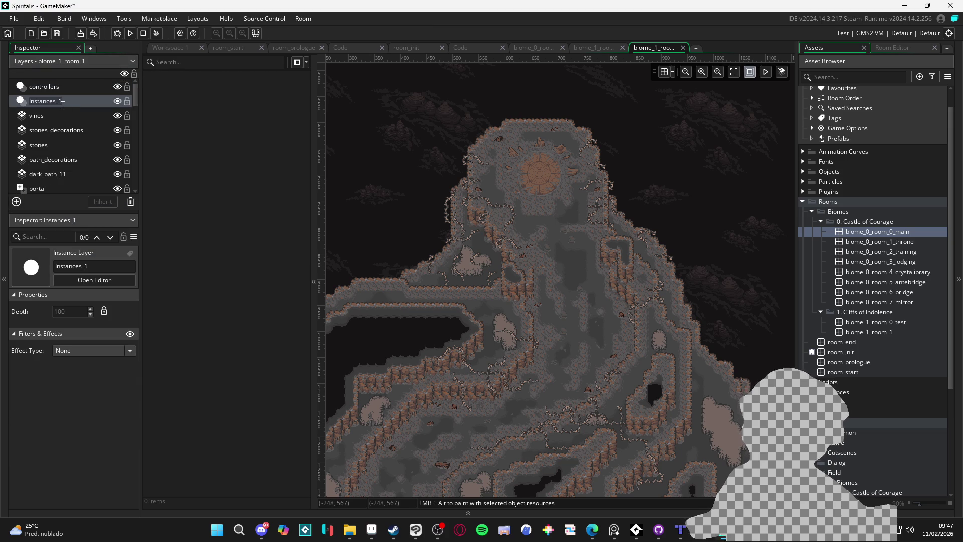
type("player")
key("Return")
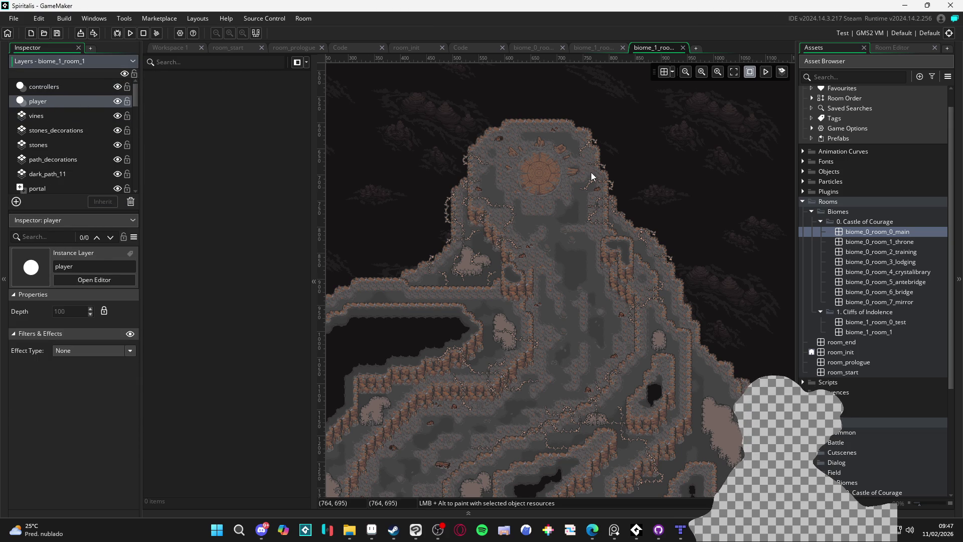
- Place obj_player on the summit's circular floor, around X 667, Y 703
key("ctrl+v")
scroll(640, 441, "up", 3)
left_click_drag(640, 440, 498, 129)
scroll(552, 125, "up", 2)
left_click_drag(539, 264, 547, 202)
left_click(720, 188)
- Open room_init from the Asset Browser
scroll(690, 292, "down", 4)
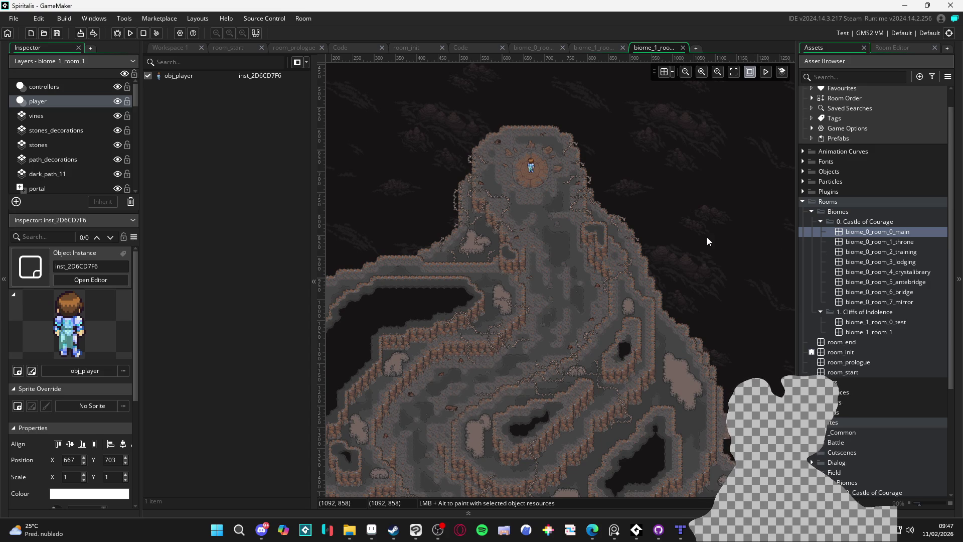
left_click(868, 332)
double_click(841, 351)
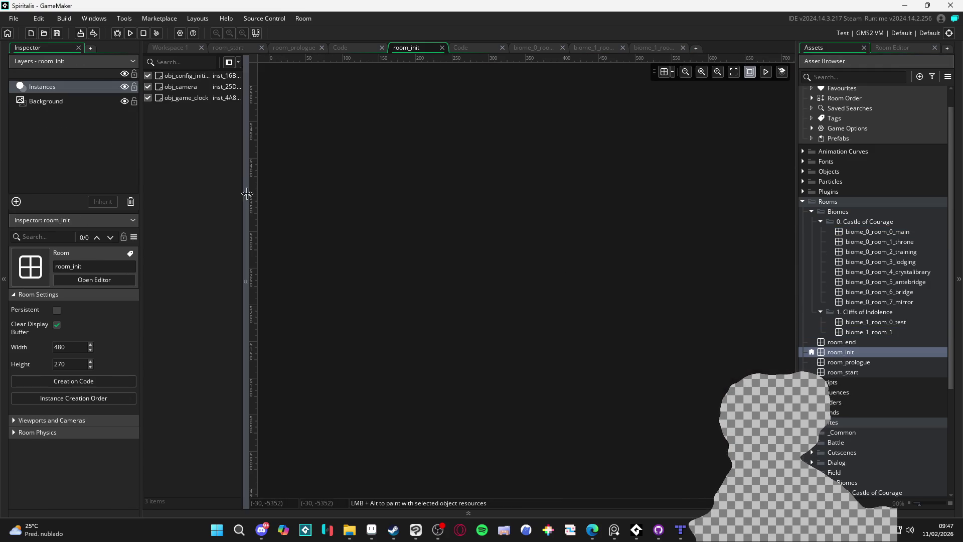
- View room_init's room_goto(biome_1_room_1) creation code and build and run with F5
left_click(109, 383)
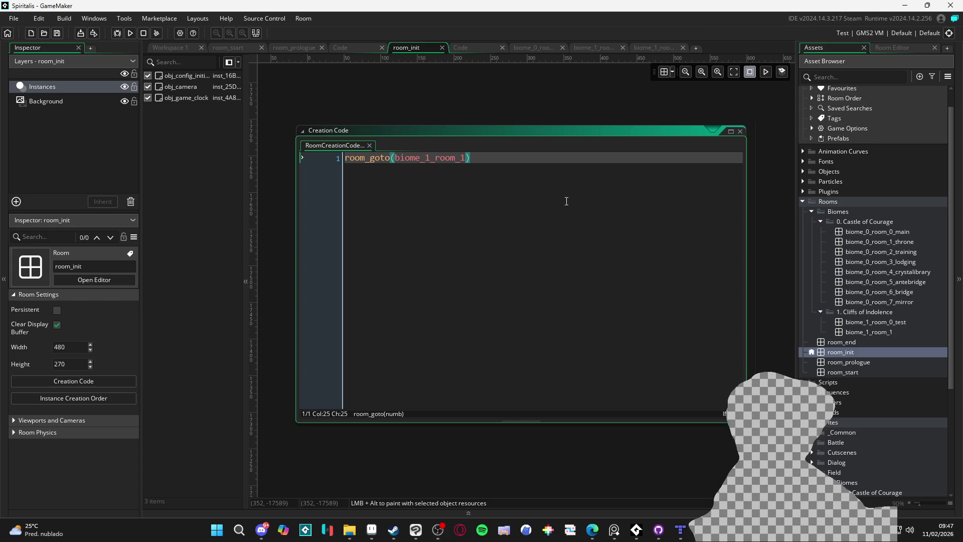
key("F5")
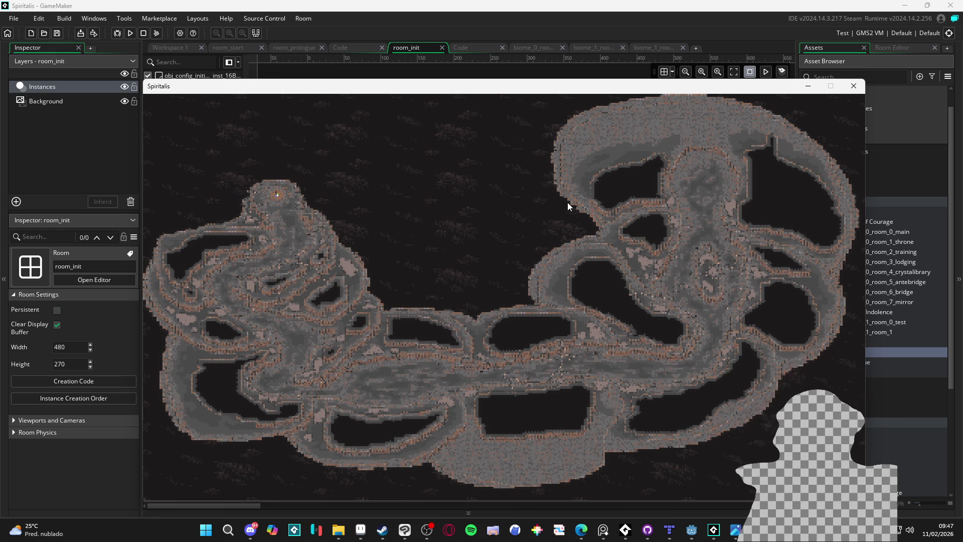
- Walk the player down the left cliff from the summit
key("Down")
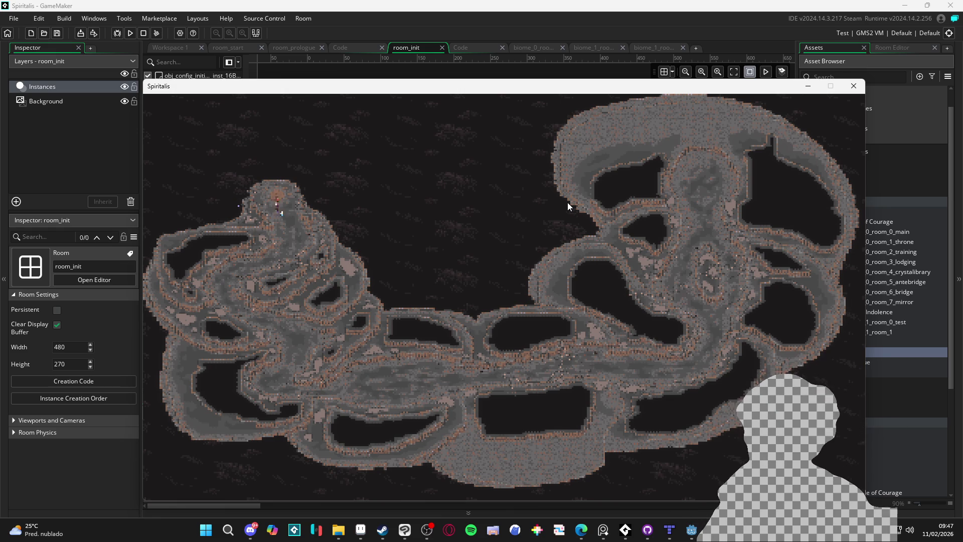
key("Left")
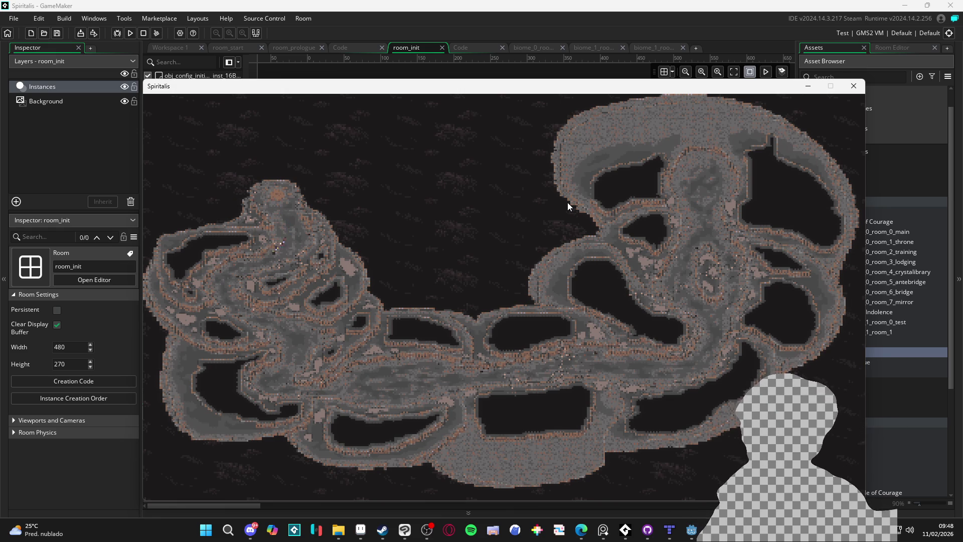
key("Down")
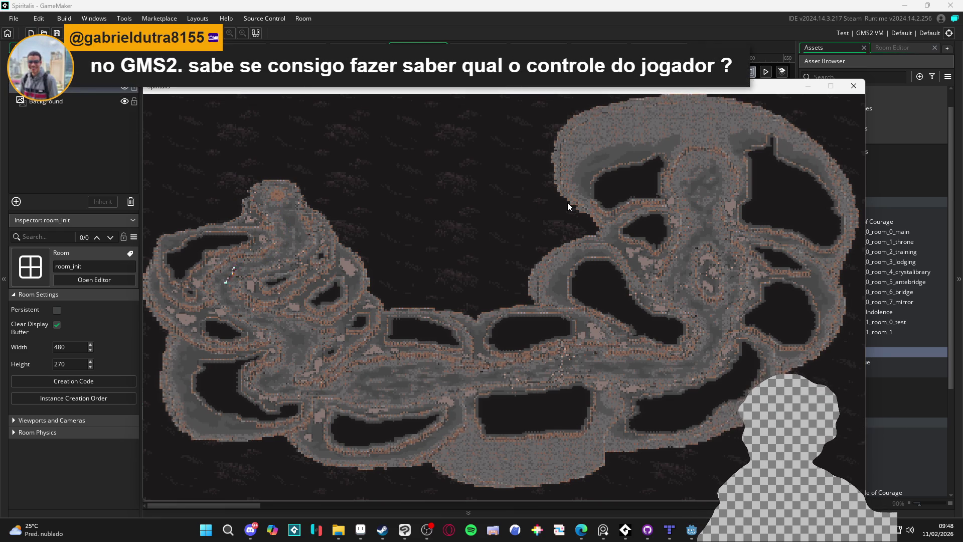
key("Right")
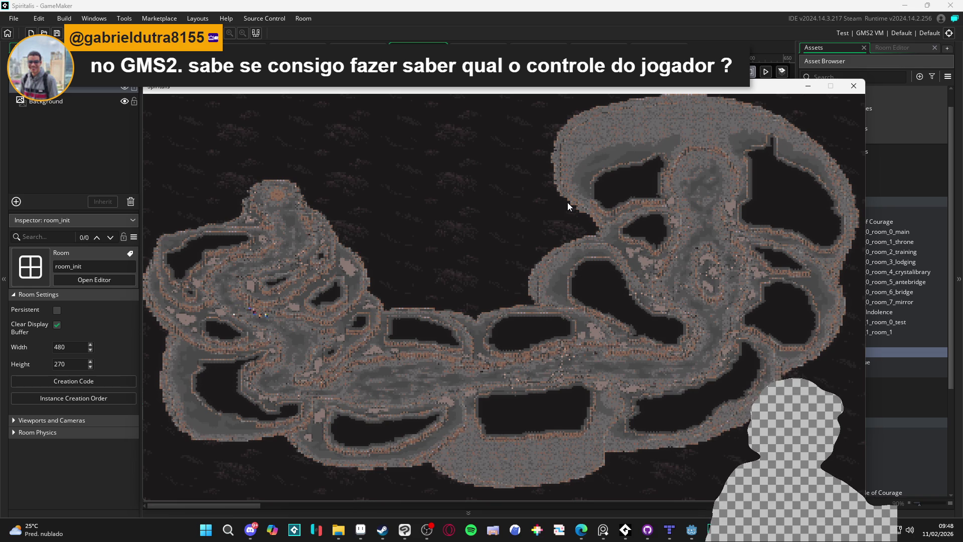
key("Right")
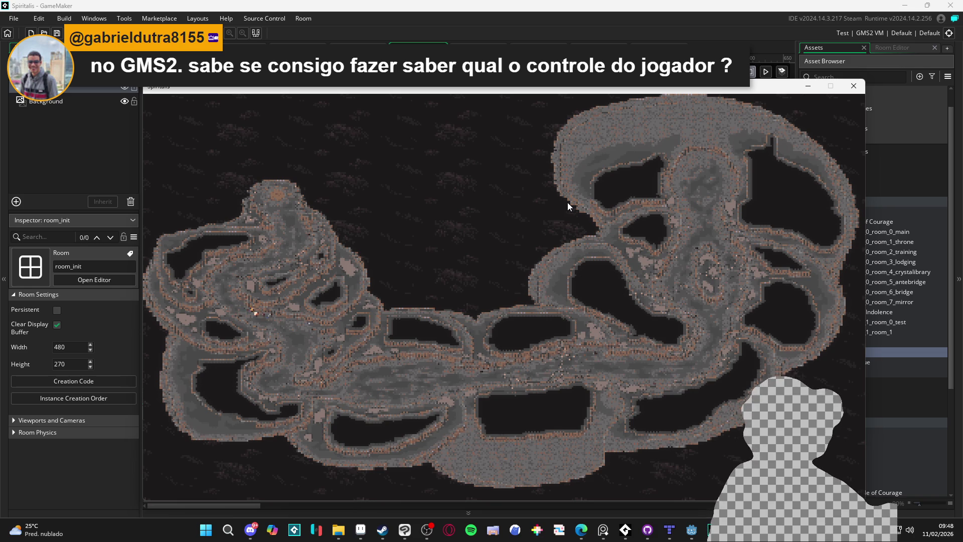
key("Down")
key("Left")
- Walk the player right along the bottom passage toward the right-hand rock loop
key("Right")
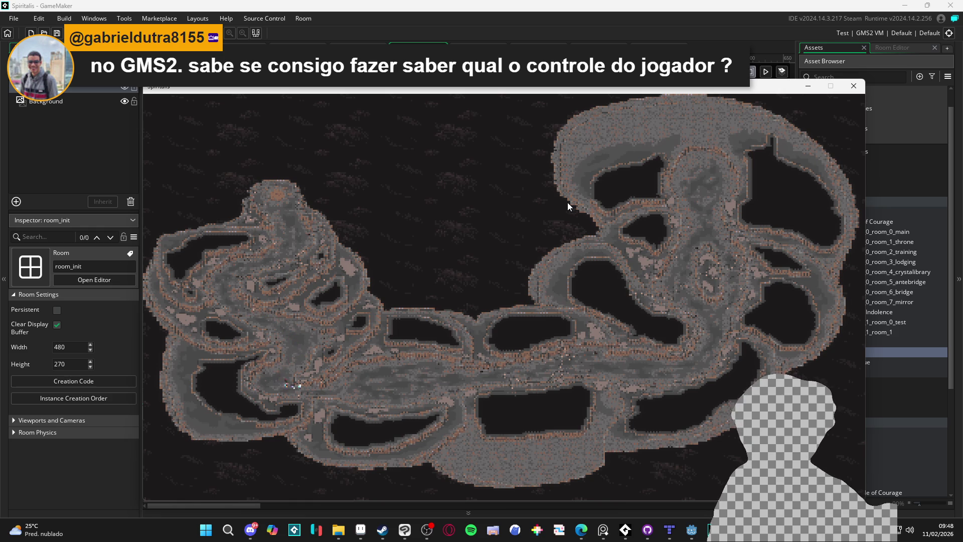
key("Right")
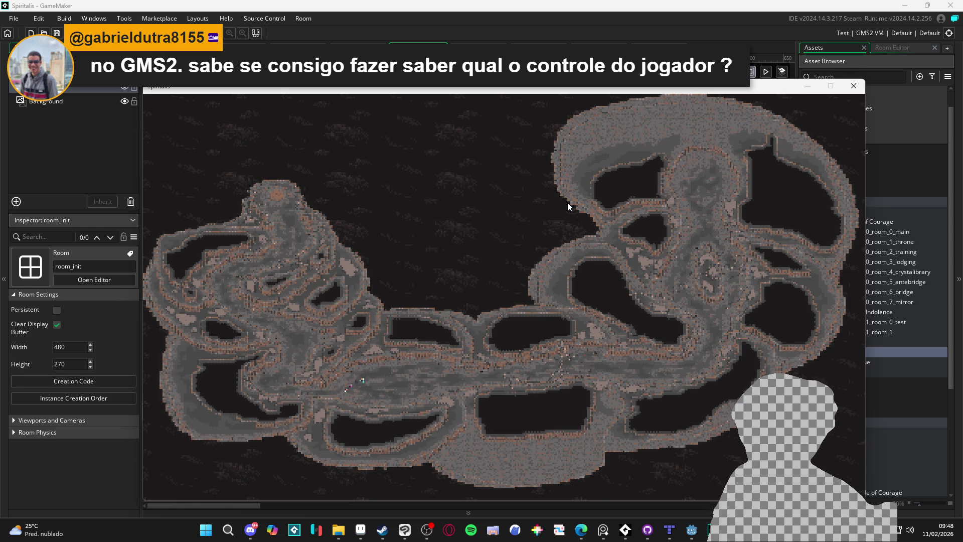
key("Left")
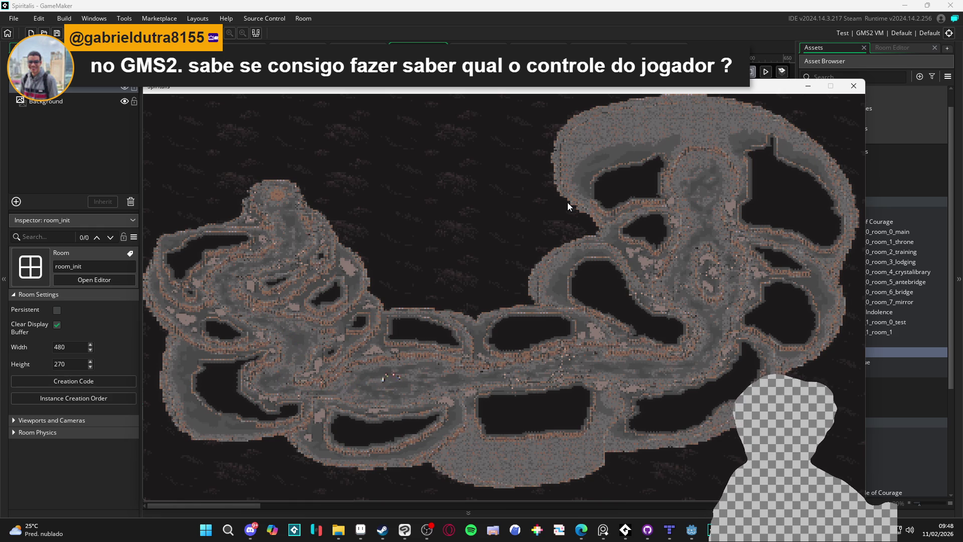
key("Right")
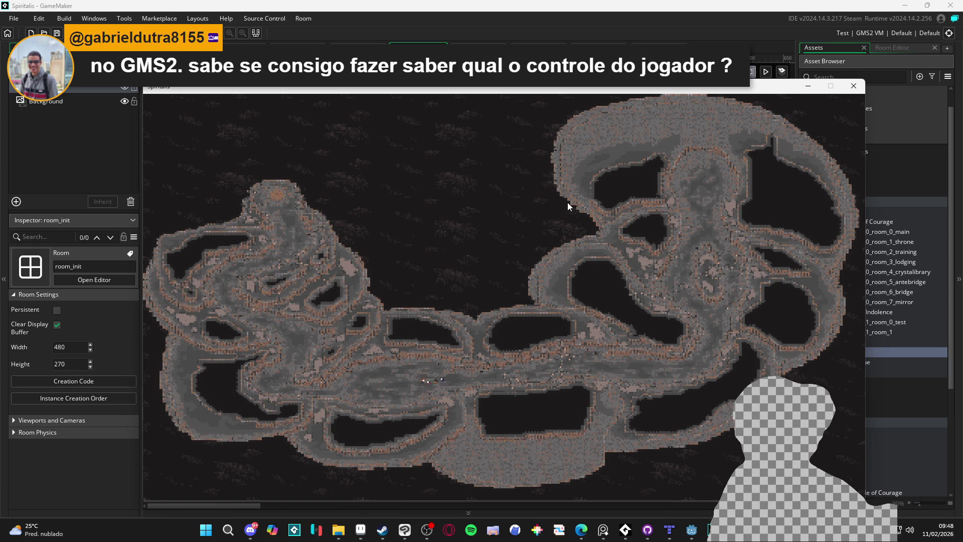
key("Left")
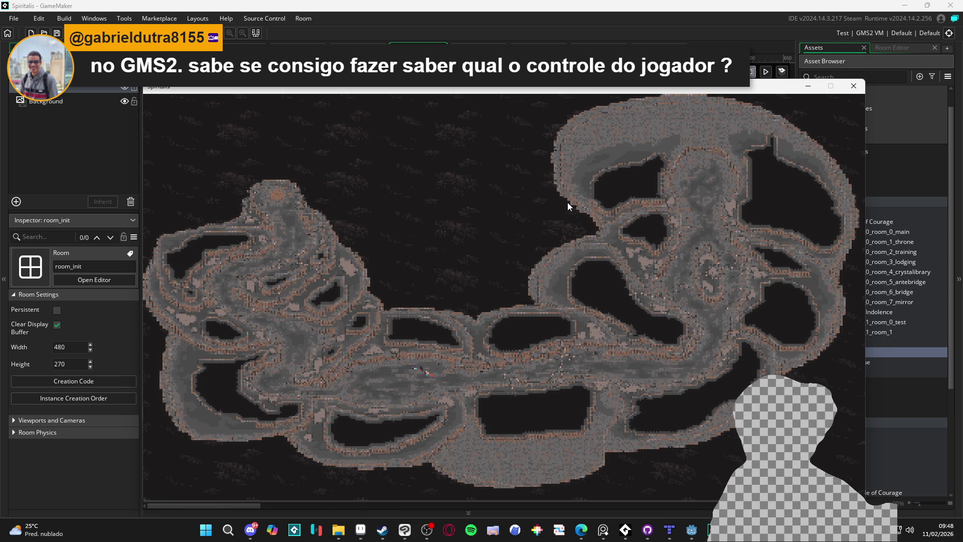
key("Left")
key("Right")
key("Left")
key("Left")
key("Right")
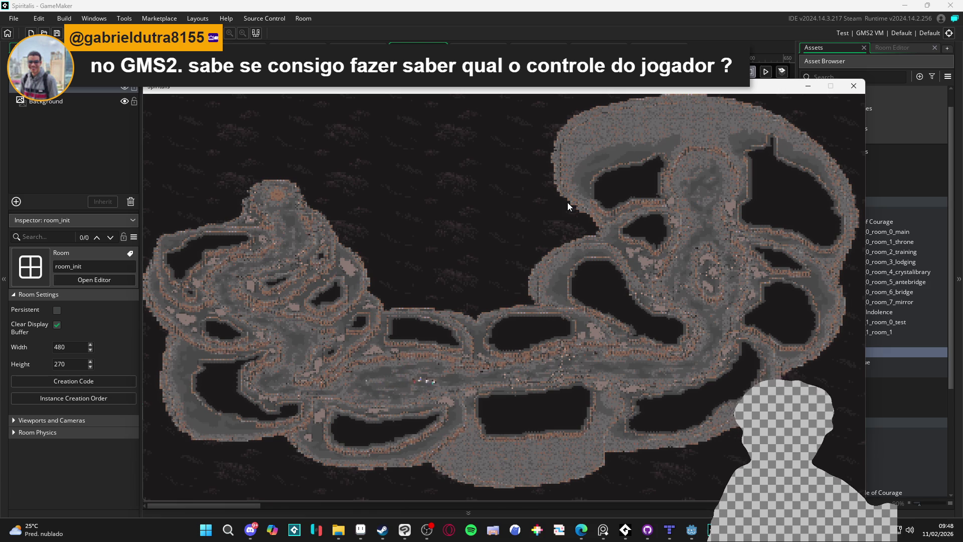
key("Right")
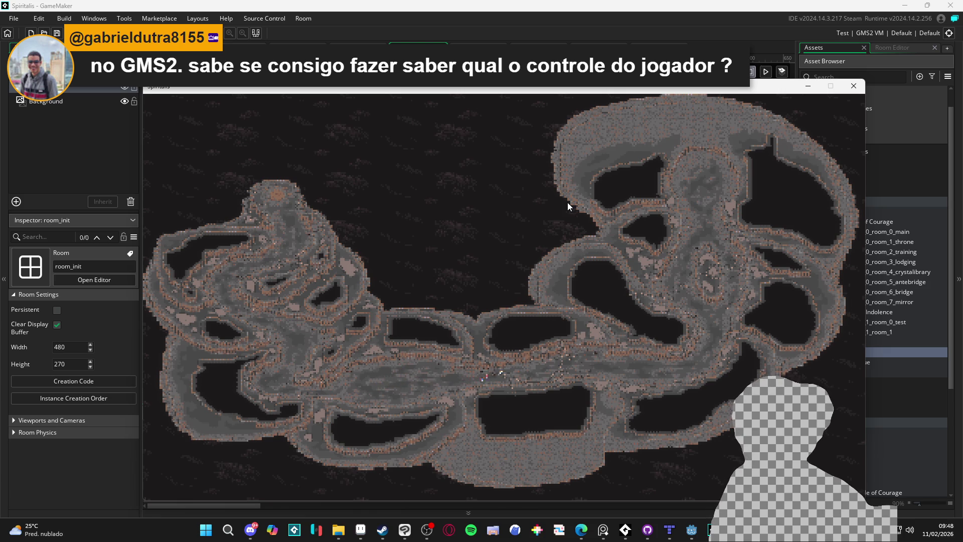
key("Right")
key("Right")
key("Right")
- Climb the player up through the right-hand loop to its top
key("Up")
key("Left")
key("Up")
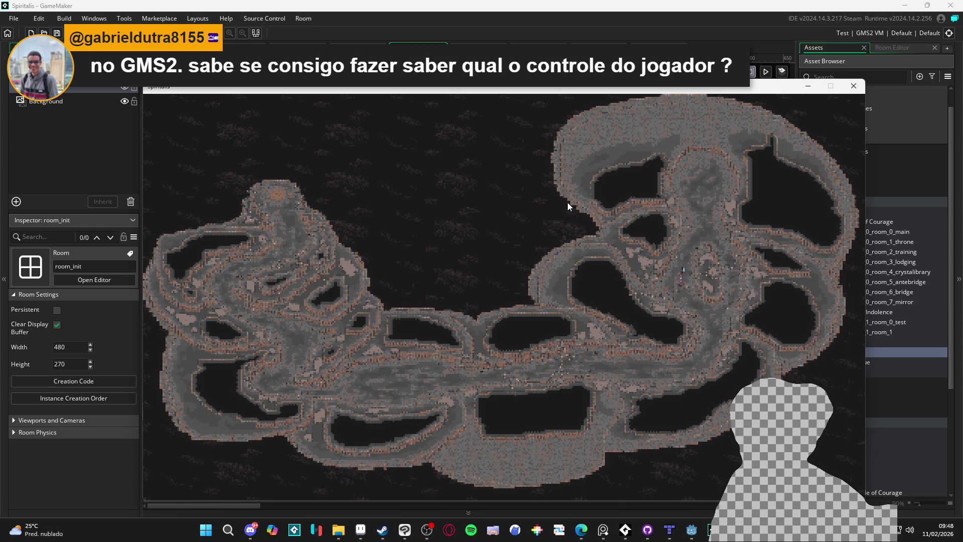
key("Up")
key("Up")
key("Right")
key("Down")
key("Left")
key("Up")
key("Right")
key("Down")
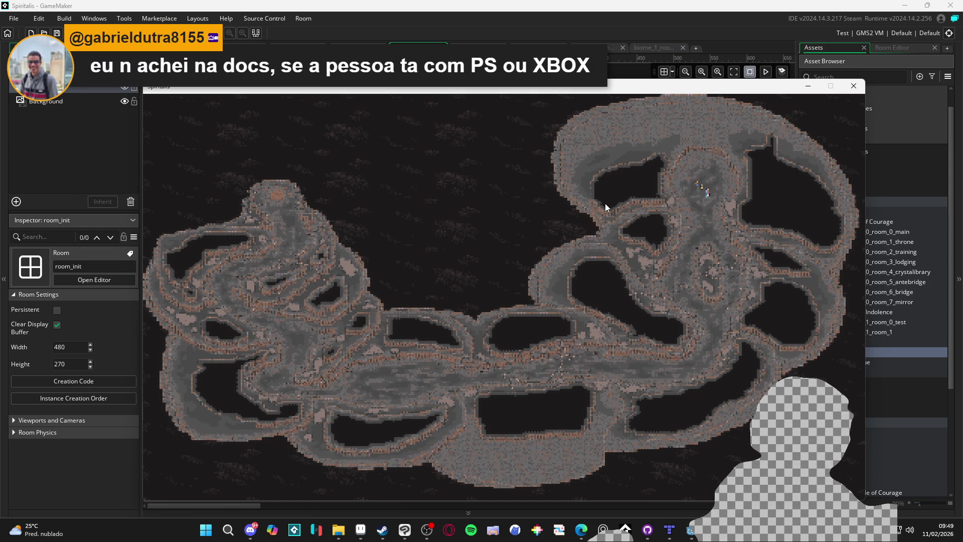
- Bring the player down the right loop and left along the bottom passage
key("Down")
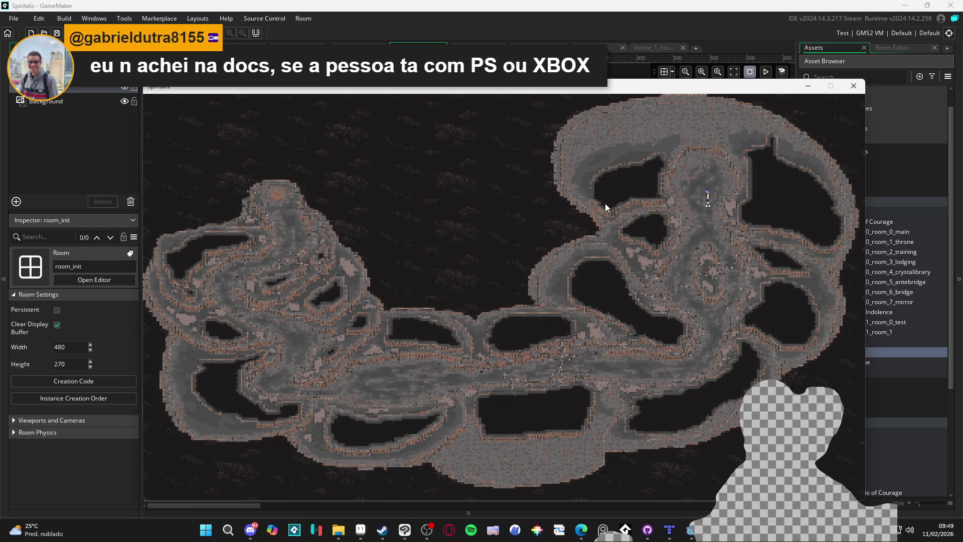
key("Down")
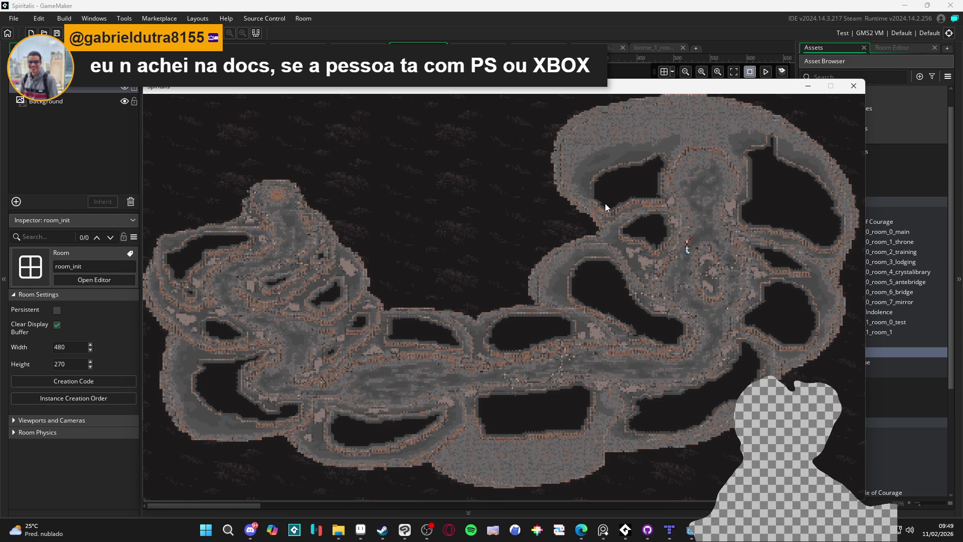
key("Down")
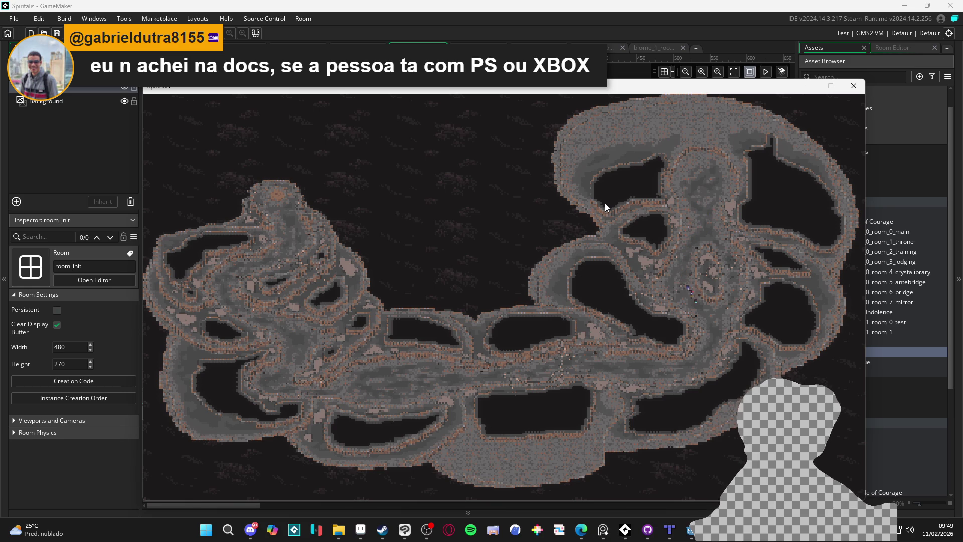
key("Down")
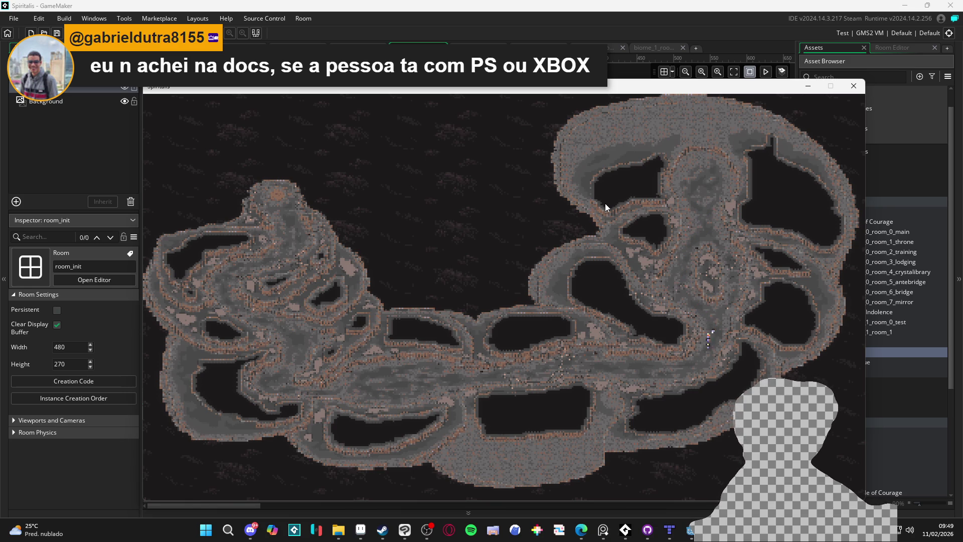
key("Left")
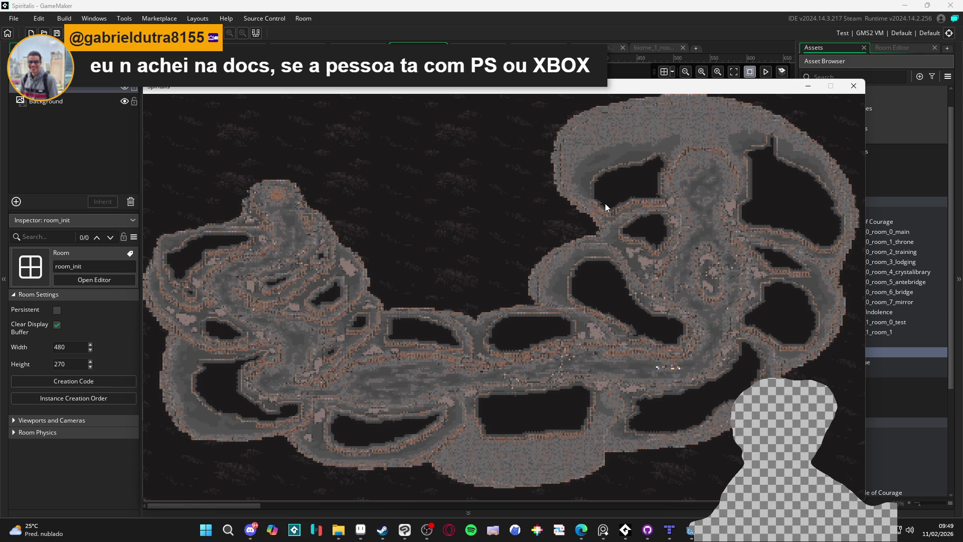
key("Left")
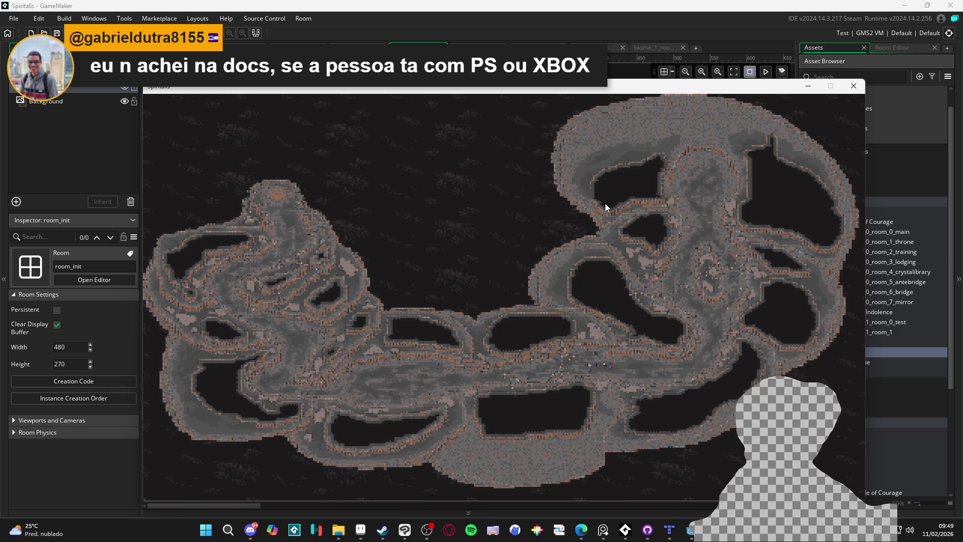
key("Left")
key("Left")
key("Left")
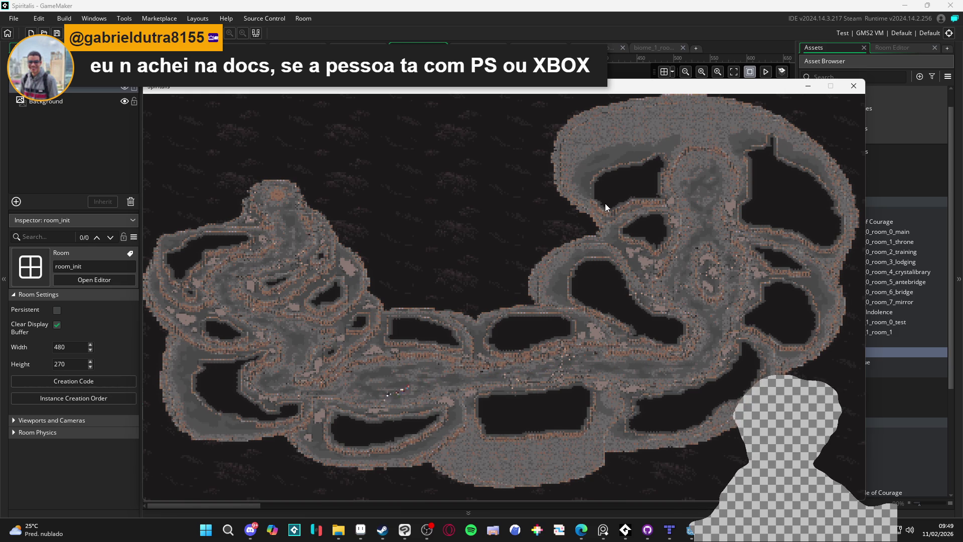
key("Left")
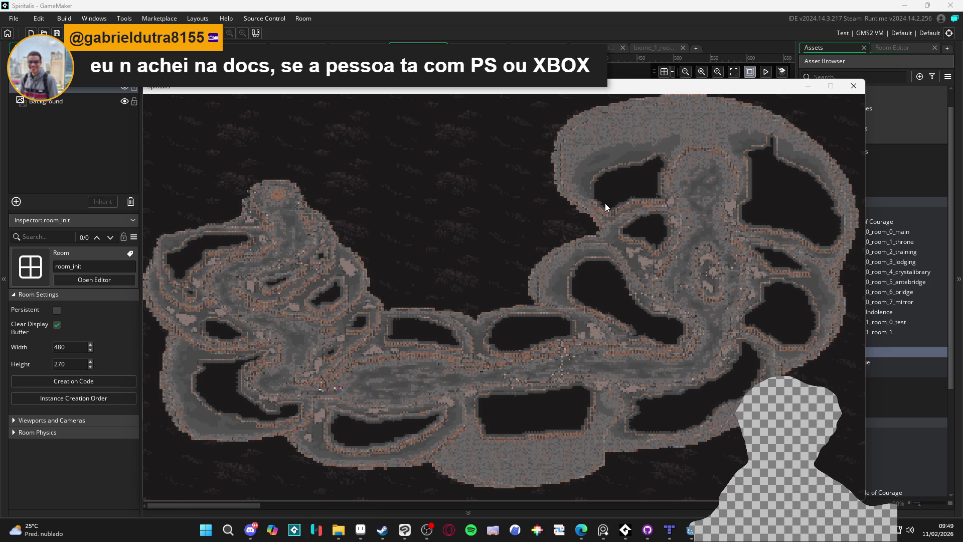
- Climb the player up the left cliff to the summit, then close the game window
key("Up")
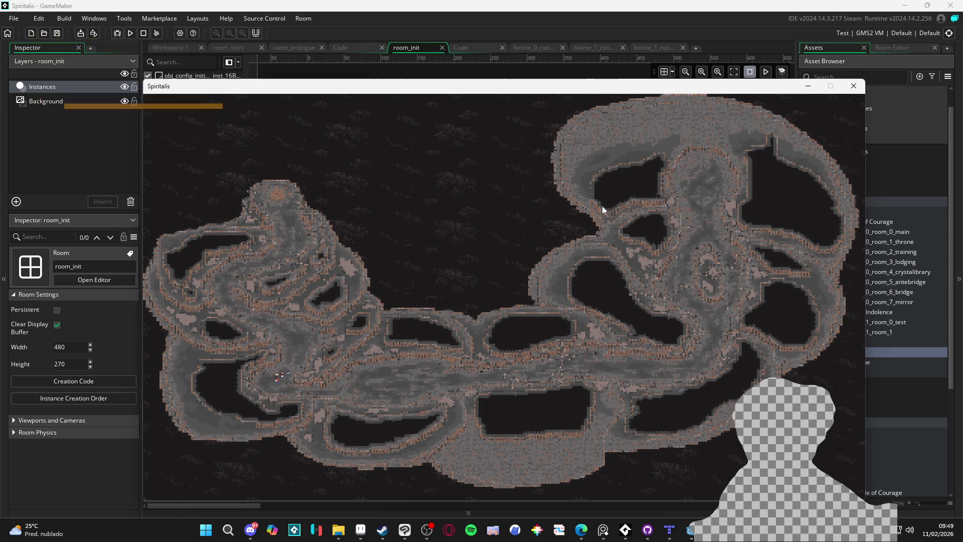
key("Up")
key("Left")
key("Left")
key("Up")
key("Up")
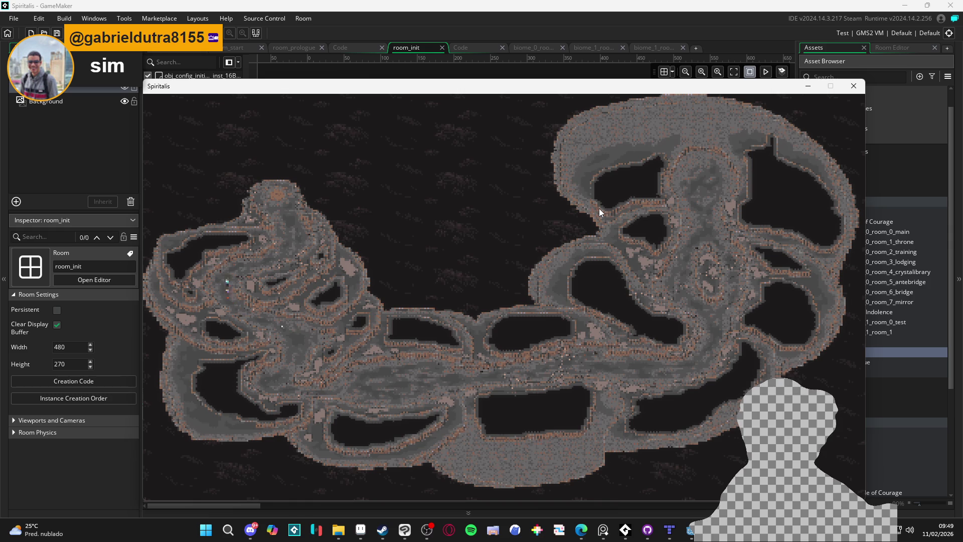
key("Right")
key("Up")
key("Up")
key("Left")
key("Down")
key("Right")
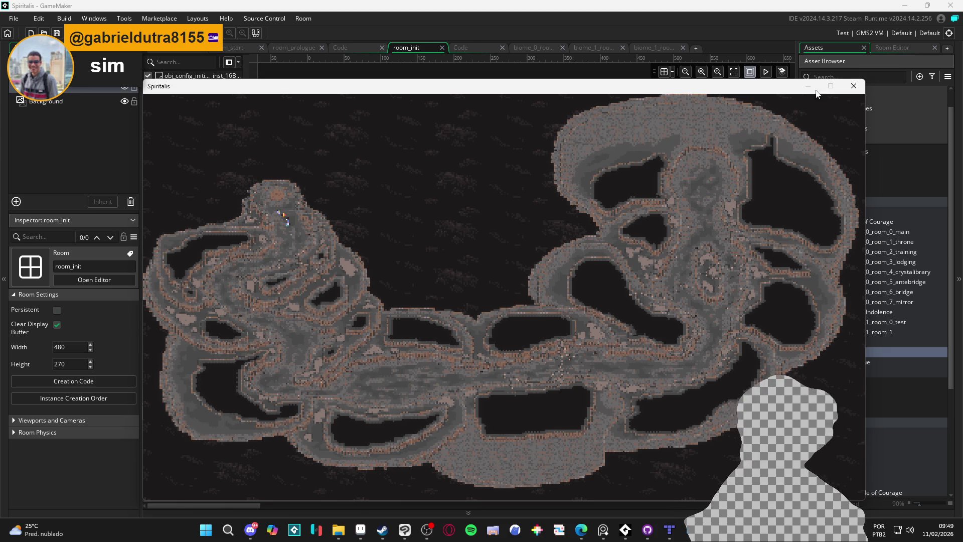
left_click(854, 85)
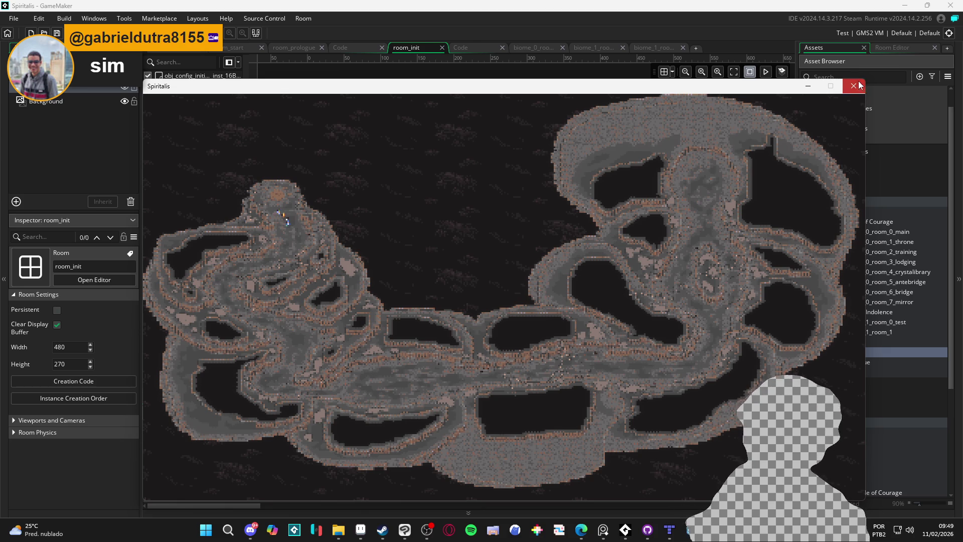